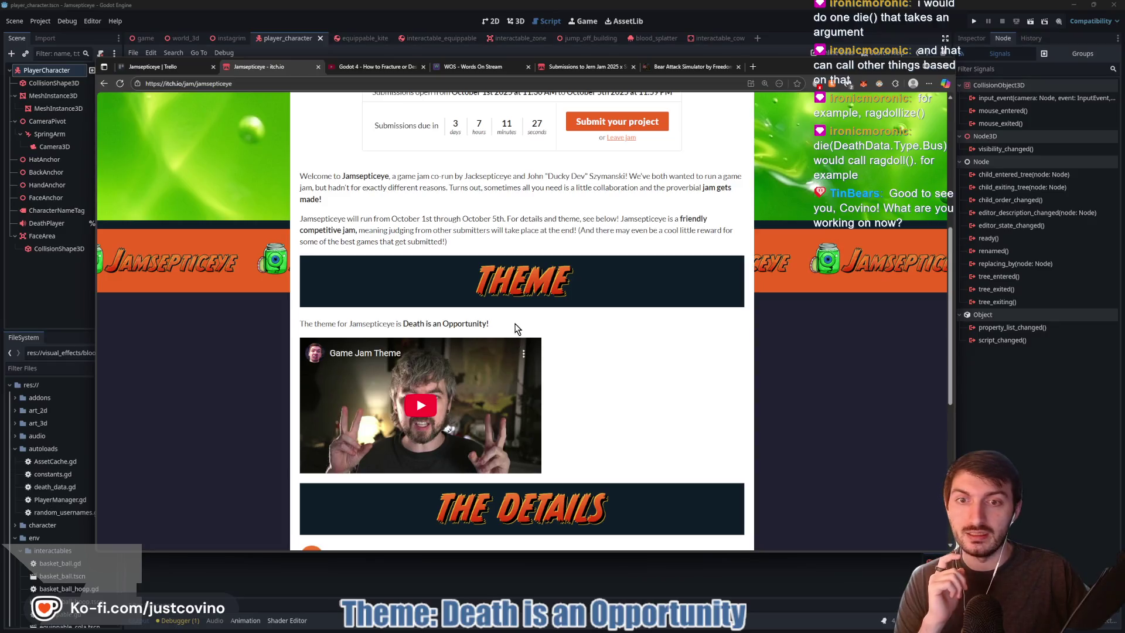
Go back to die() at line 140 of player_character.gd, then review the five uncommitted changes
click(509, 321)
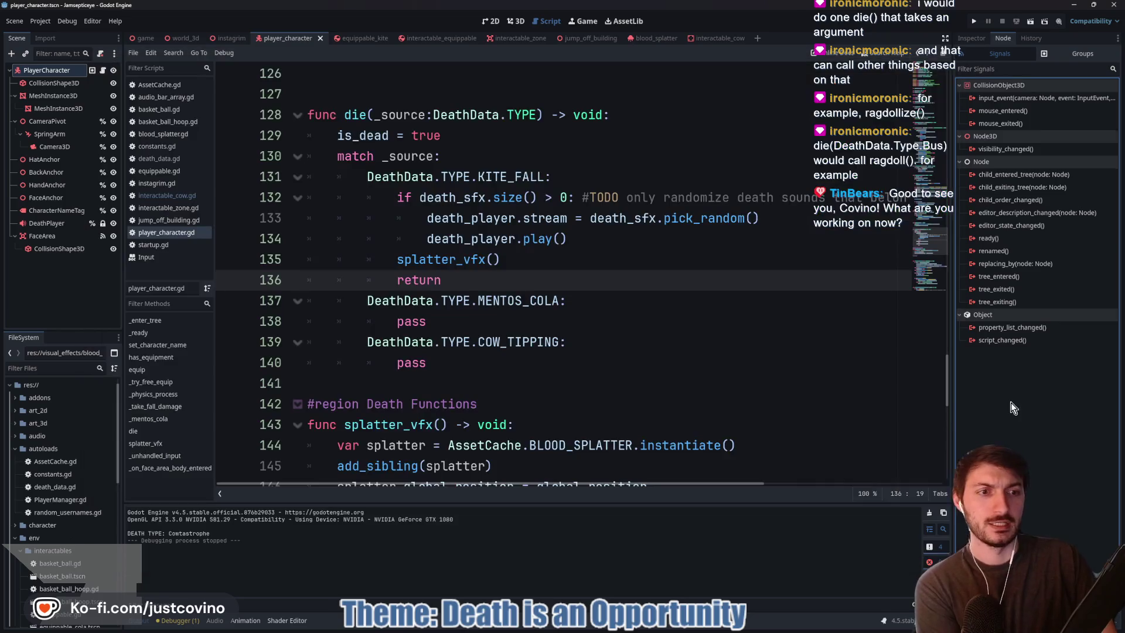
key(alt+Tab)
click(621, 357)
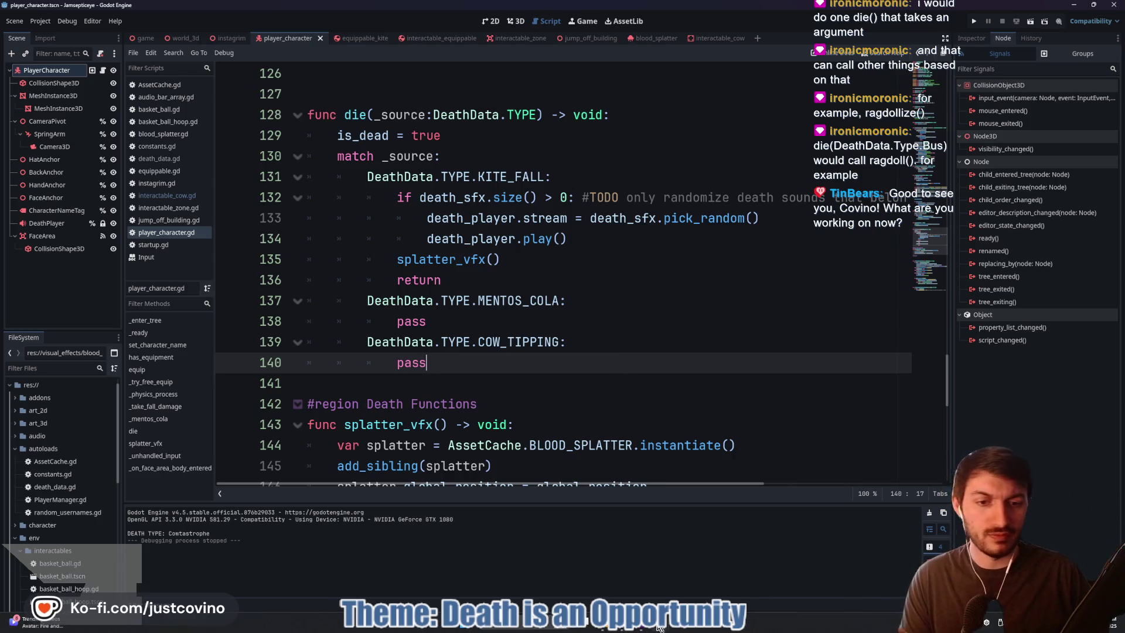
key(alt+Tab)
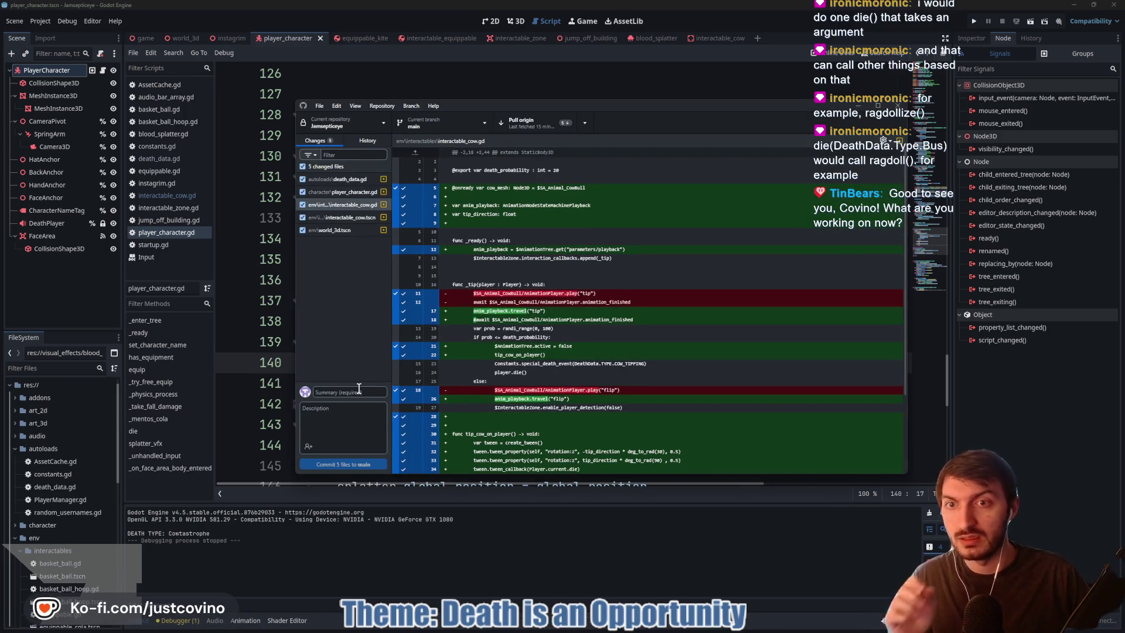
Enter the commit summary 'Cow Tipping fixed', then return to interactable_cow.gd in Godot
click(358, 390)
text(Cow)
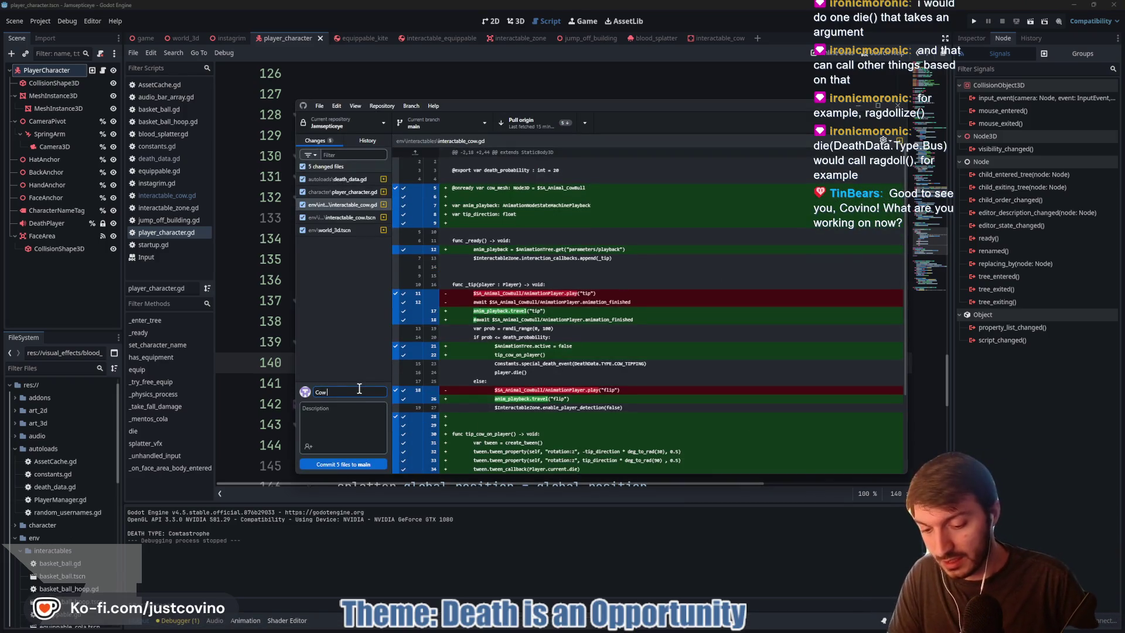
text( Tipping)
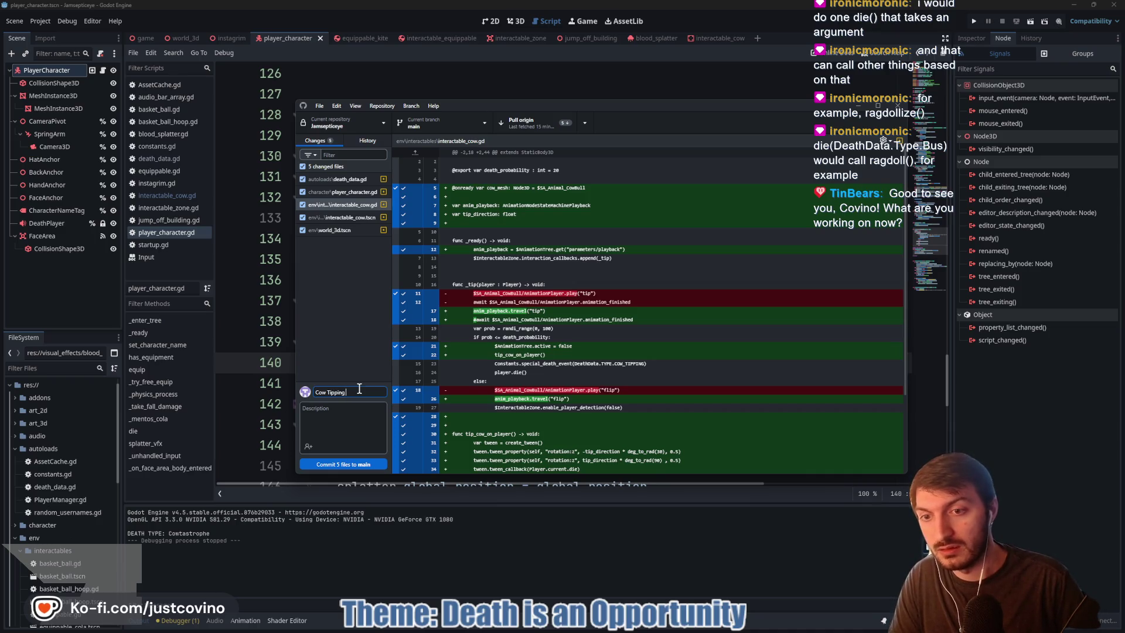
text( fixed)
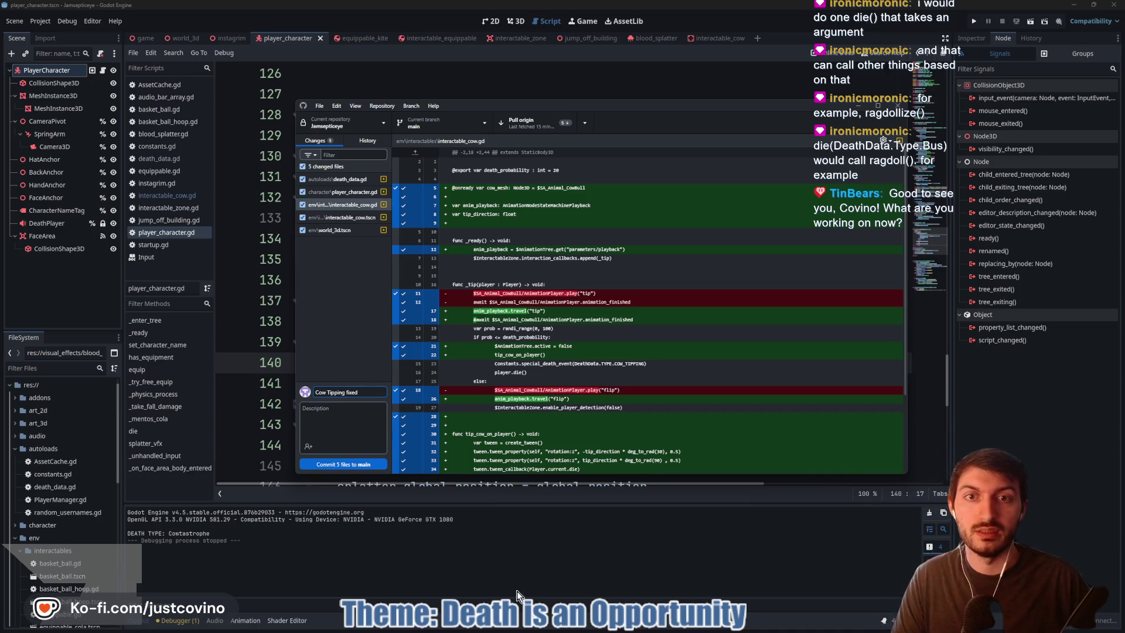
click(517, 592)
click(714, 38)
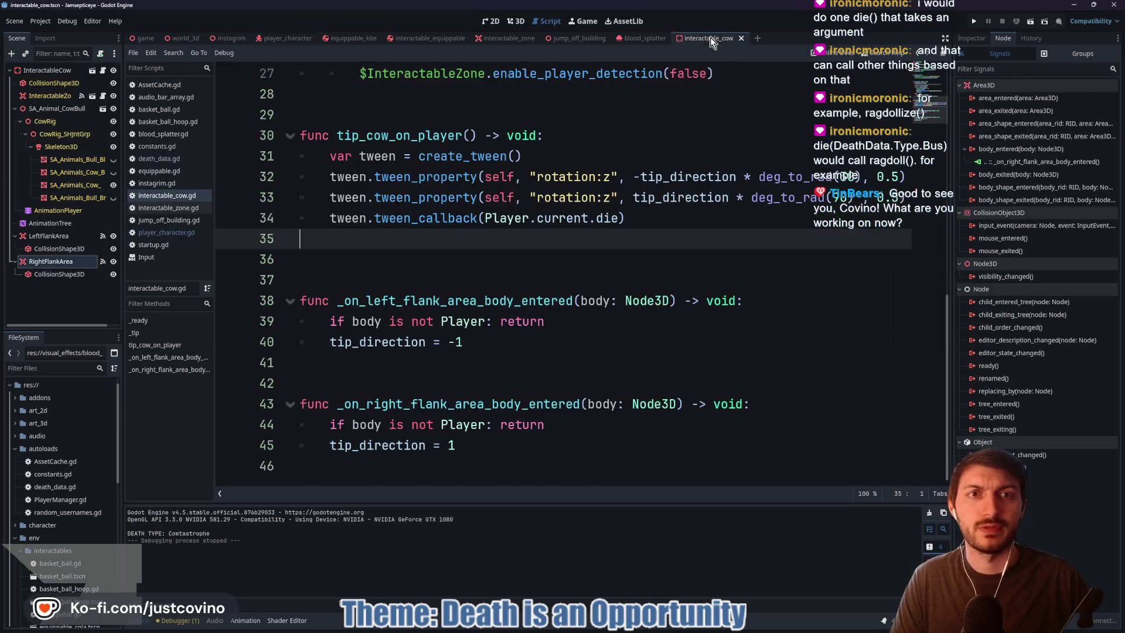
Start a .bind( call on the Player.current.die callback on line 34
click(618, 219)
text(.bin)
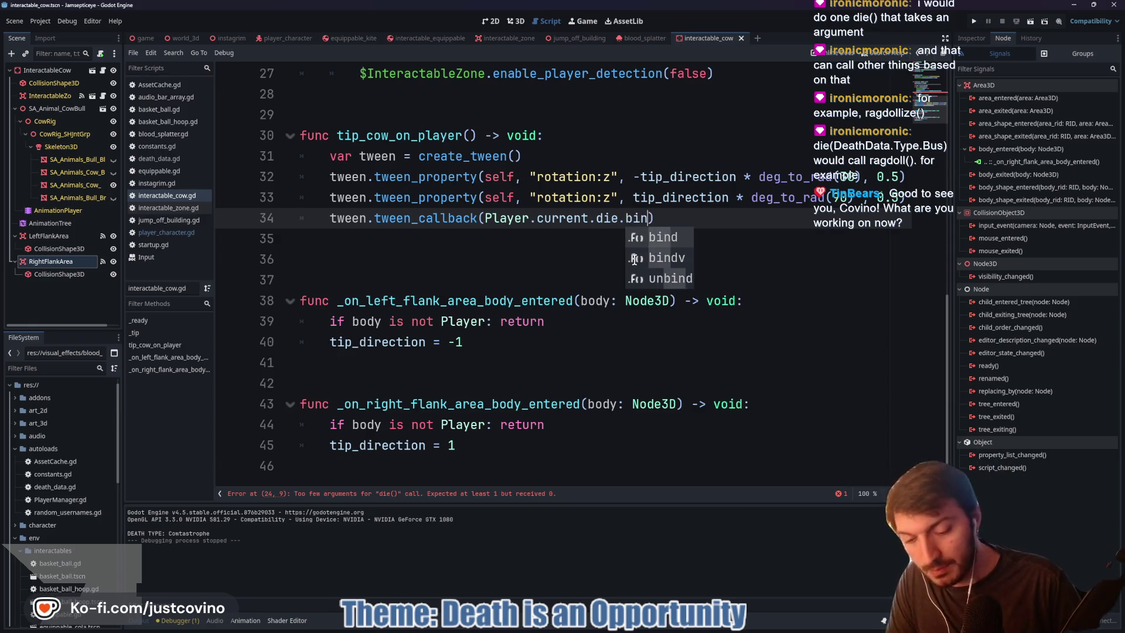
text(d)
key(Escape)
text(()
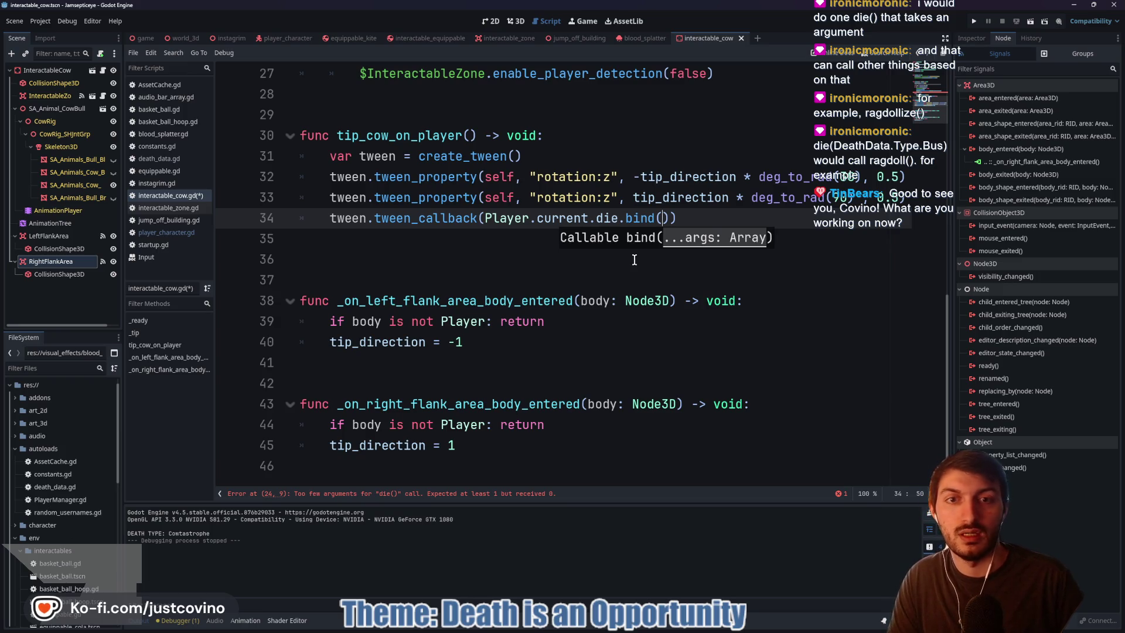
key(ctrl+space)
key(Escape)
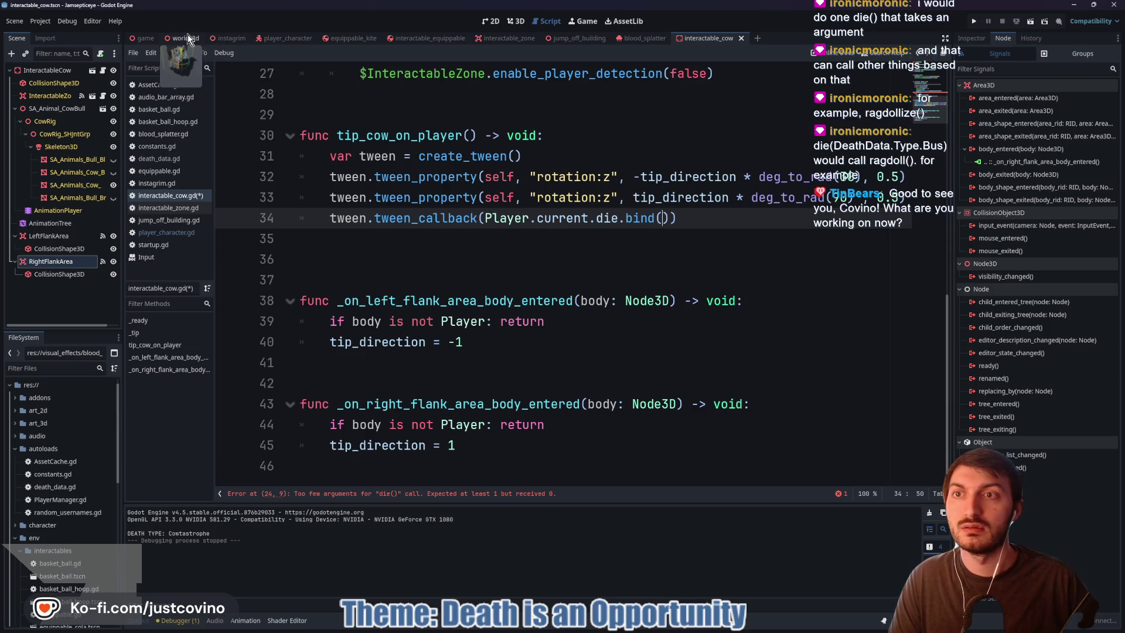
Copy DeathData.TYPE.COW_TIPPING from player_character.gd for the bind argument and save the cow script
click(285, 38)
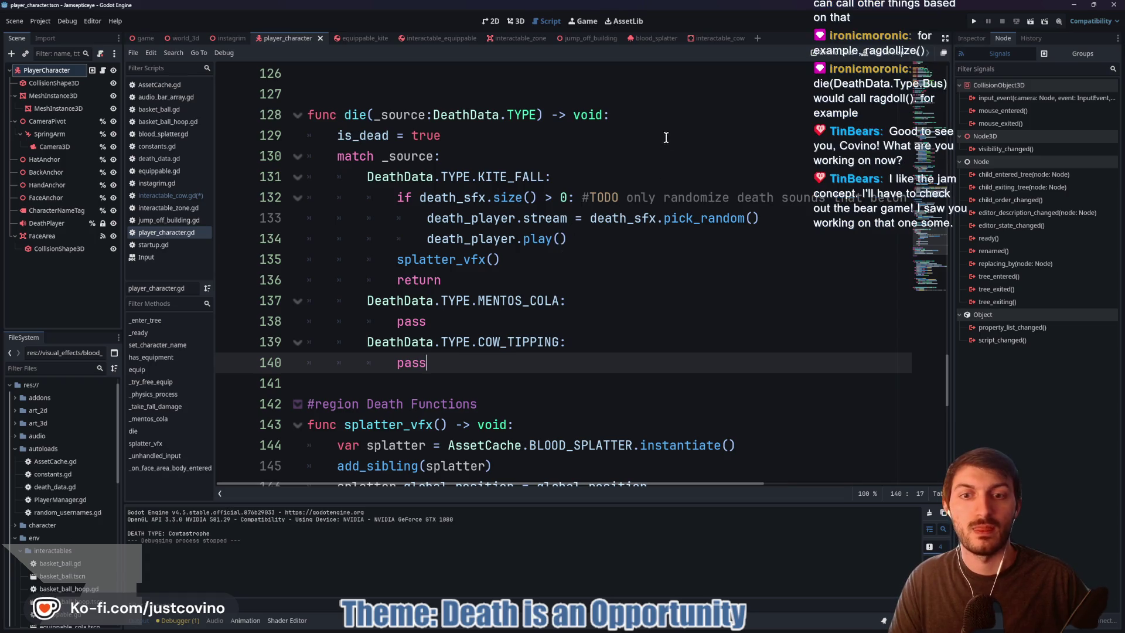
drag(560, 344, 367, 342)
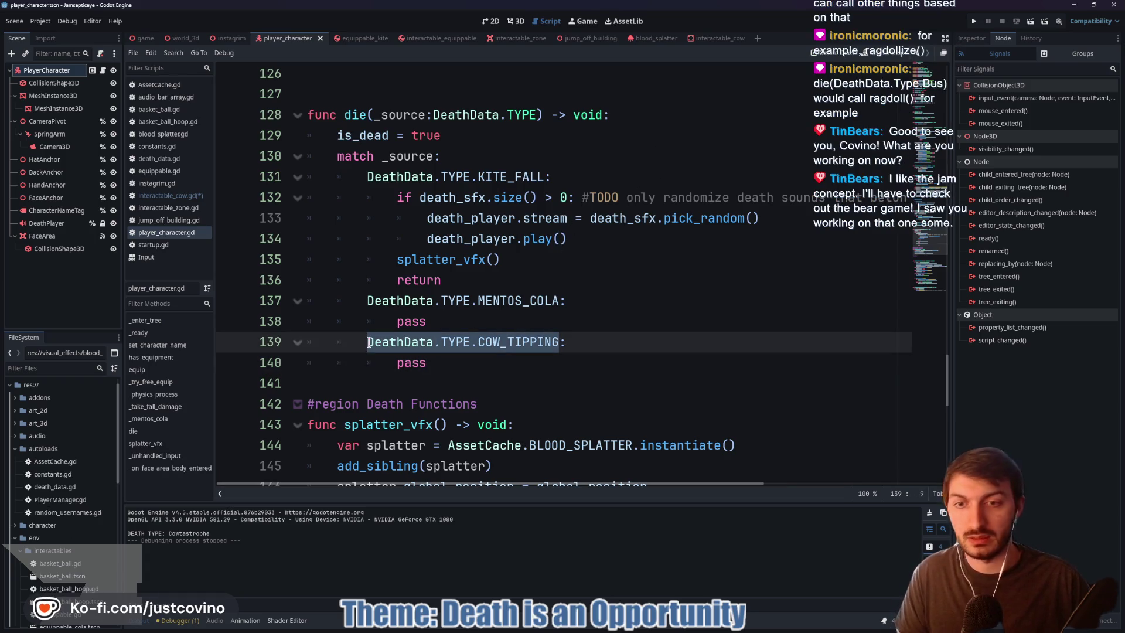
click(730, 41)
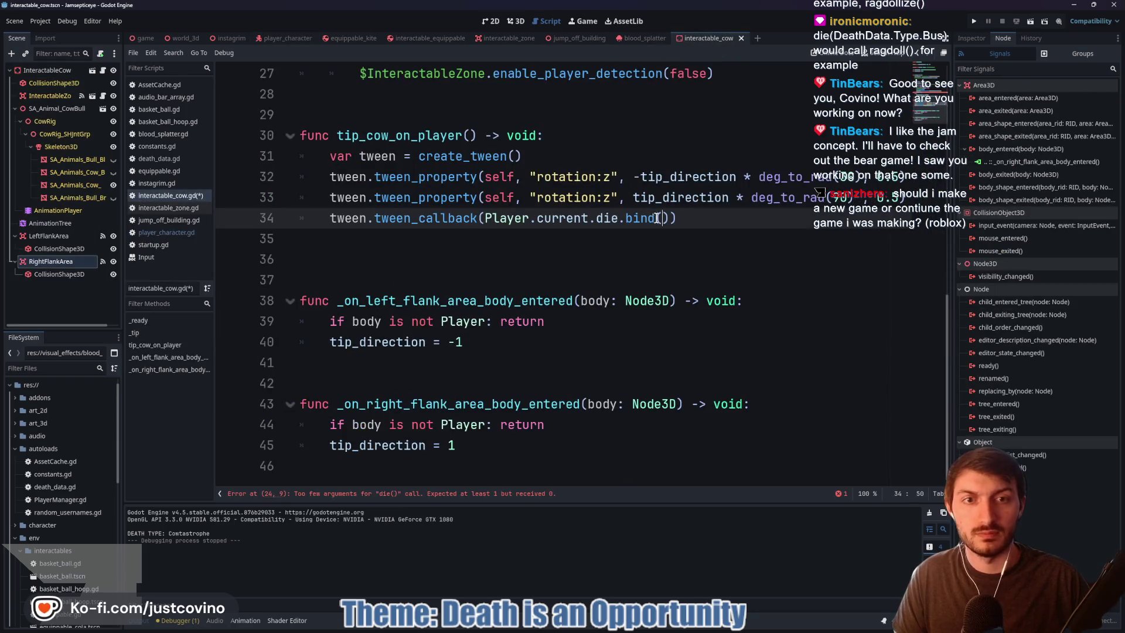
click(602, 254)
key(ctrl+s)
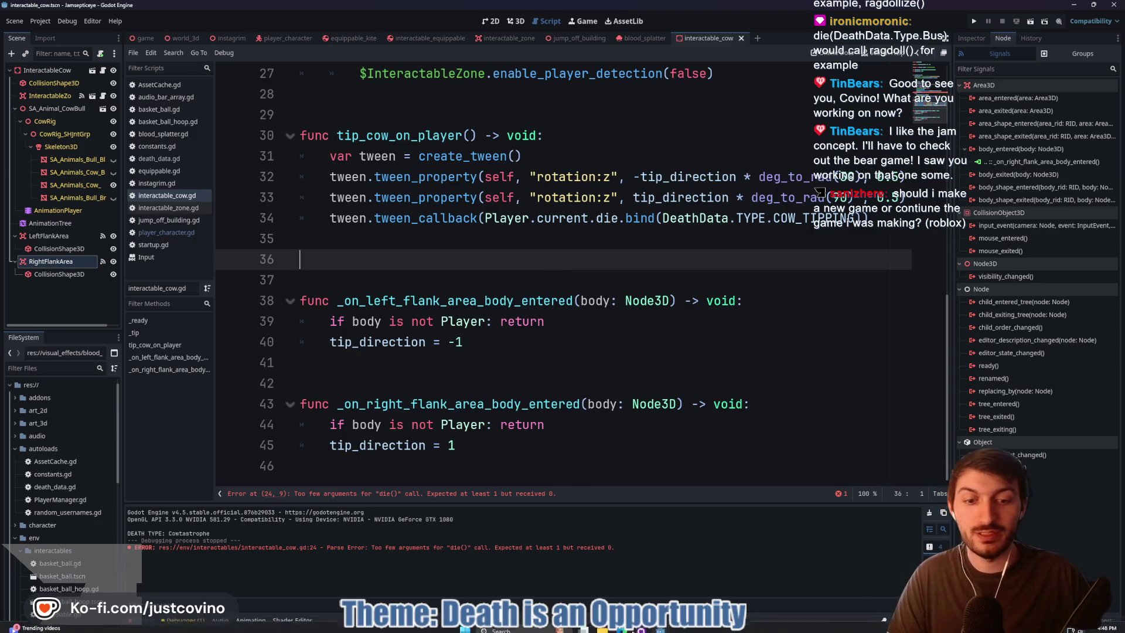
click(608, 622)
Open the Bear Attack Simulator game page from the Jern Jam 2025 submissions and select its address
click(593, 66)
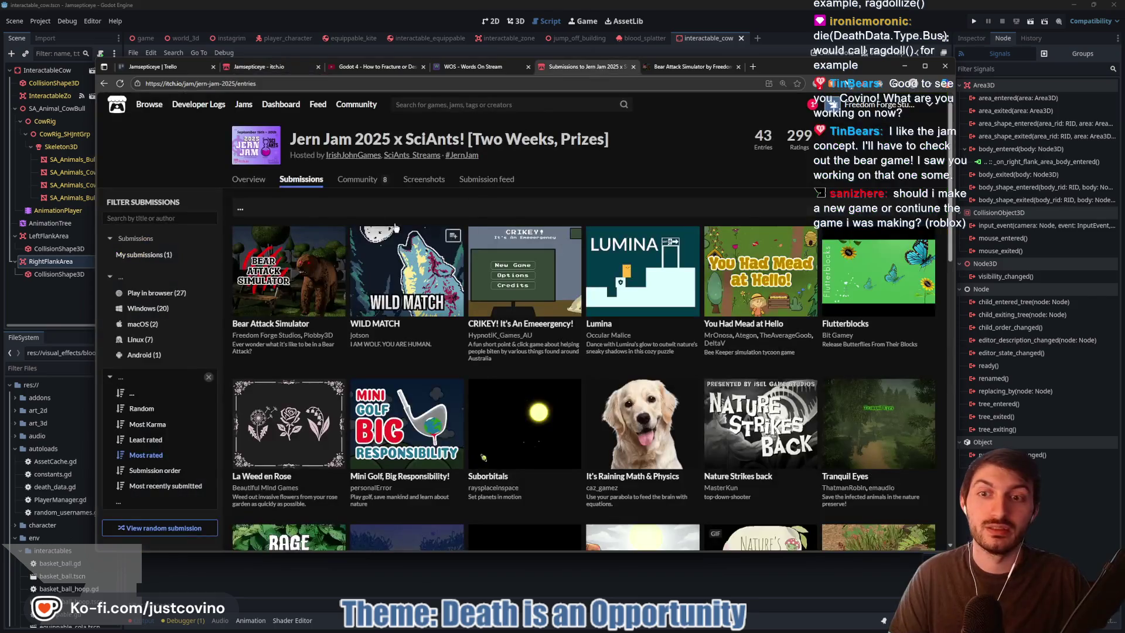
click(289, 323)
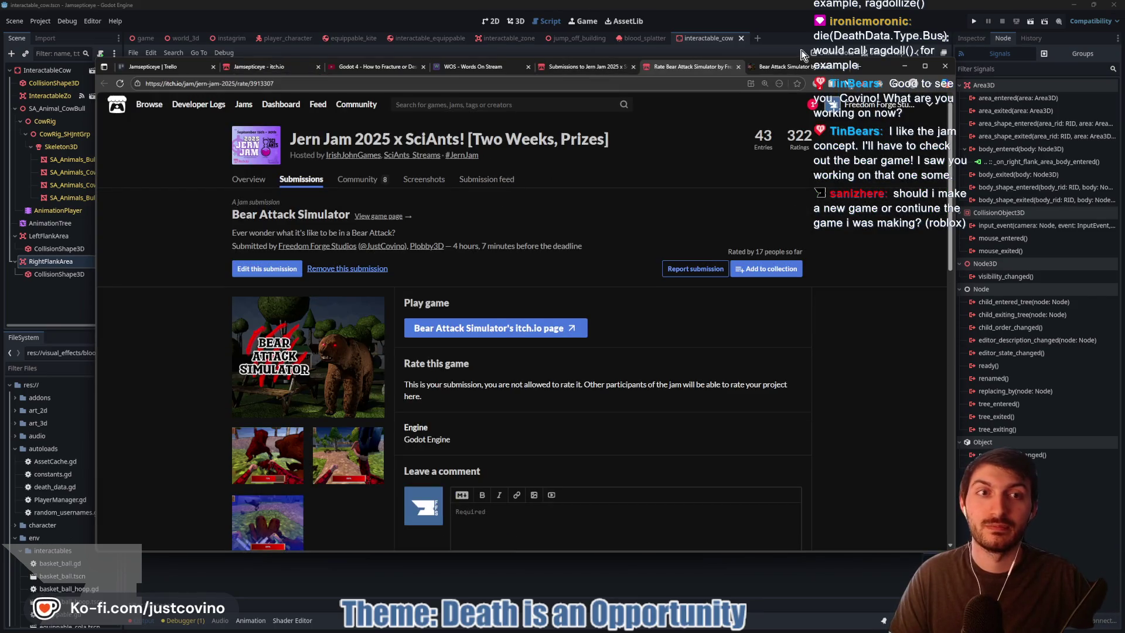
click(788, 66)
click(366, 83)
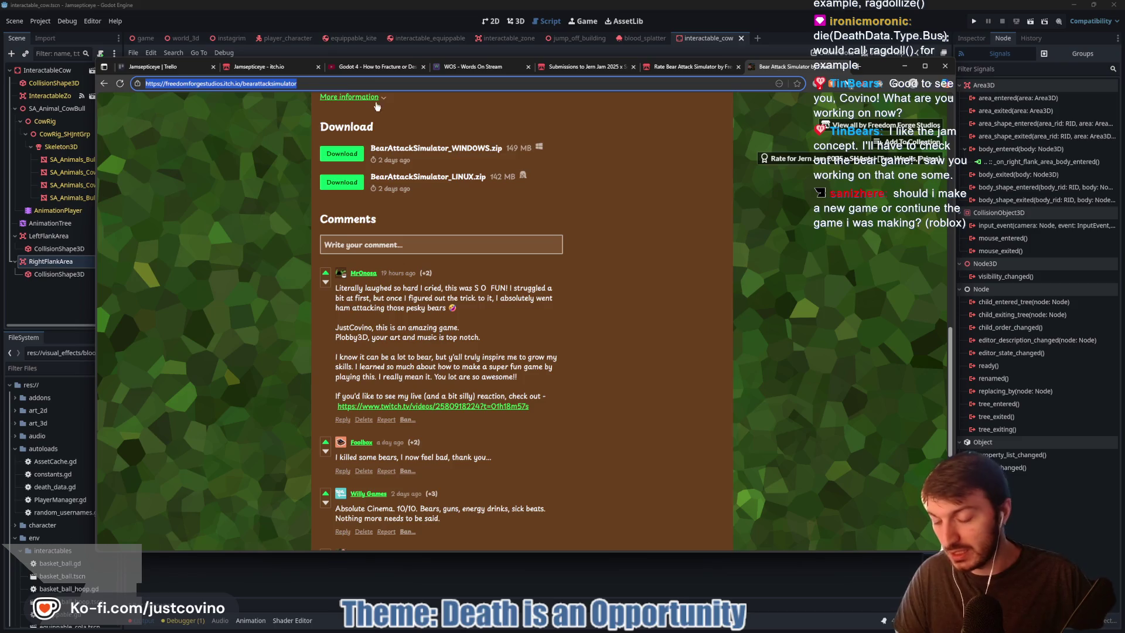
key(alt+Tab)
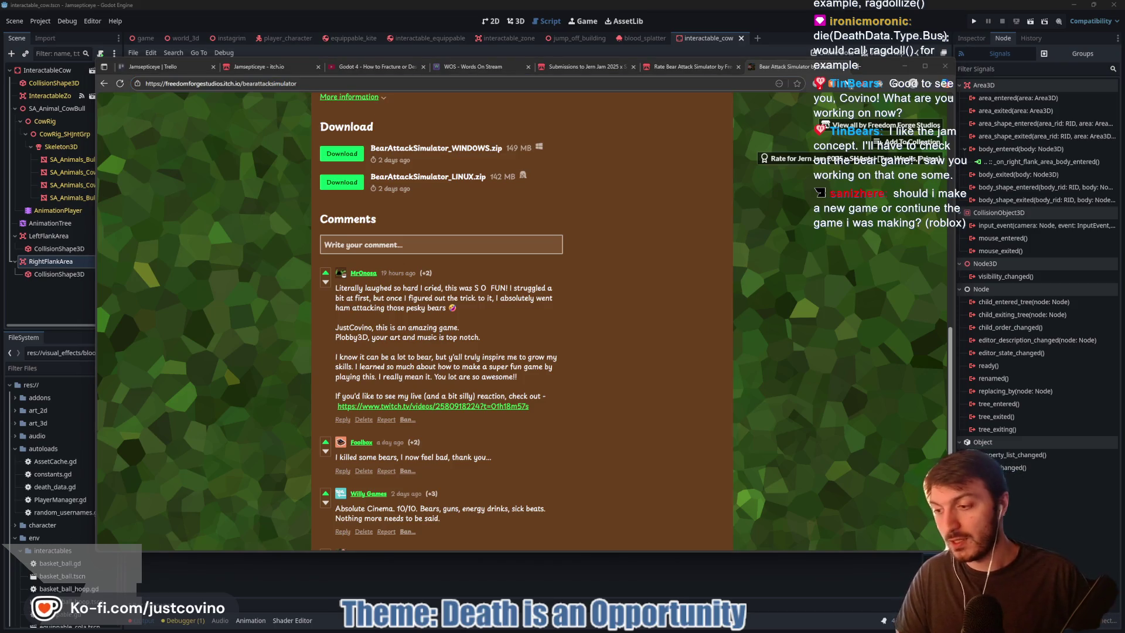
Scroll the Bear Attack Simulator page and close its Rate tab
scroll(656, 173, up, 3)
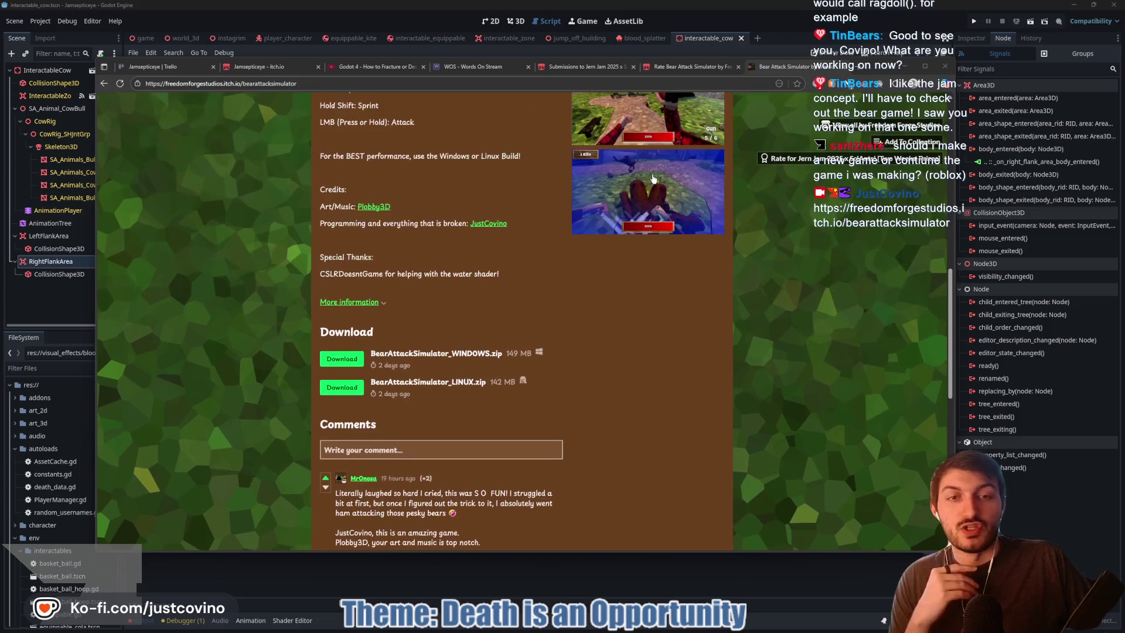
scroll(653, 178, up, 7)
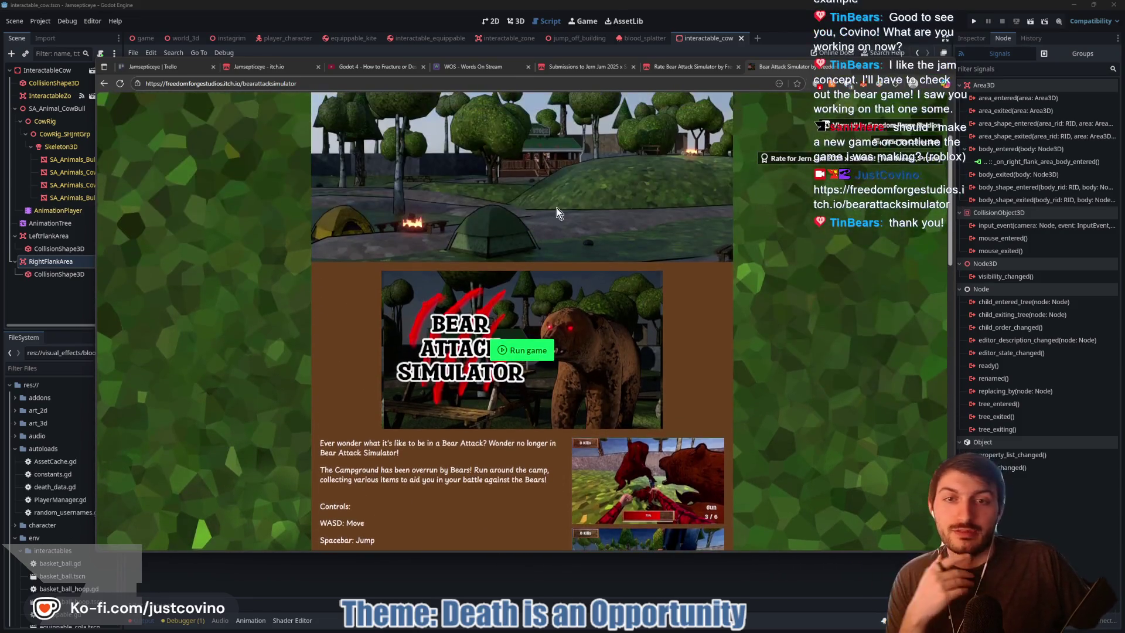
scroll(557, 212, up, 3)
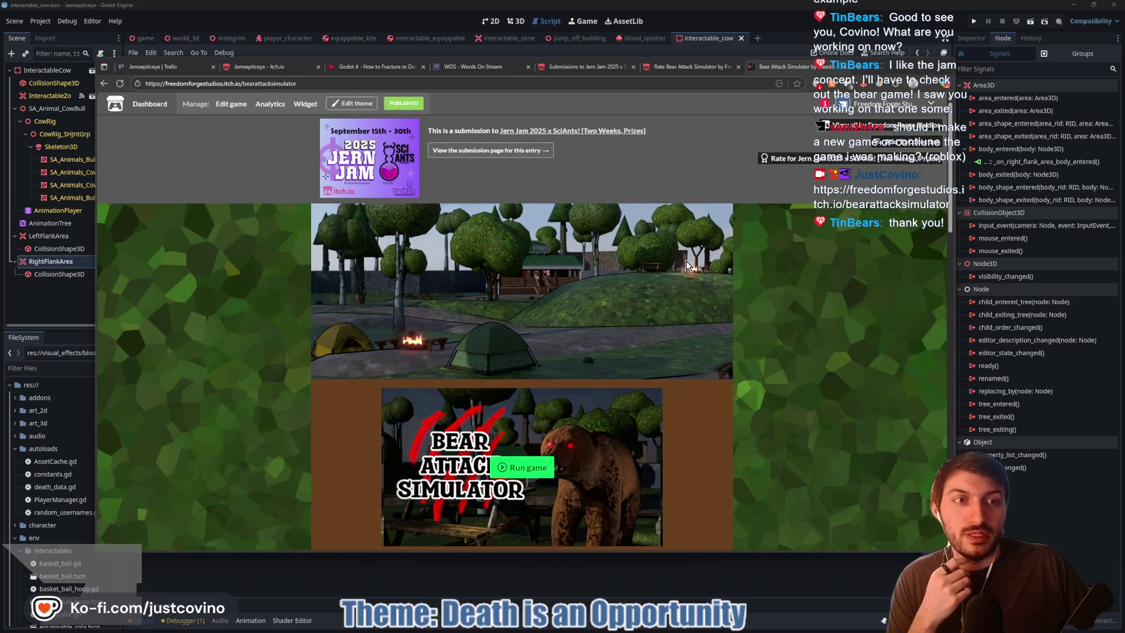
scroll(591, 284, down, 3)
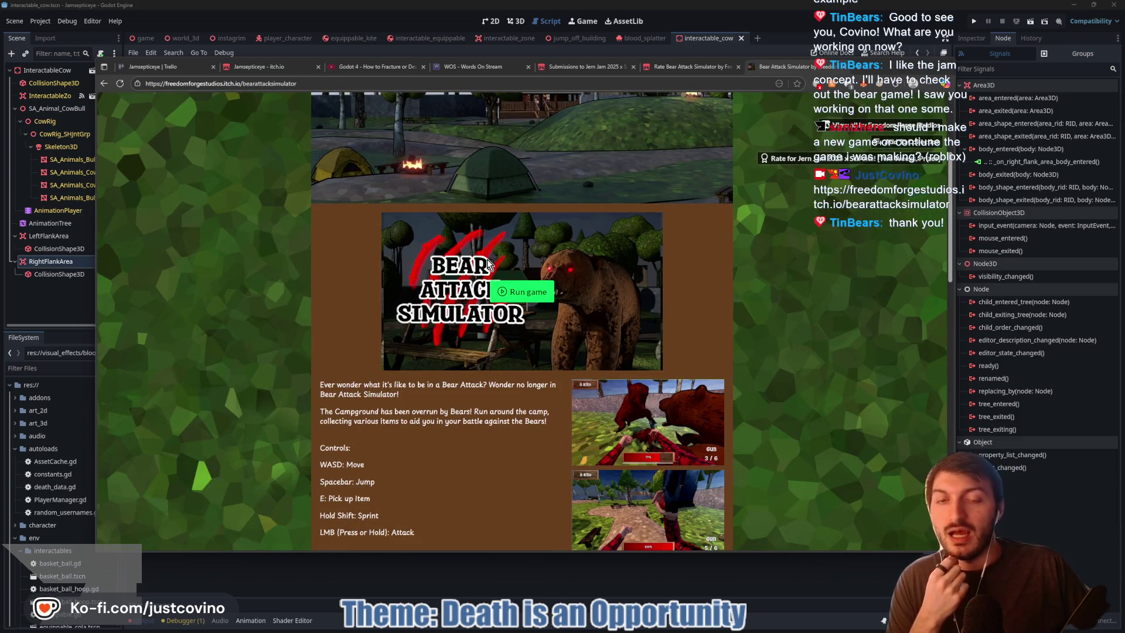
click(738, 67)
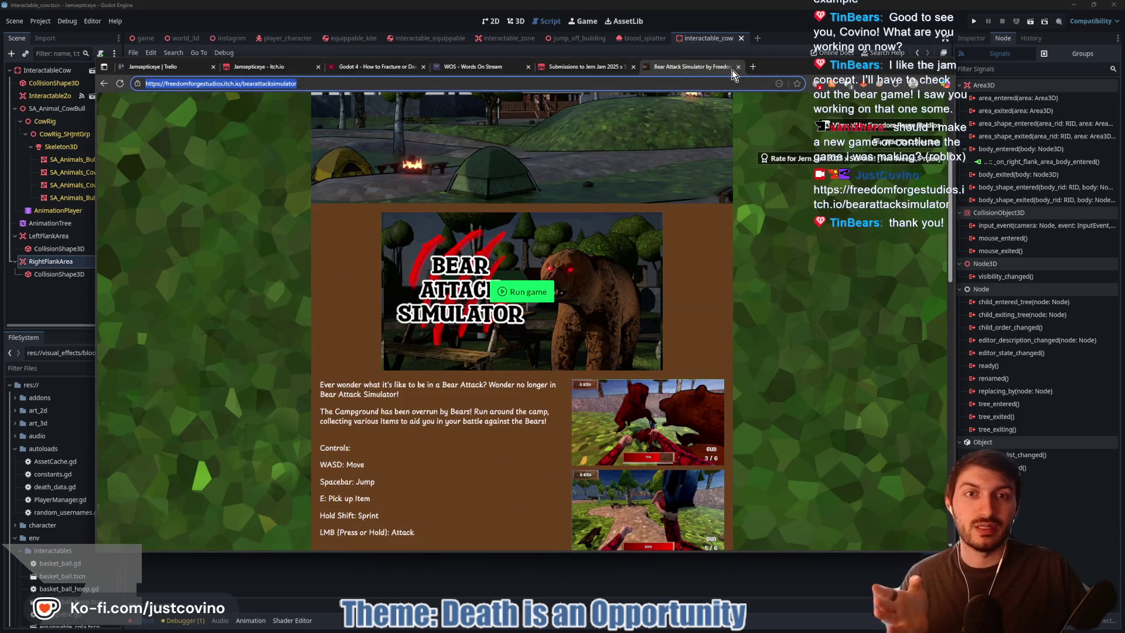
click(604, 67)
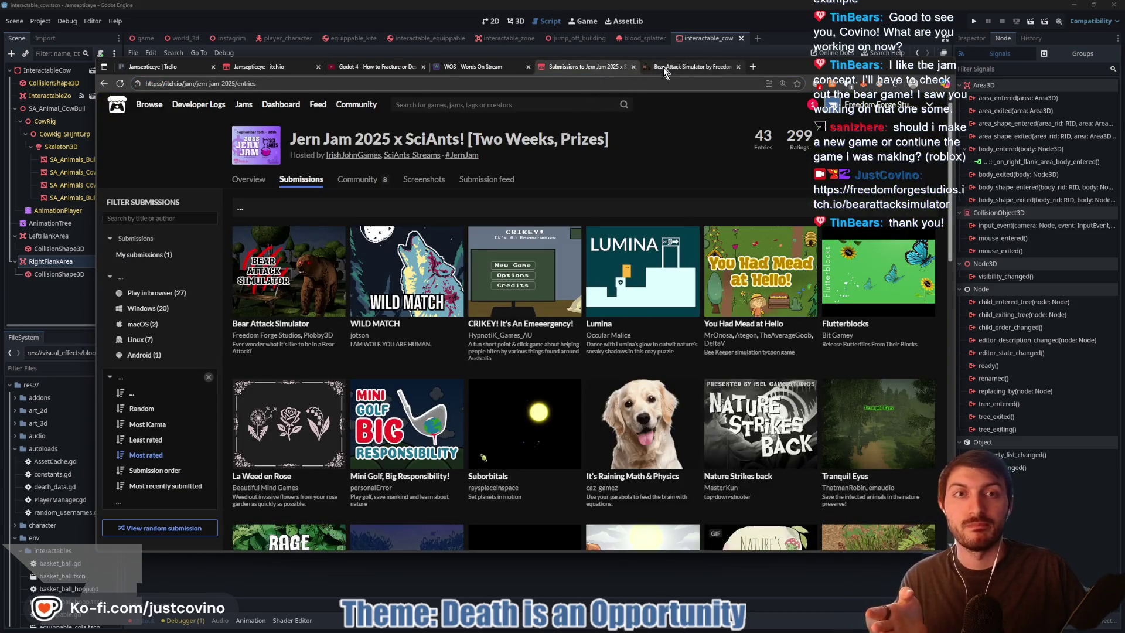
click(663, 67)
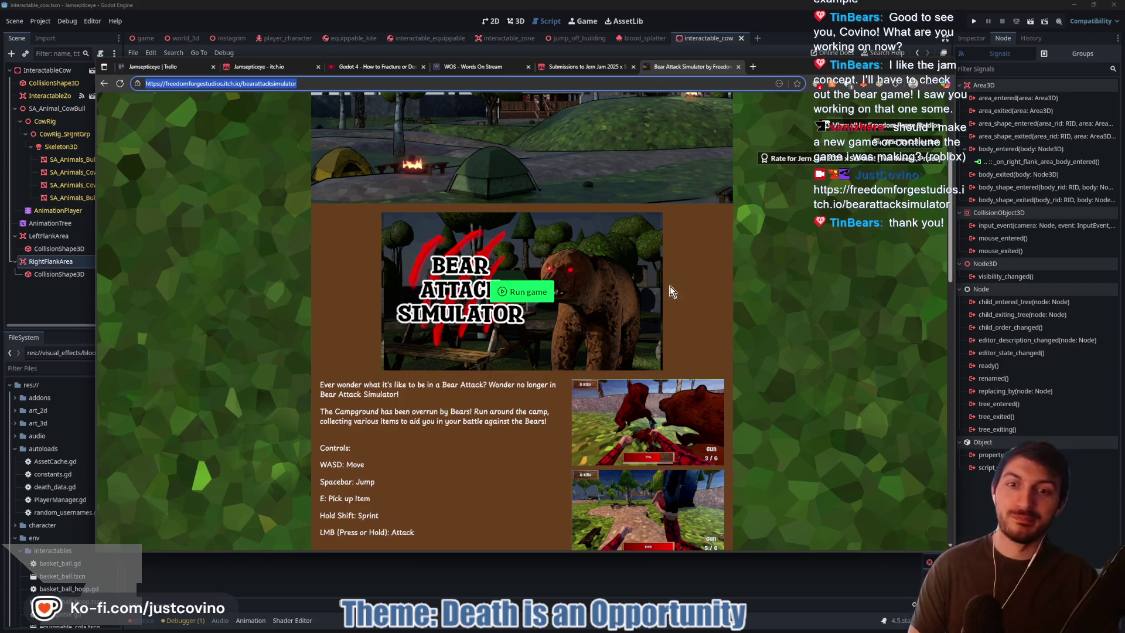
Look over the Bear Attack Simulator page once more and return to the Godot cow script
click(701, 316)
scroll(702, 314, down, 5)
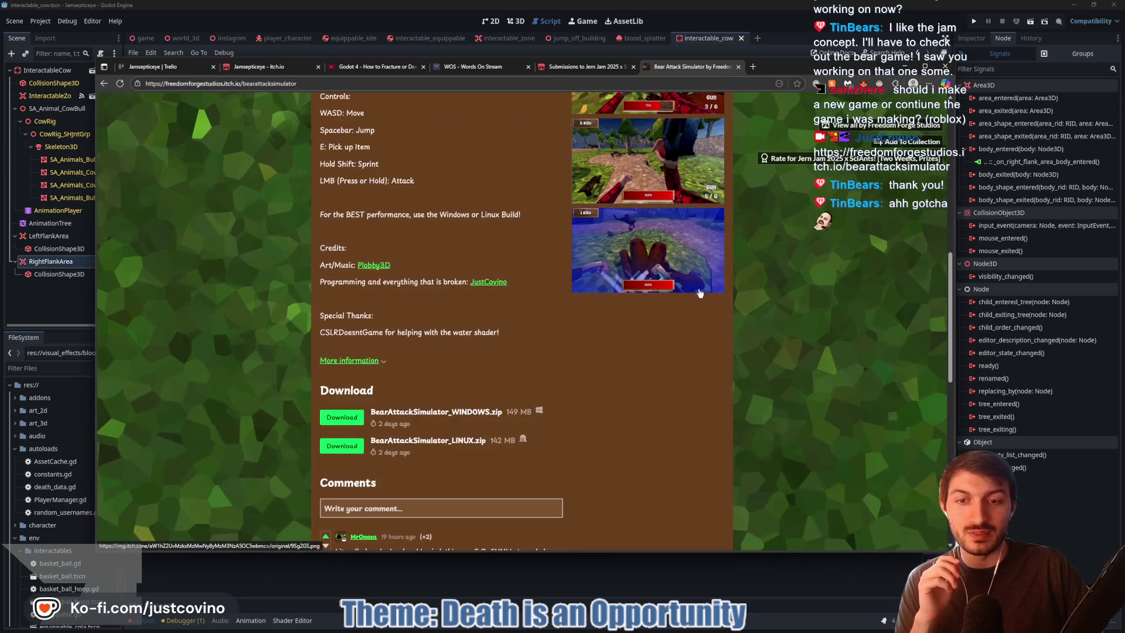
scroll(571, 354, up, 3)
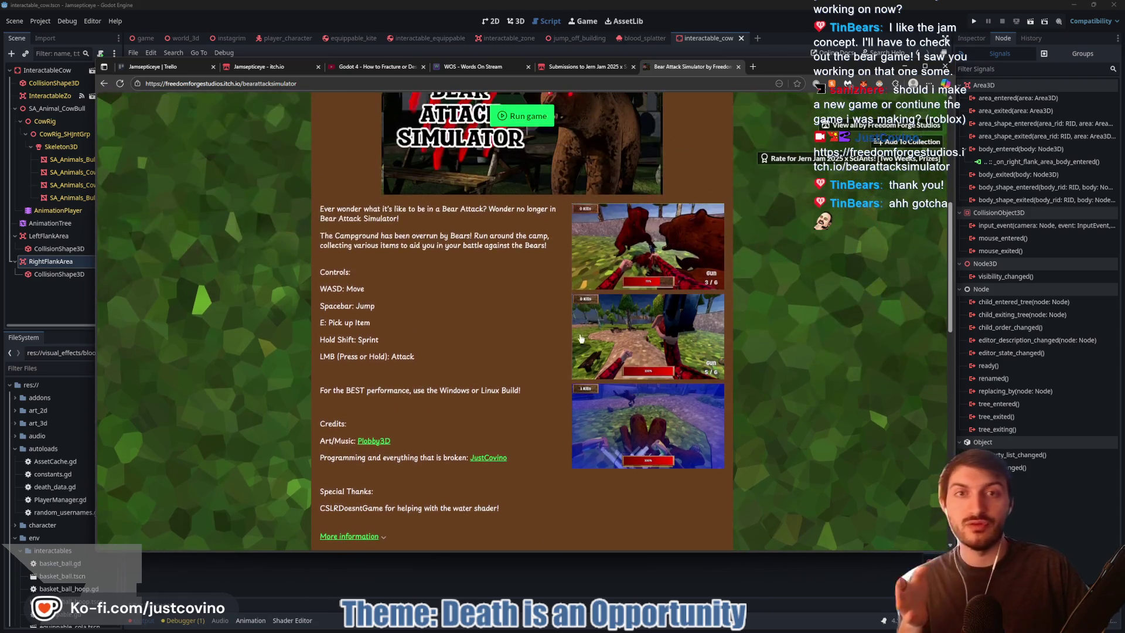
click(779, 55)
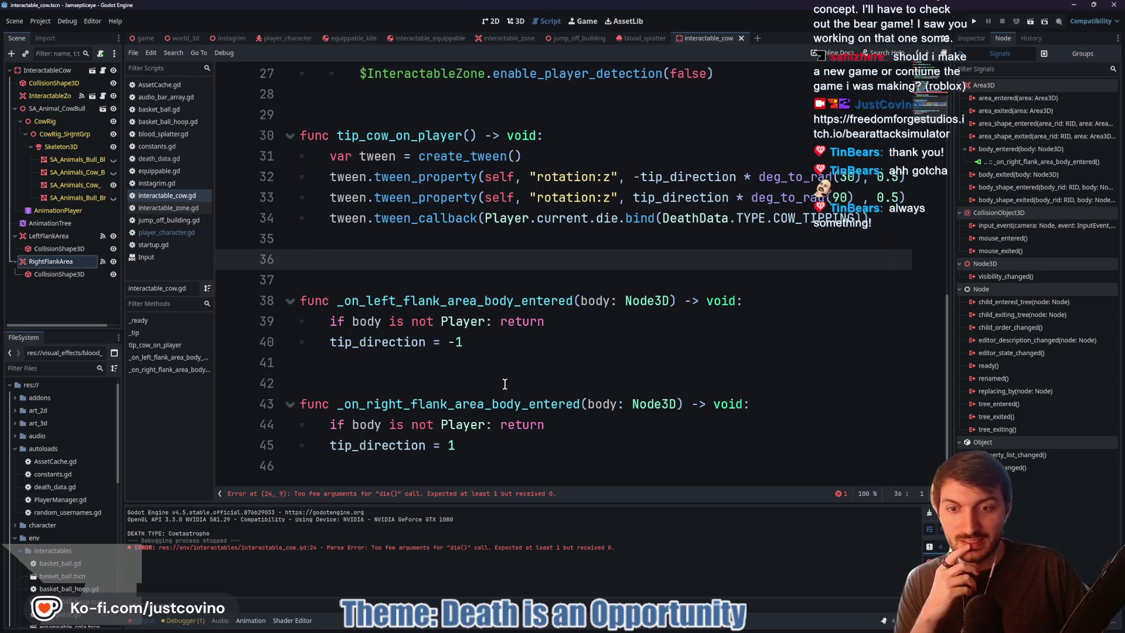
Delete the redundant player.die() call and move the special_death_event line into tip_cow_on_player, then save
click(480, 495)
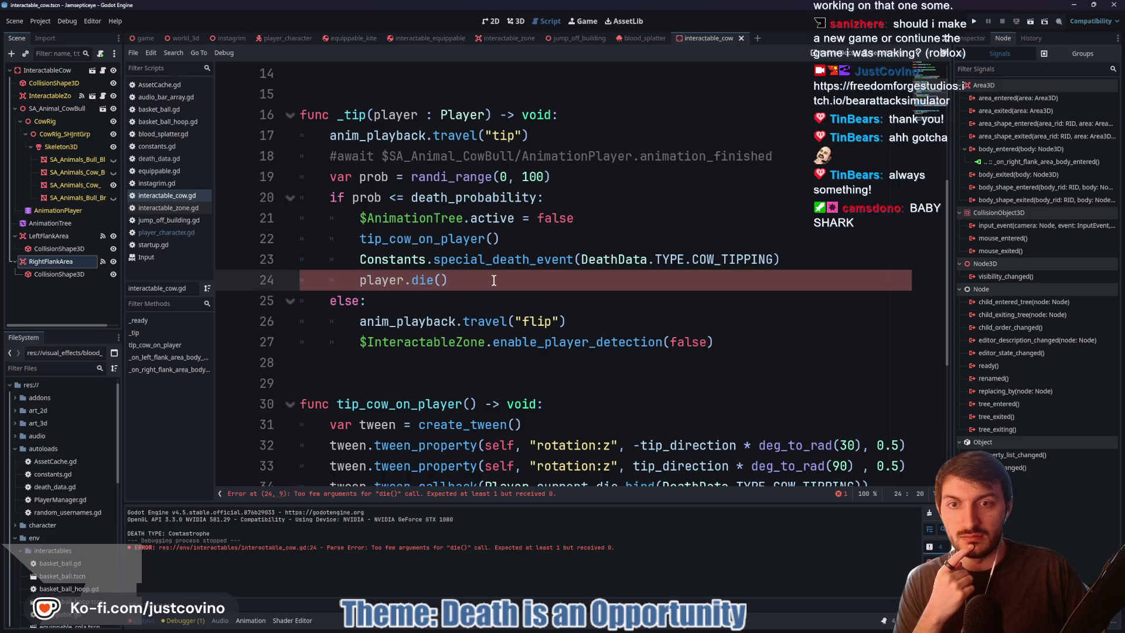
drag(493, 280, 301, 279)
key(BackSpace)
key(BackSpace)
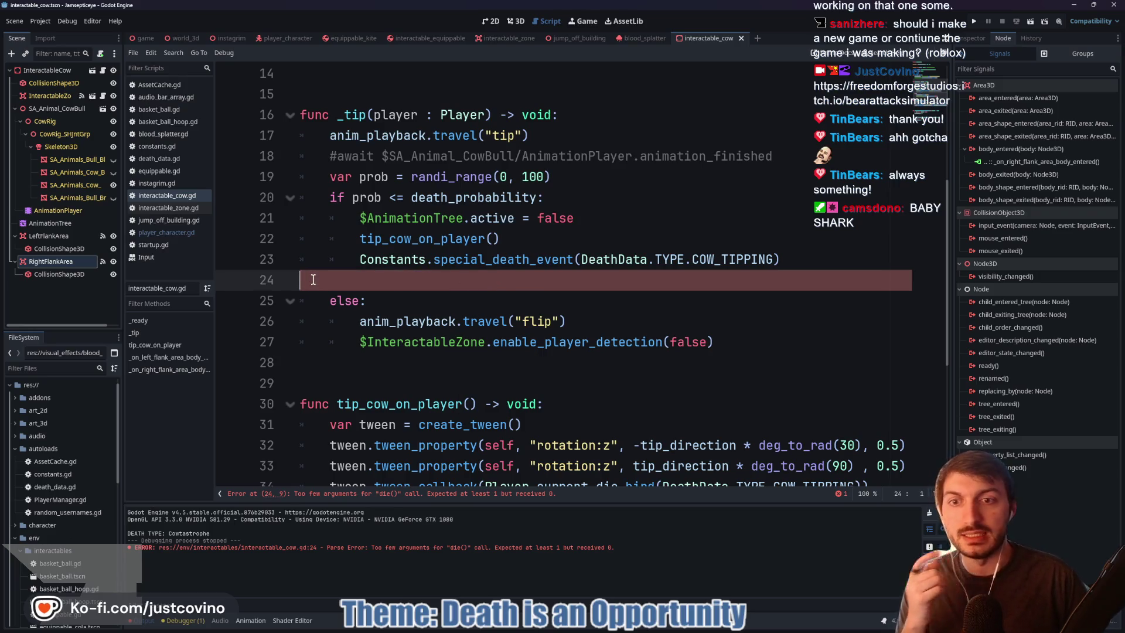
drag(784, 260, 346, 260)
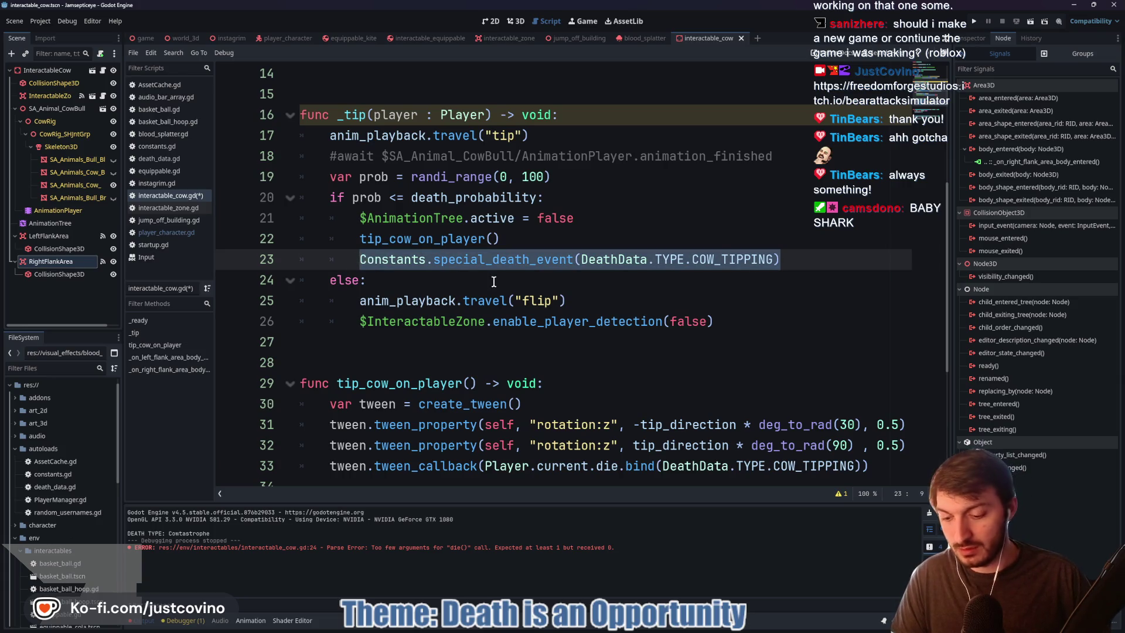
scroll(527, 275, down, 1)
key(alt+Down)
key(alt+Down)
key(alt+Down)
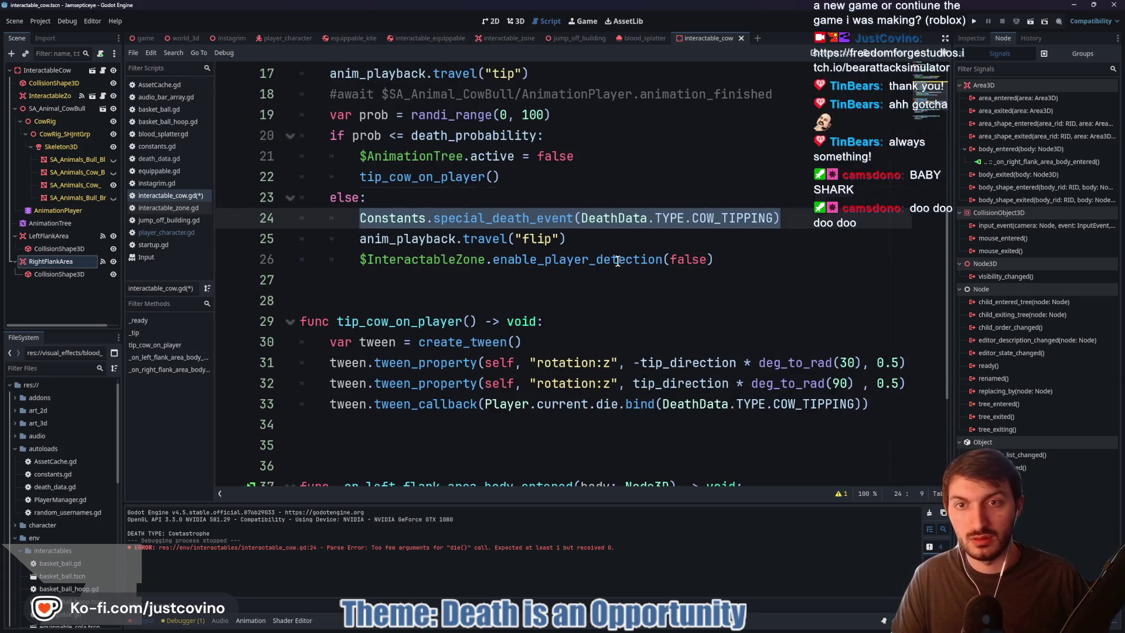
key(alt+Down)
key(alt+Down)
key(alt+Down)
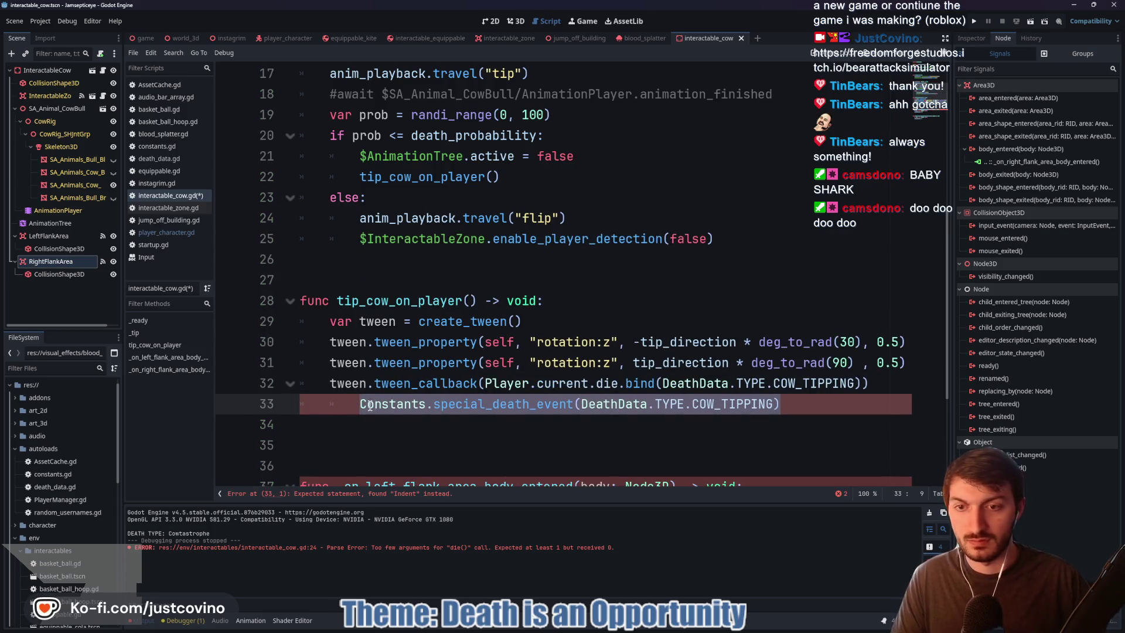
key(shift+Tab)
click(774, 403)
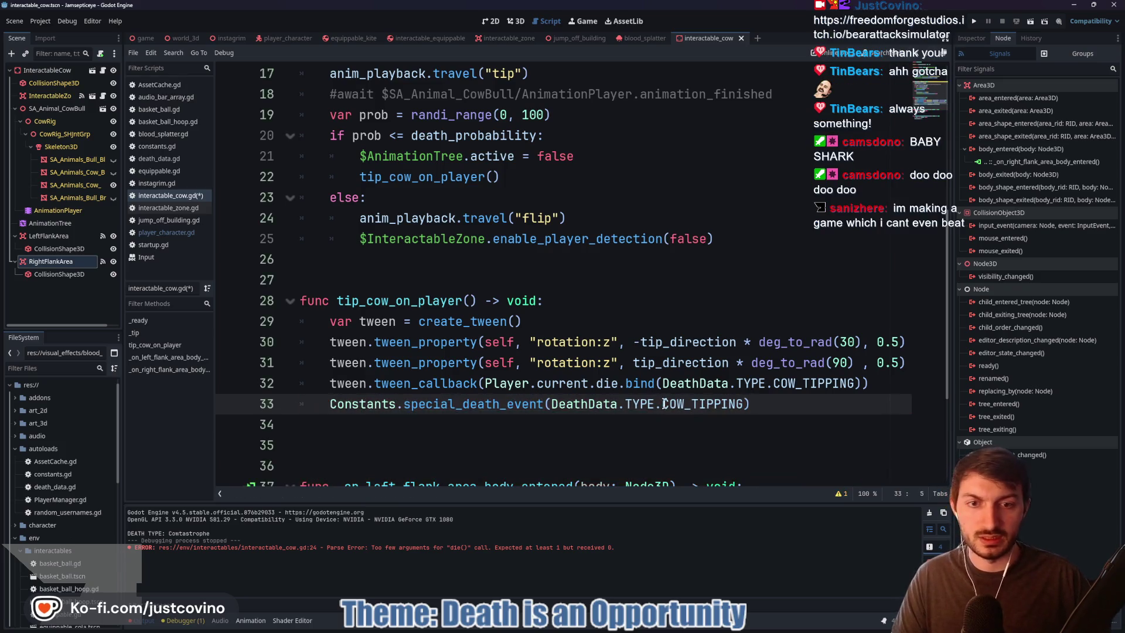
key(ctrl+s)
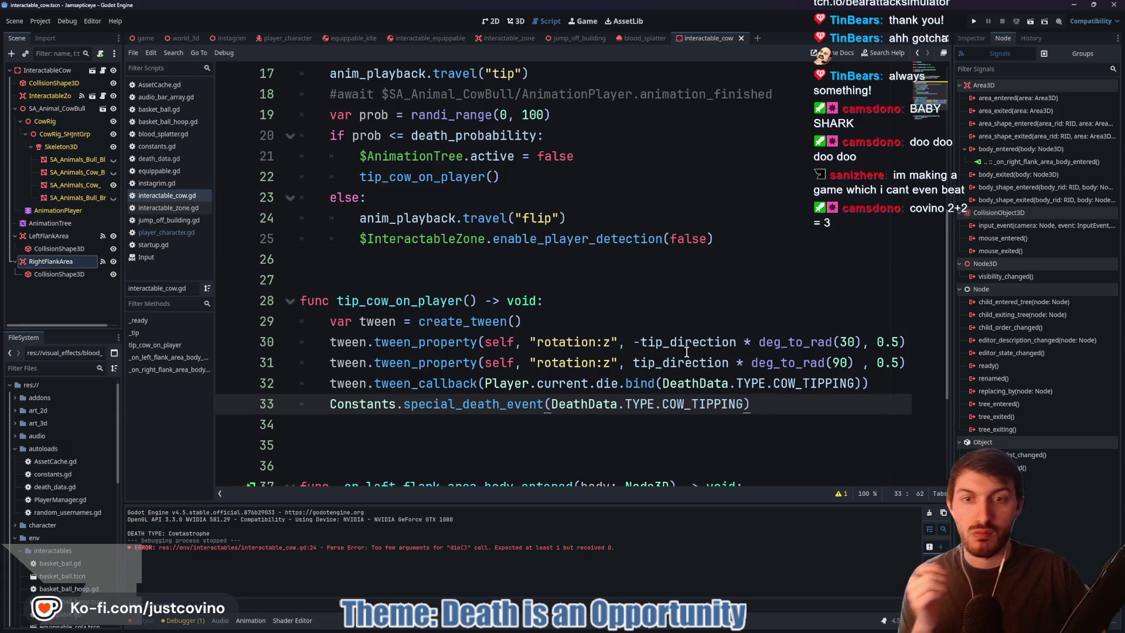
Remove the player : Player parameter from _tip()
scroll(476, 249, up, 2)
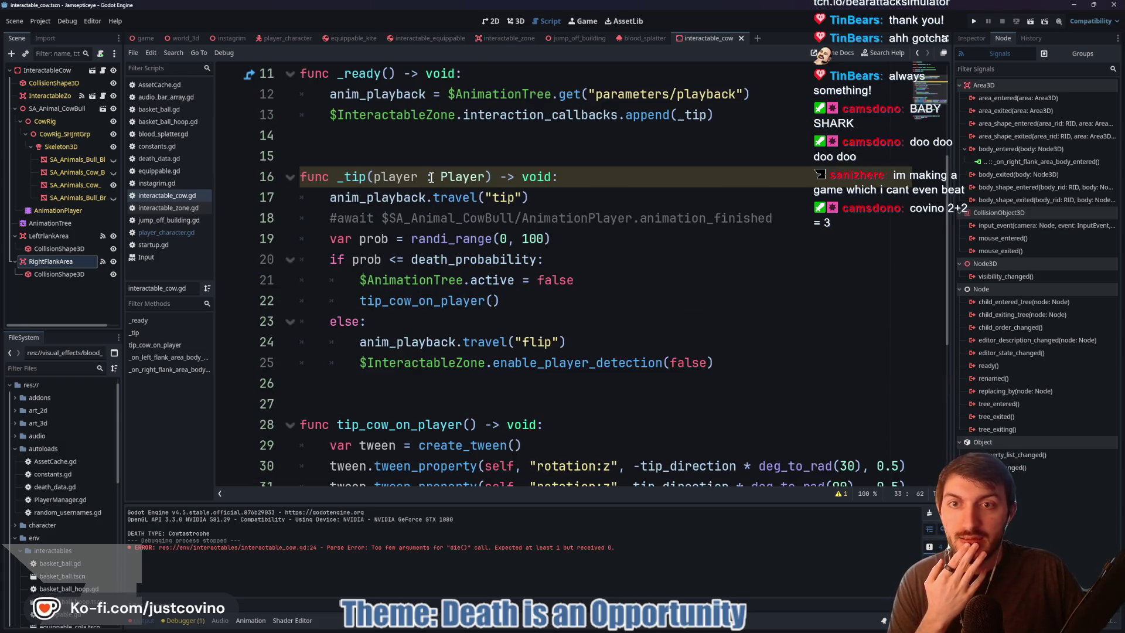
scroll(431, 177, down, 3)
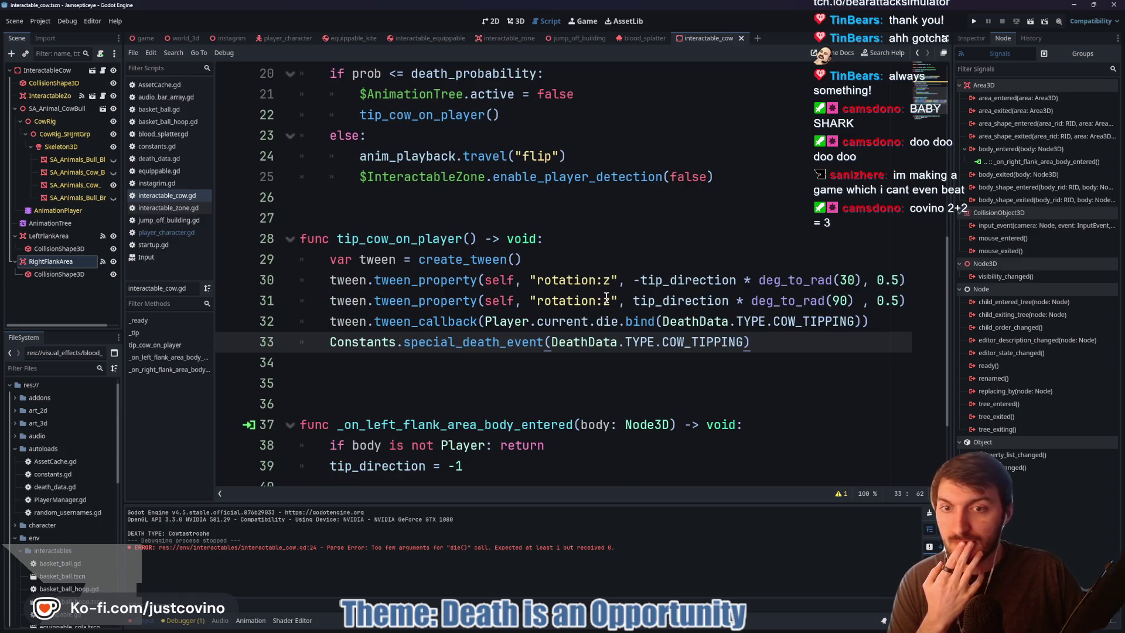
scroll(606, 298, up, 3)
scroll(494, 265, down, 3)
scroll(493, 264, up, 4)
click(385, 240)
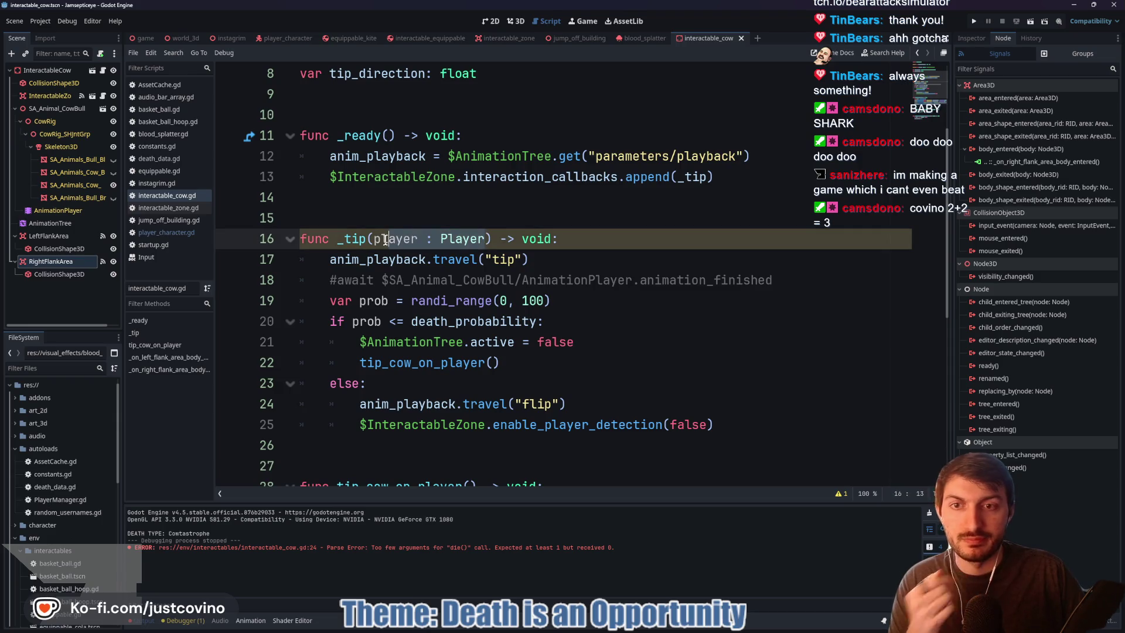
drag(373, 239, 484, 239)
key(BackSpace)
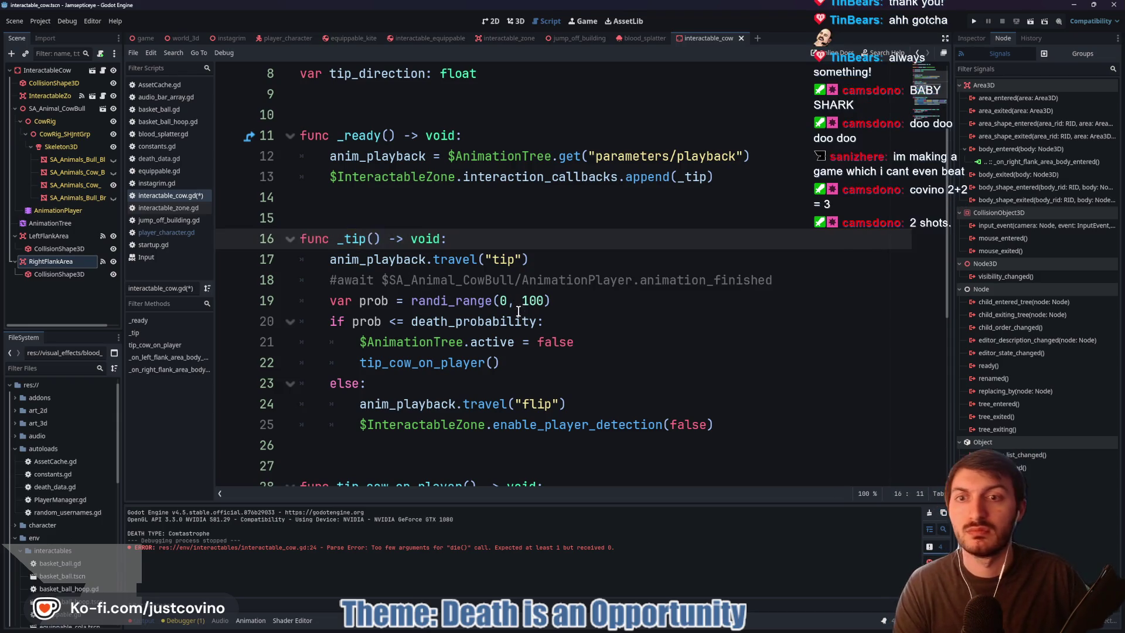
Delete the commented-out await line 18 and save the cow script
scroll(517, 311, up, 3)
scroll(513, 309, down, 5)
scroll(648, 267, up, 2)
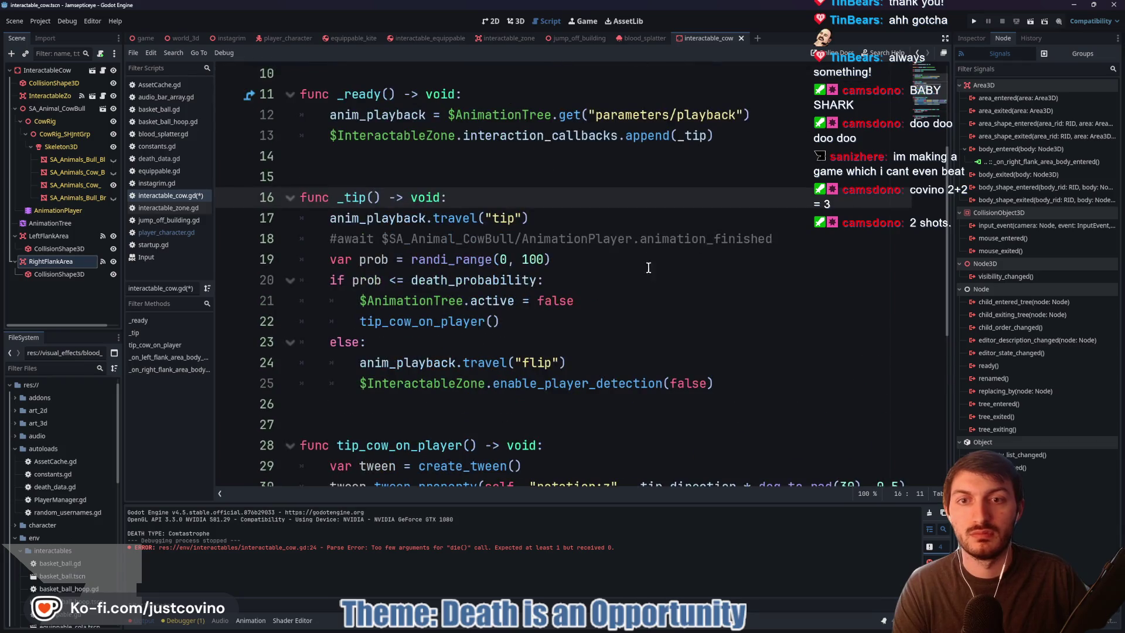
drag(795, 235, 307, 240)
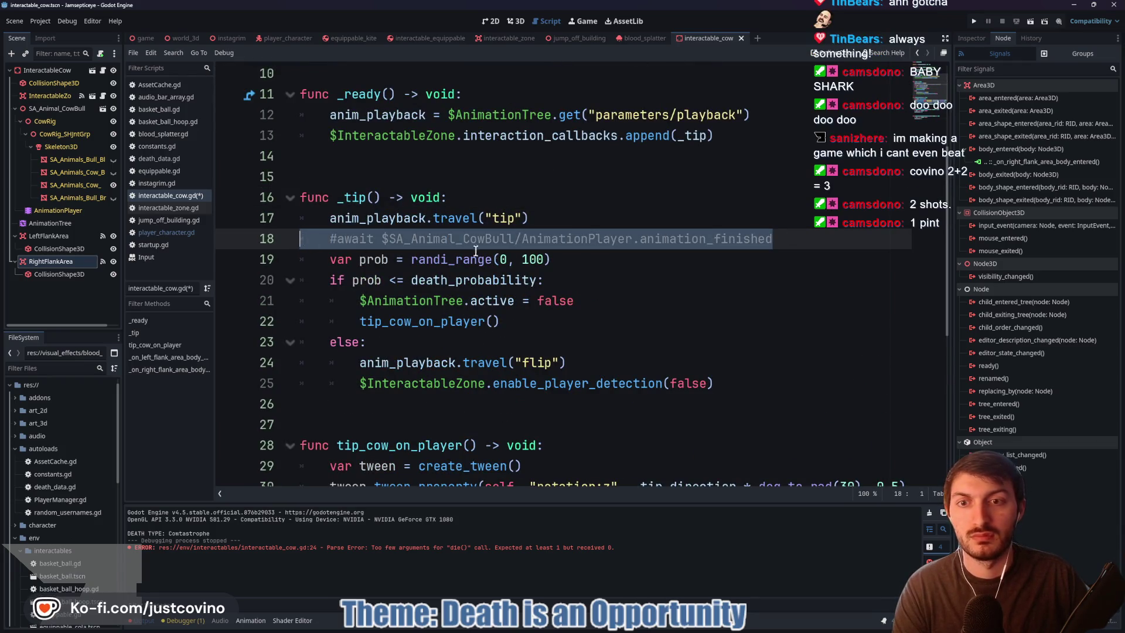
key(BackSpace)
key(BackSpace)
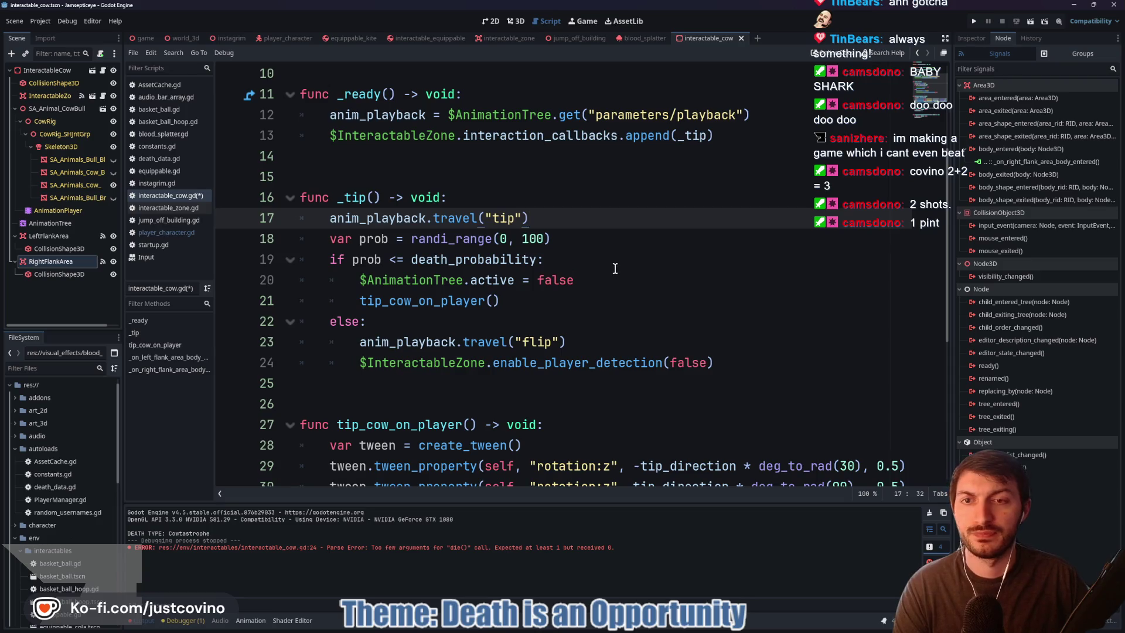
scroll(603, 274, down, 5)
scroll(581, 296, up, 4)
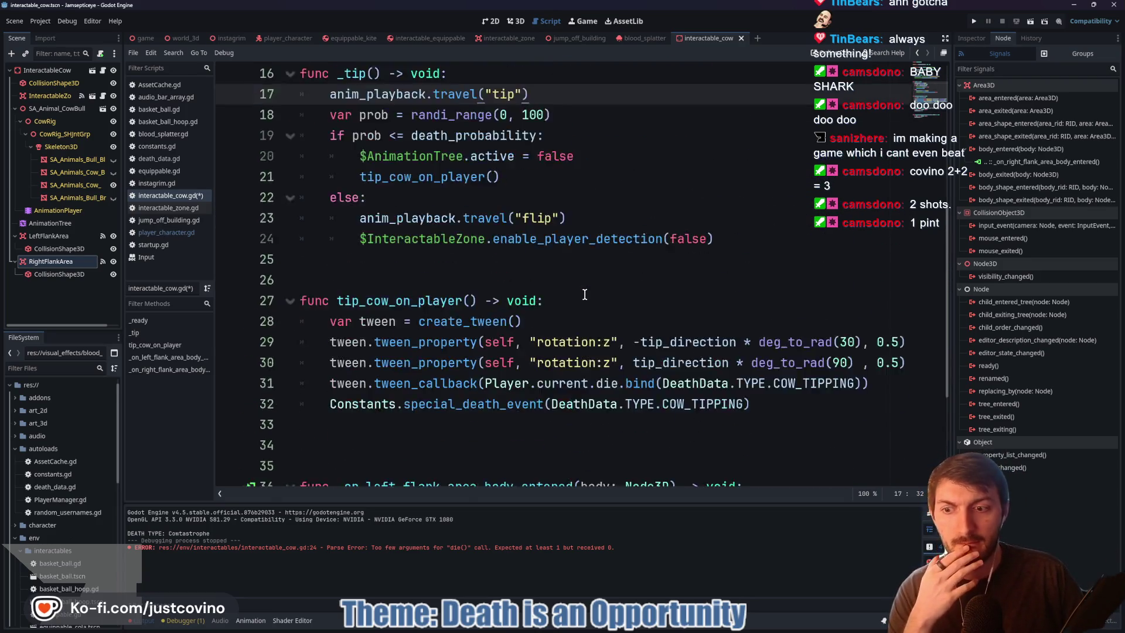
key(ctrl+s)
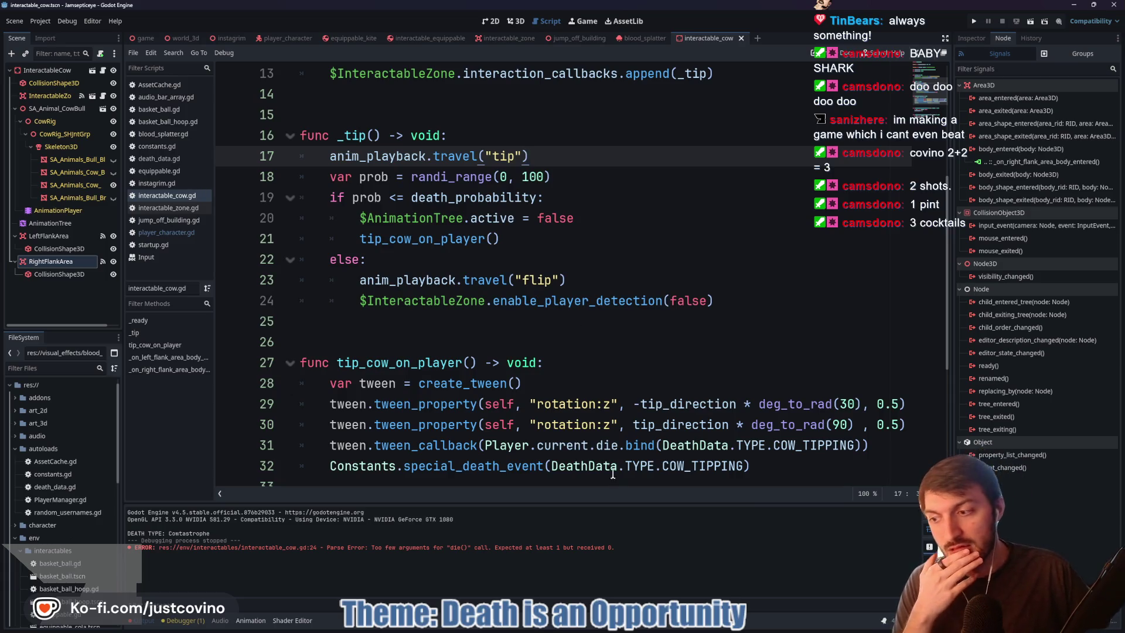
Commit the five pending files with the 'Cow Tipping fixed' summary, then fetch origin
click(699, 628)
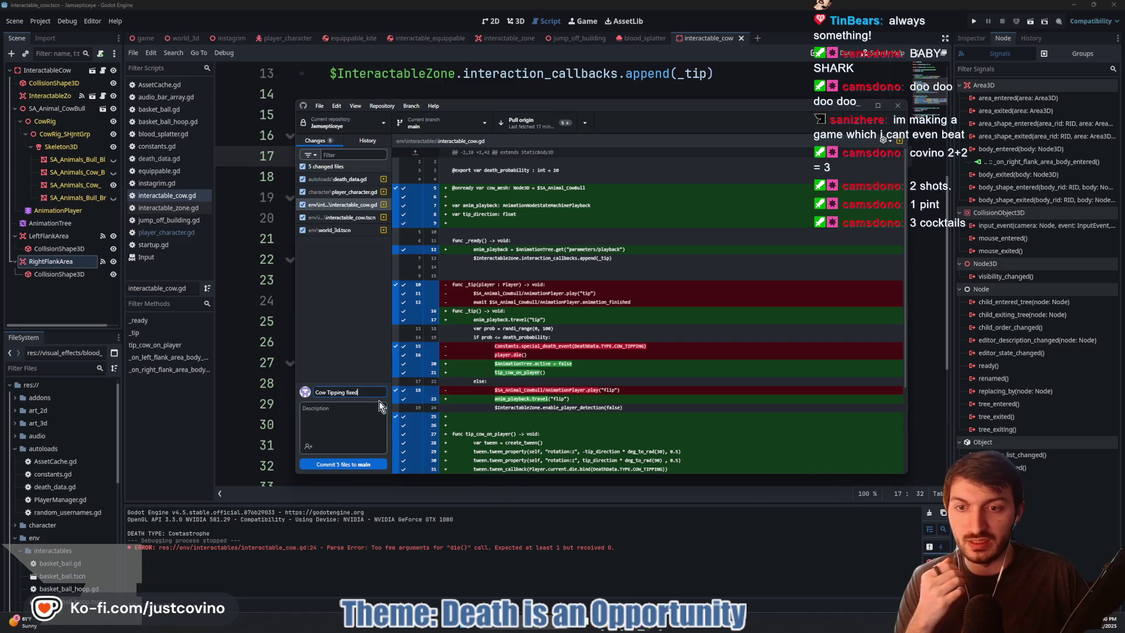
click(371, 463)
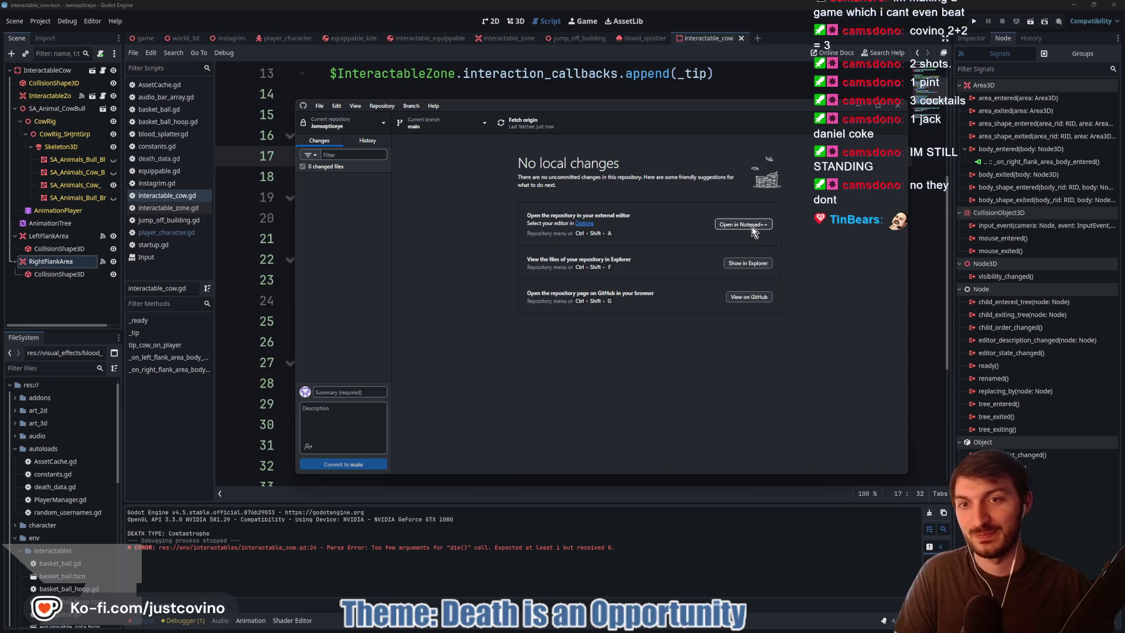
click(526, 123)
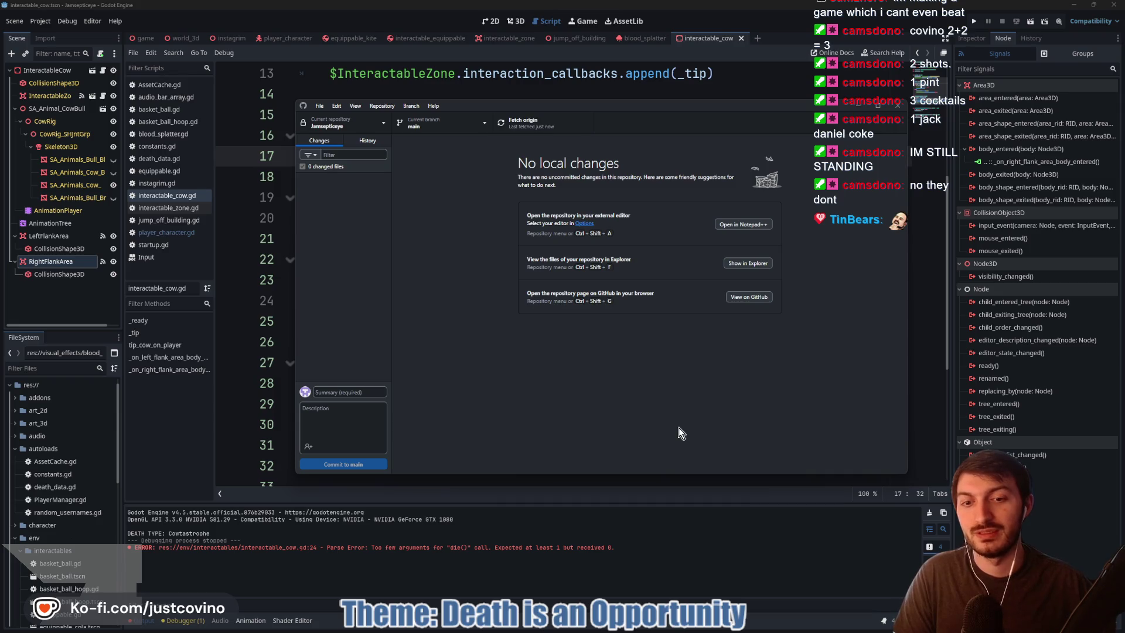
Switch back to Godot and reload the files modified outside the editor
key(alt+Tab)
click(583, 401)
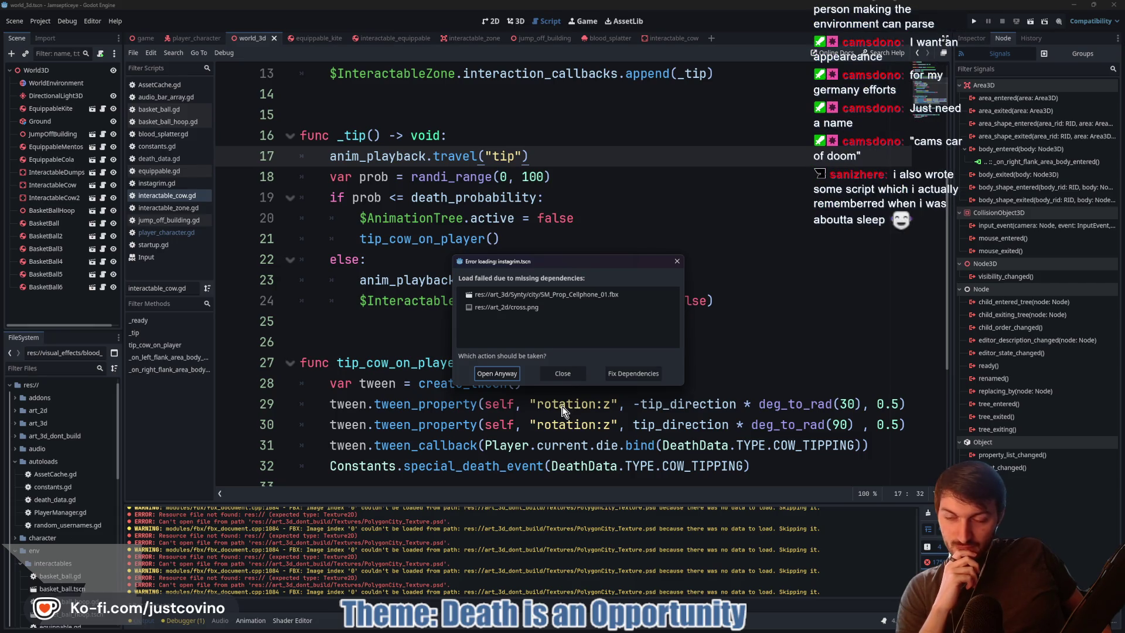
View instagrim.tscn's missing dependencies, open it anyway, and check instagrim.gd
click(617, 373)
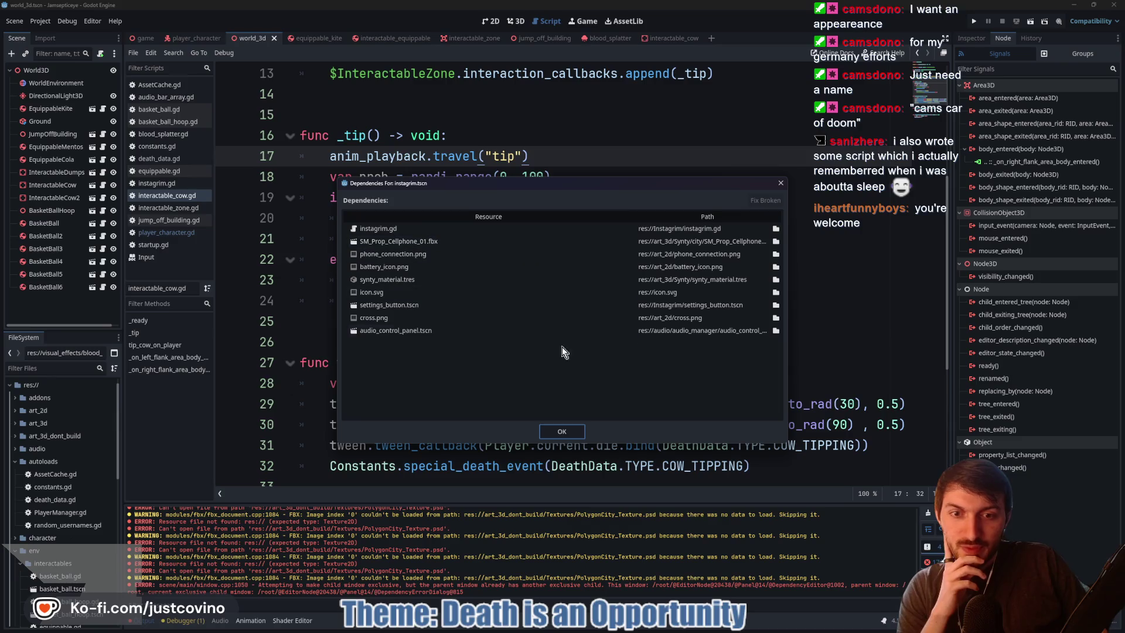
click(551, 428)
click(521, 374)
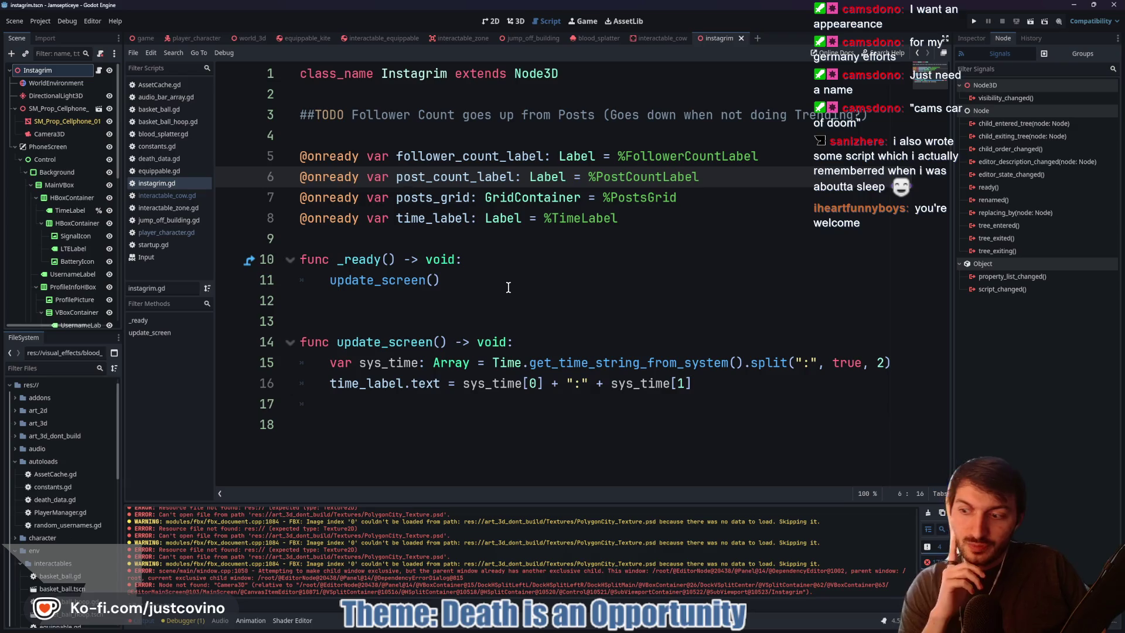
click(435, 240)
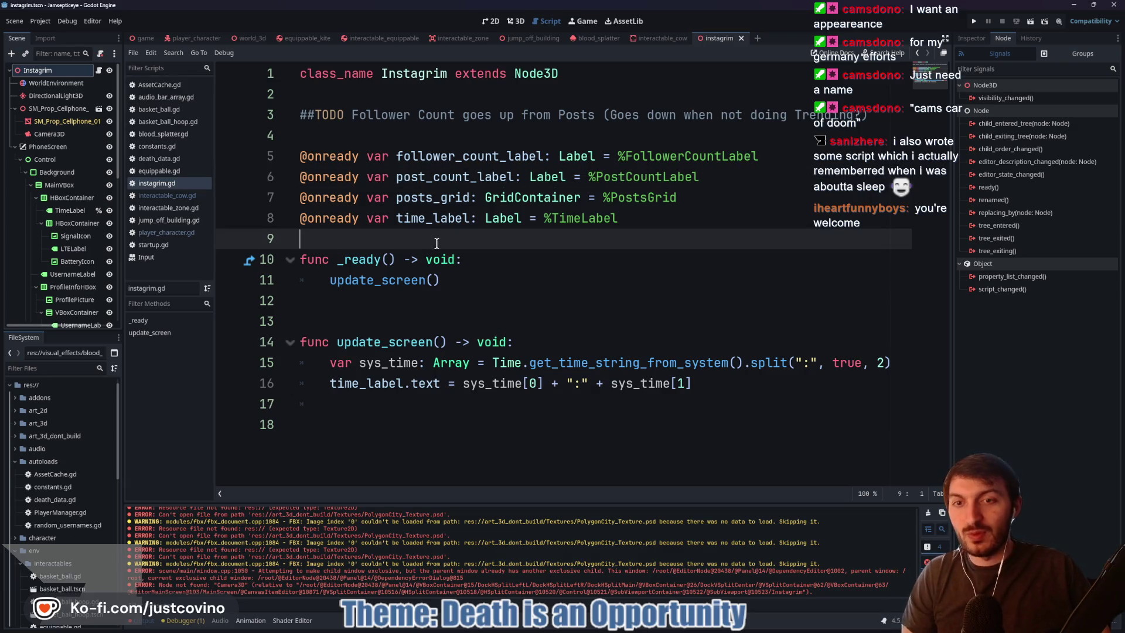
click(143, 38)
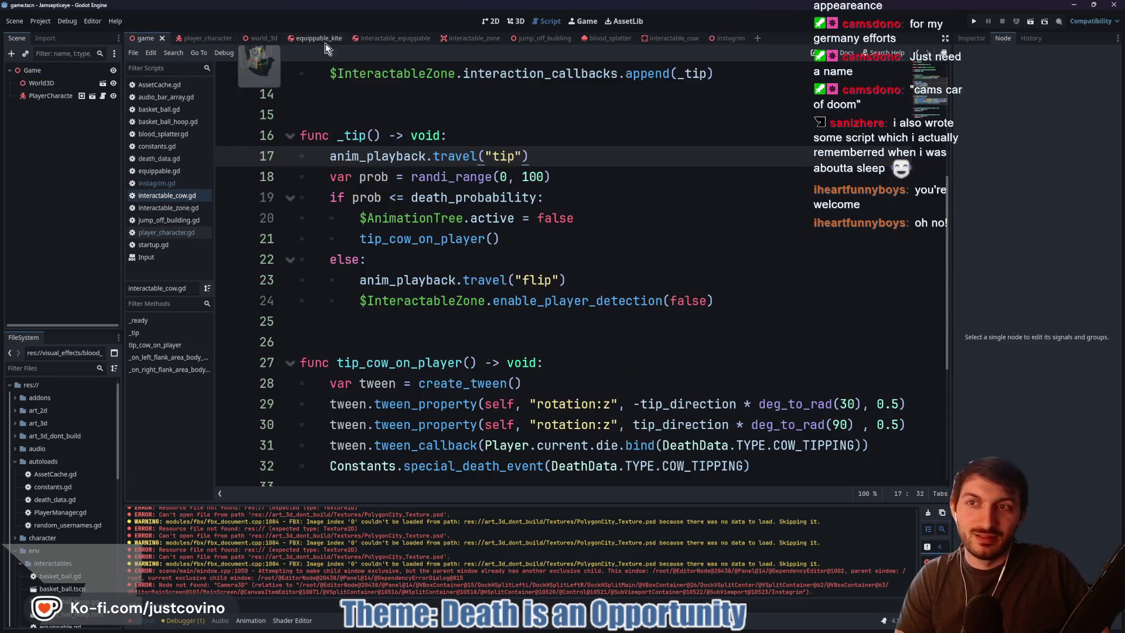
Show the game scene in 3D and orbit around the city building and cow
click(510, 21)
scroll(526, 195, down, 6)
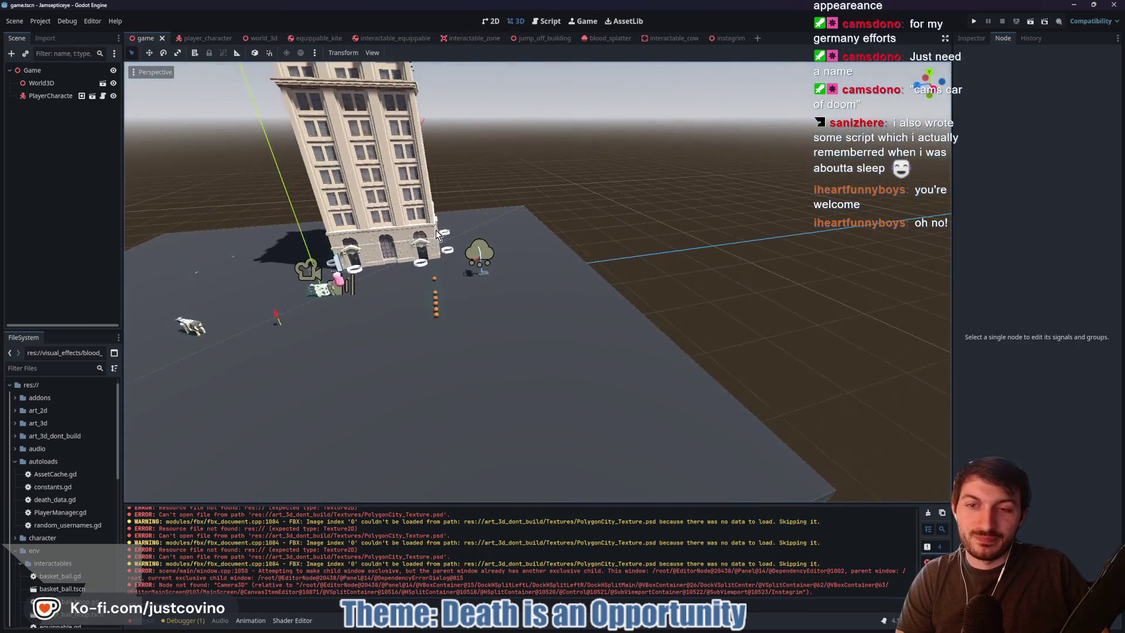
scroll(436, 235, up, 2)
drag(437, 235, 506, 232)
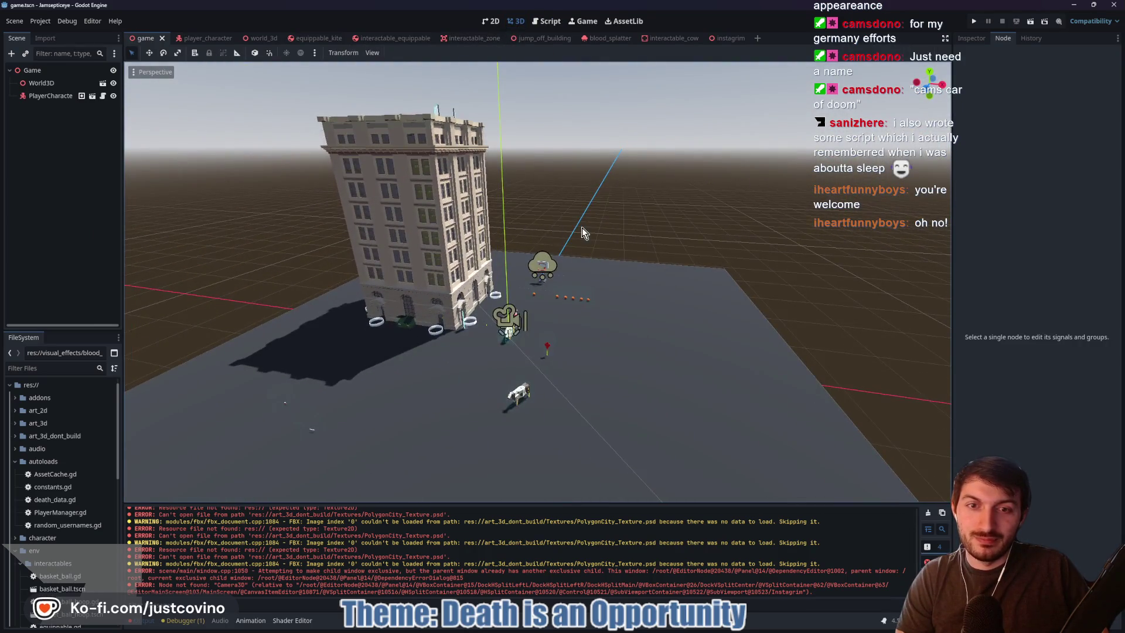
scroll(584, 227, up, 4)
scroll(585, 228, down, 3)
scroll(583, 228, down, 1)
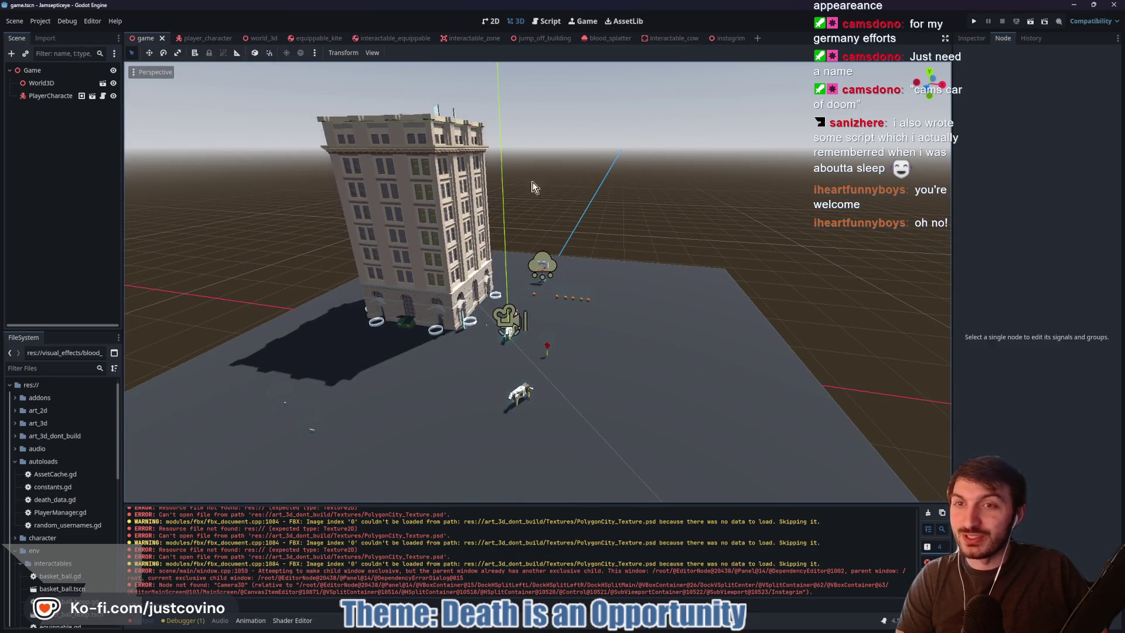
Clear the output log and collapse the Output panel and autoloads folder
click(927, 514)
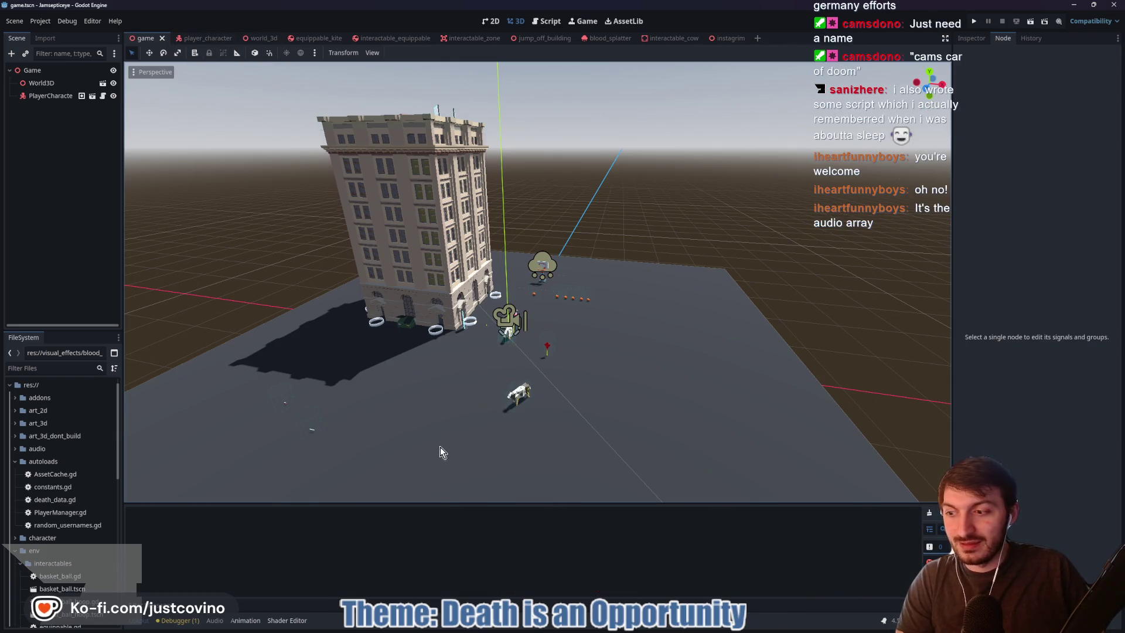
click(144, 623)
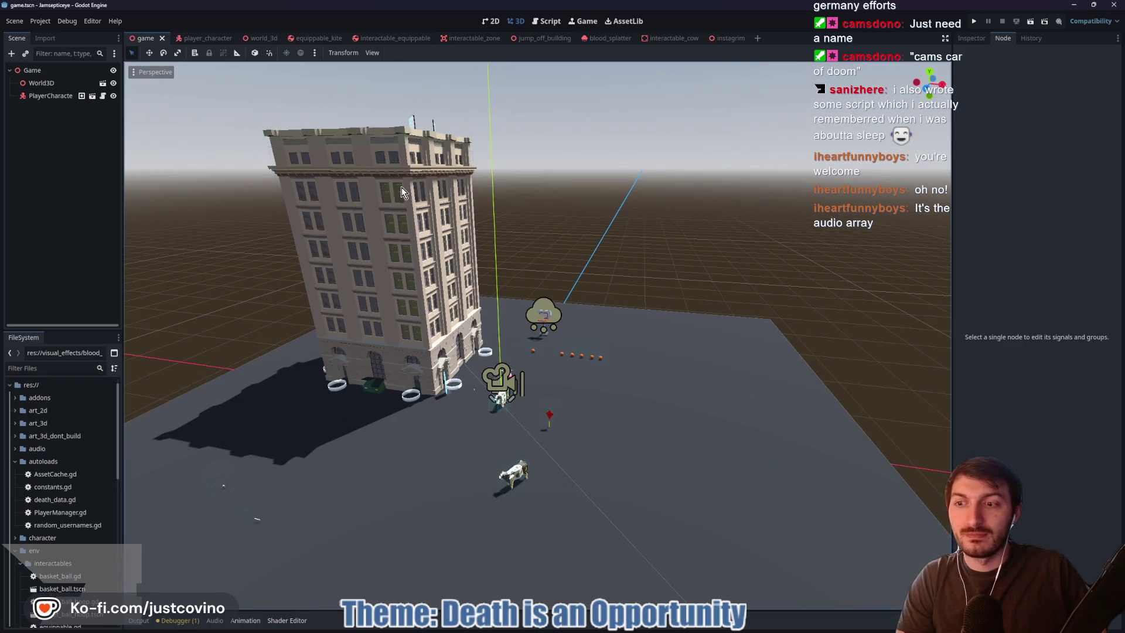
click(15, 462)
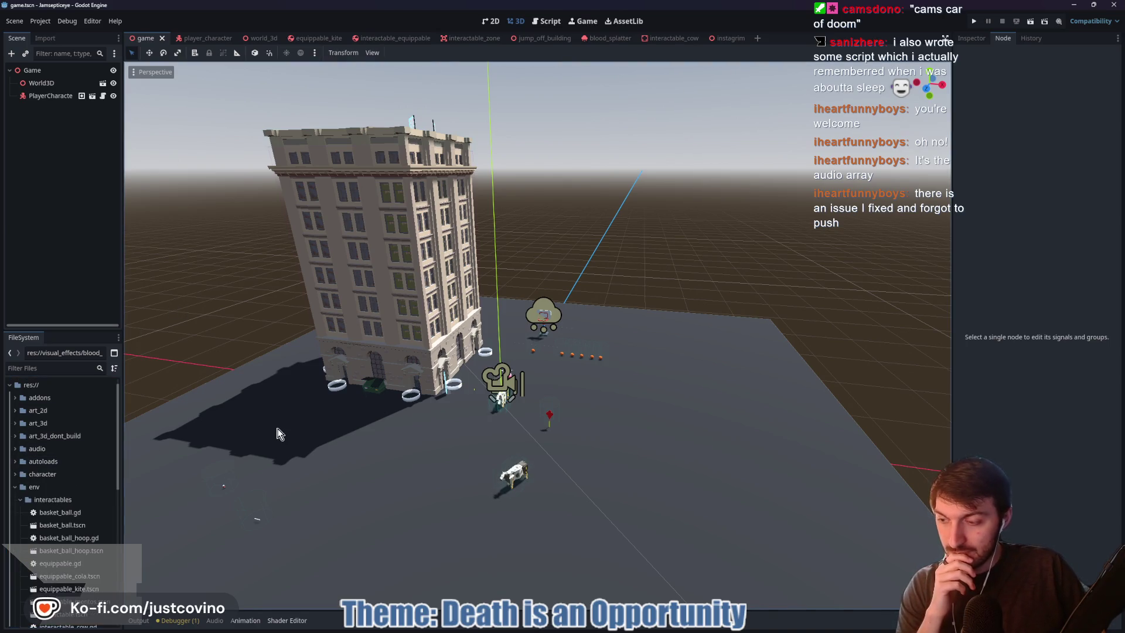
mouse_move(701, 631)
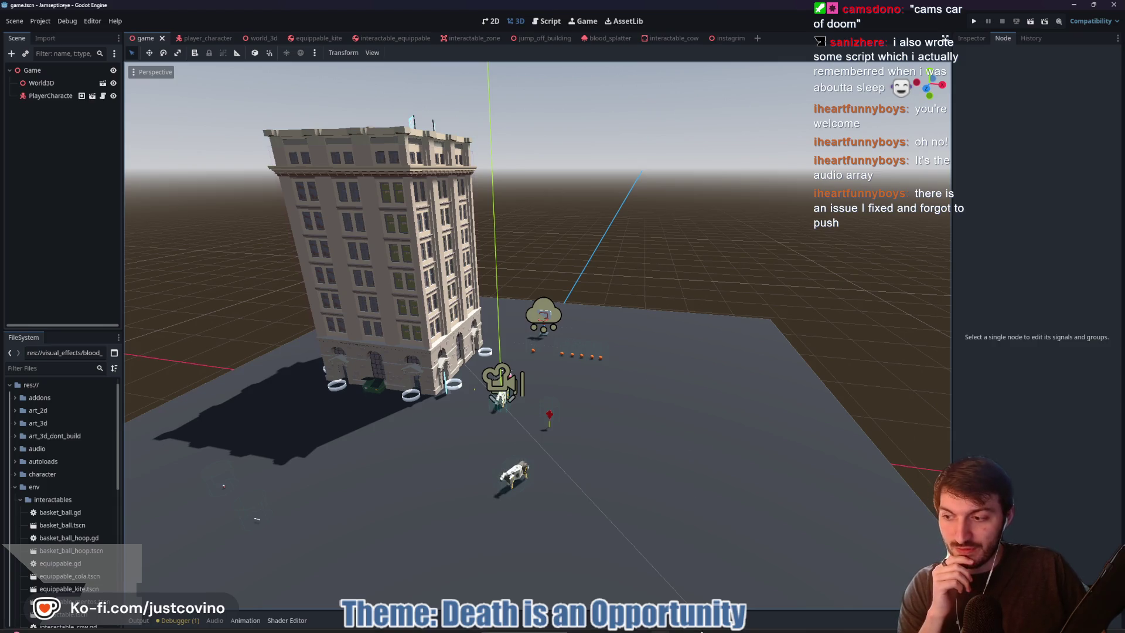
click(640, 628)
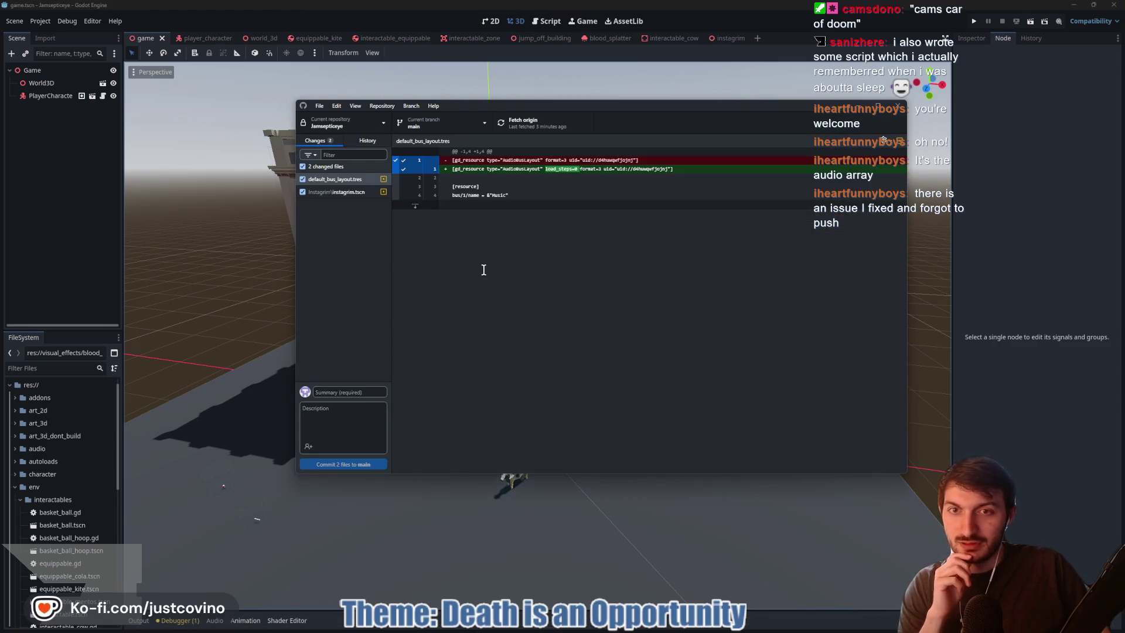
Discard the local changes to instagrim.tscn and default_bus_layout.tres
click(354, 195)
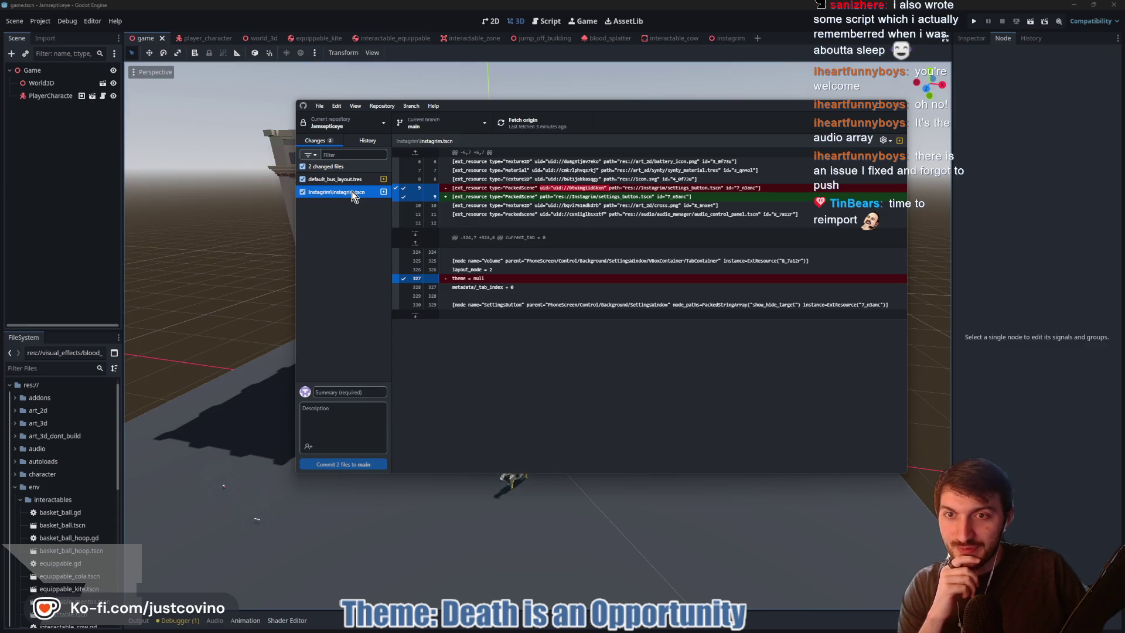
right_click(353, 195)
shift+click(341, 182)
right_click(341, 181)
click(357, 196)
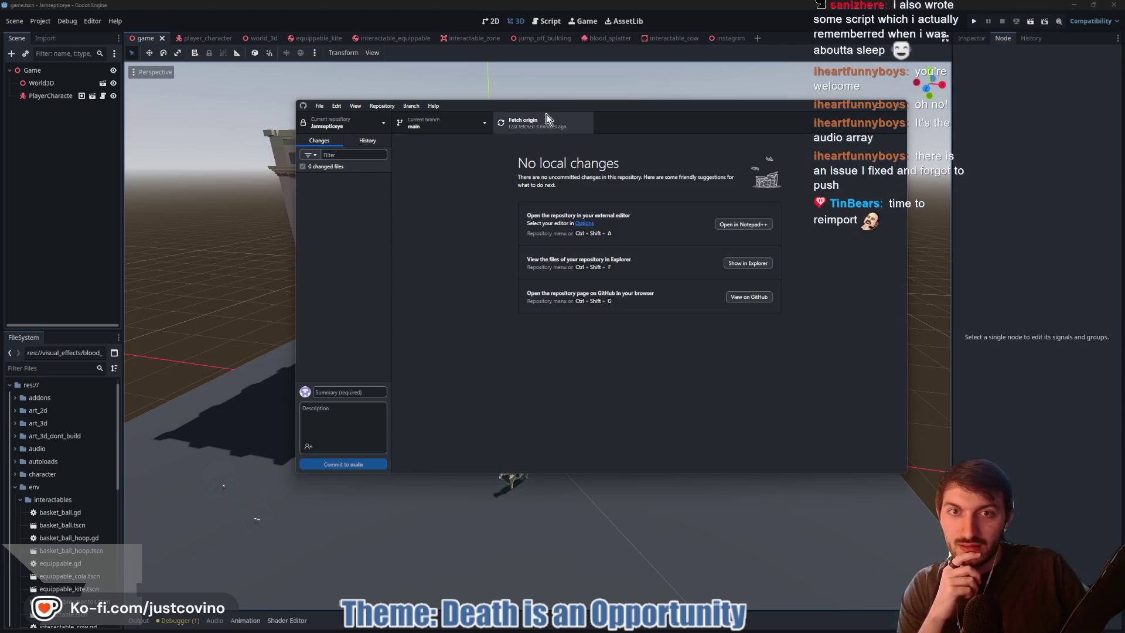
Fetch origin repeatedly until it reports 'Last fetched just now'
click(519, 136)
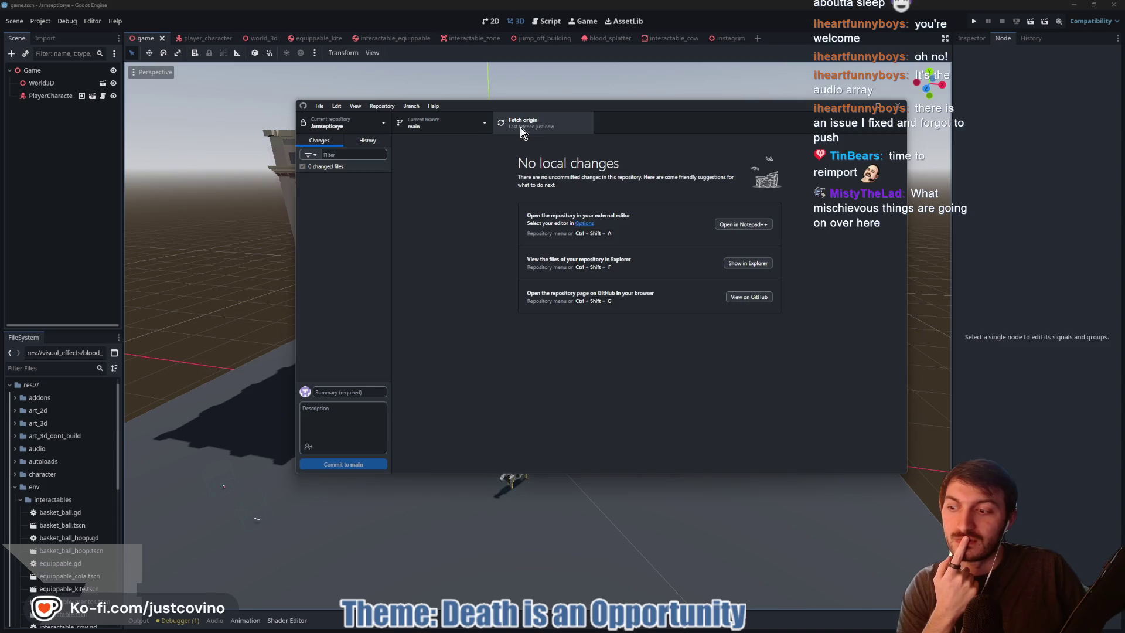
click(521, 127)
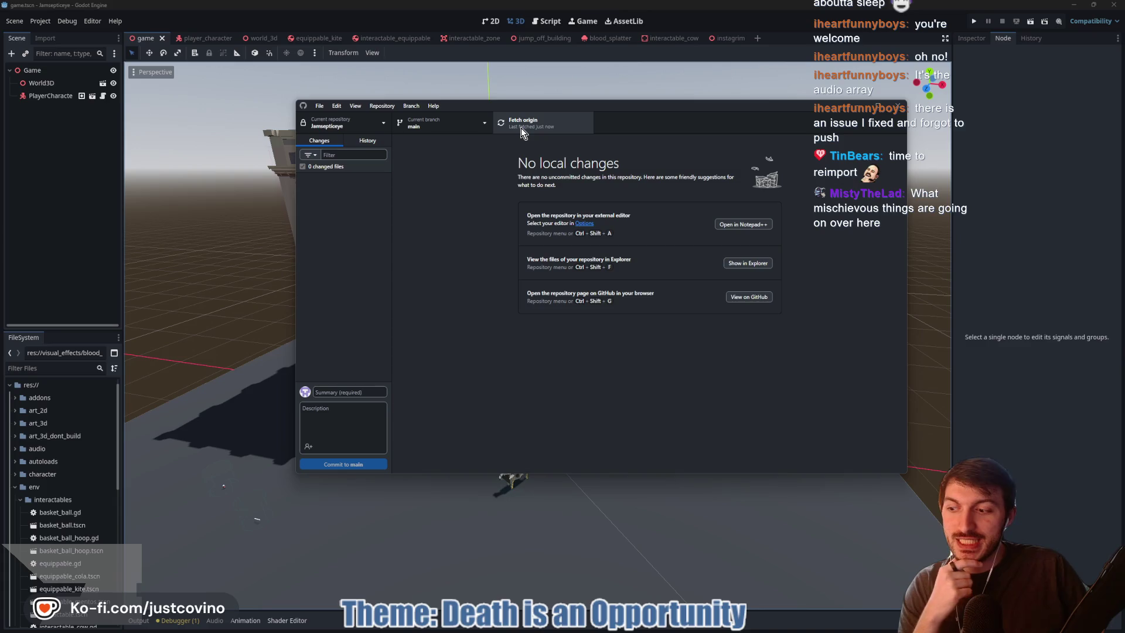
click(522, 128)
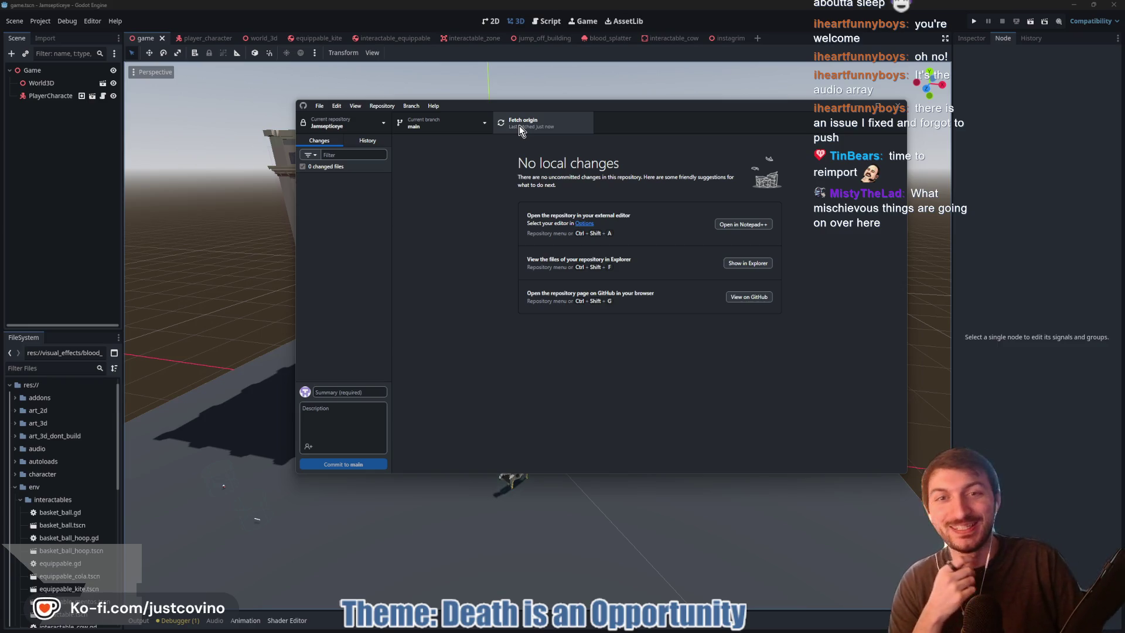
click(519, 125)
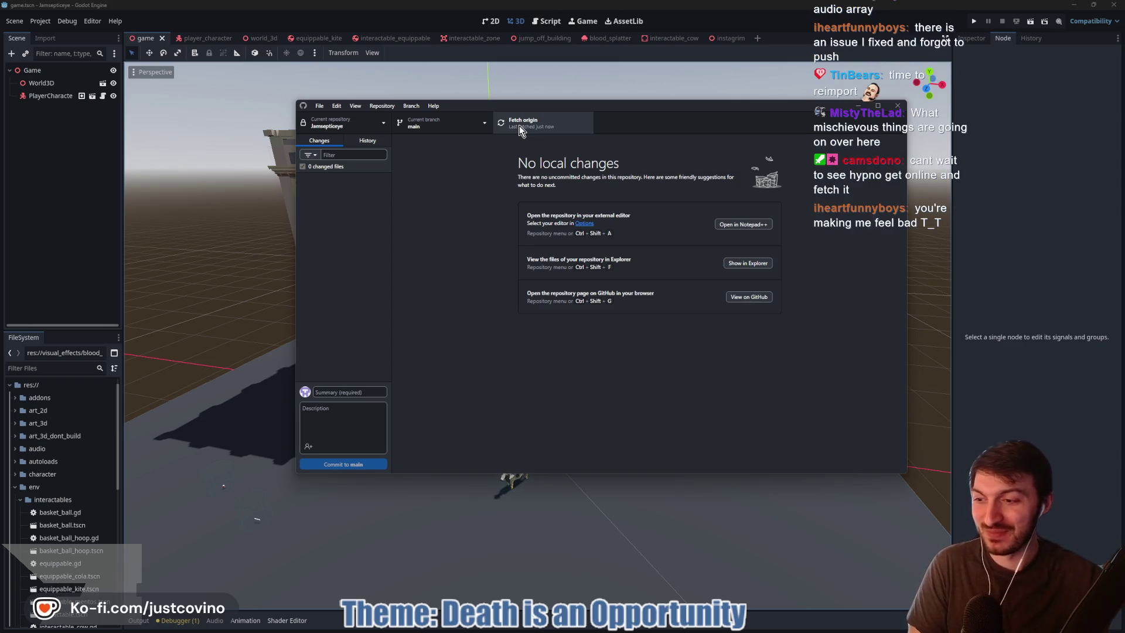
Fetch origin repeatedly until the teammate's pushed changes arrive, then return to Godot
click(519, 125)
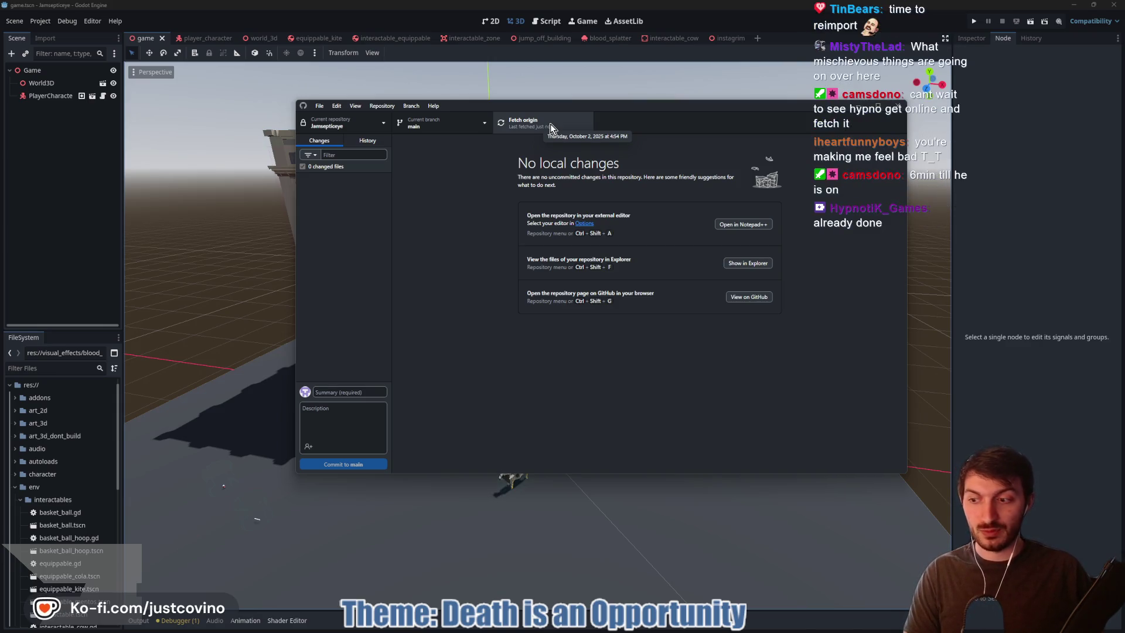
click(550, 124)
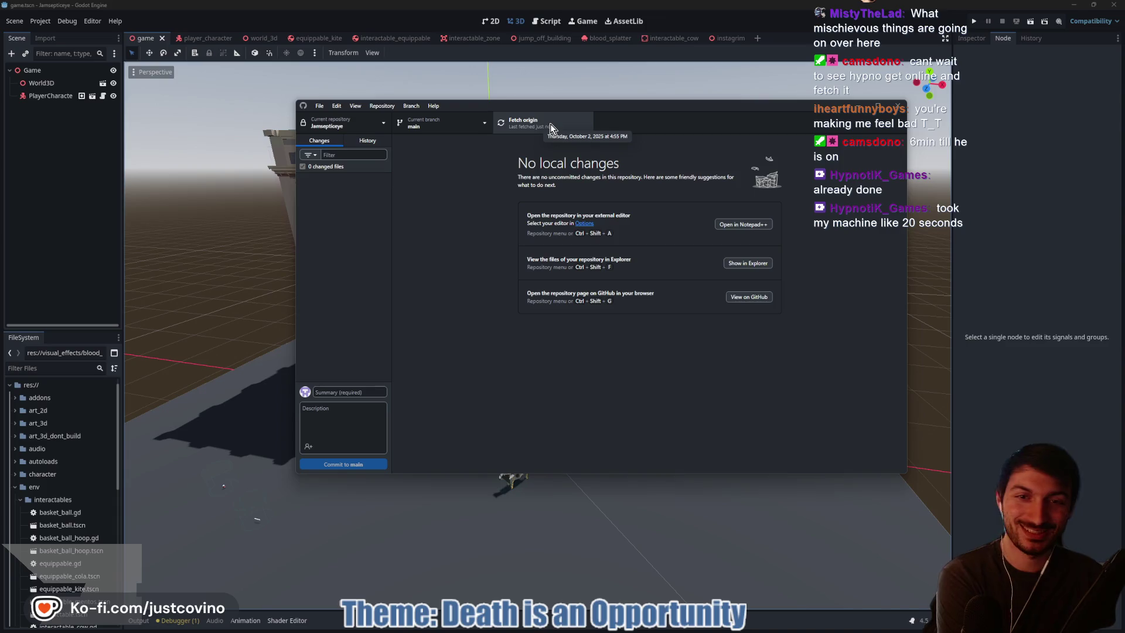
click(550, 124)
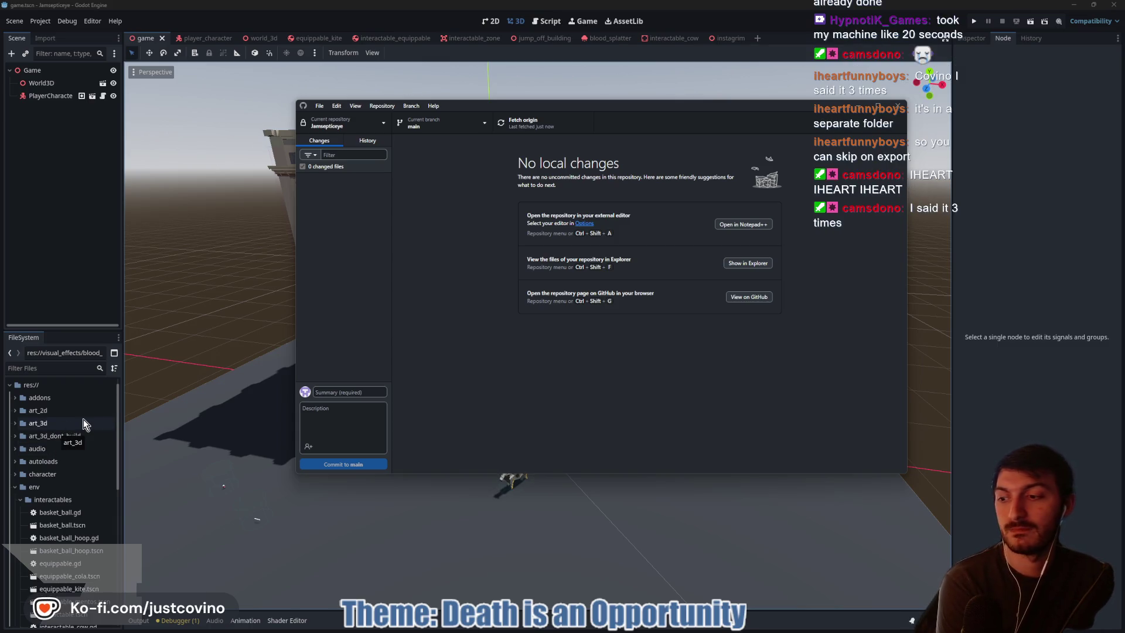
click(529, 125)
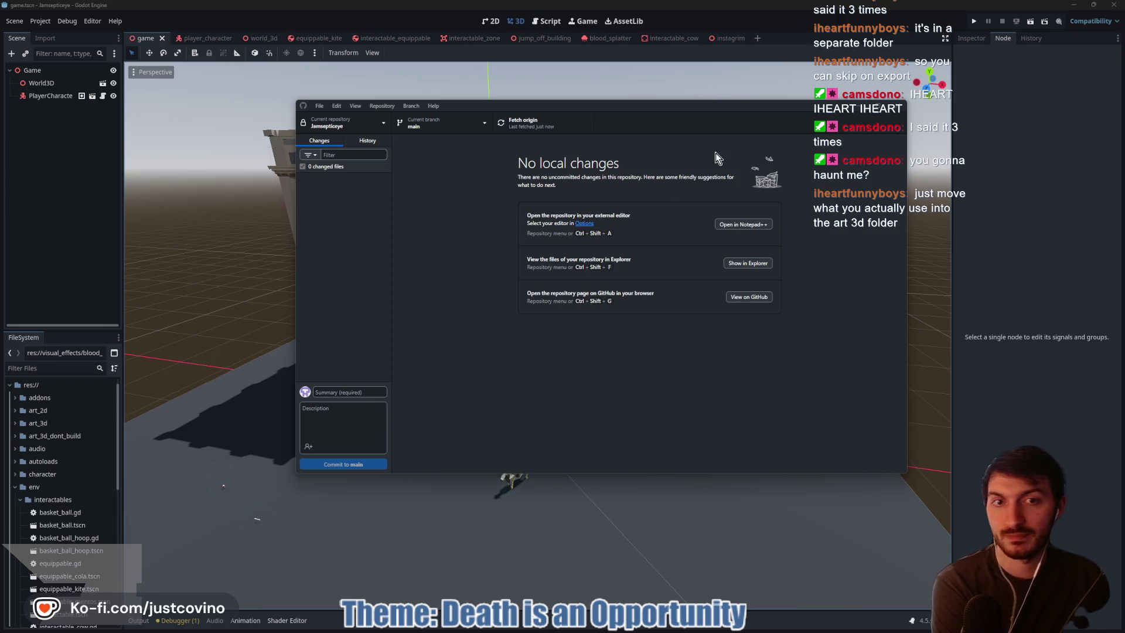
click(554, 129)
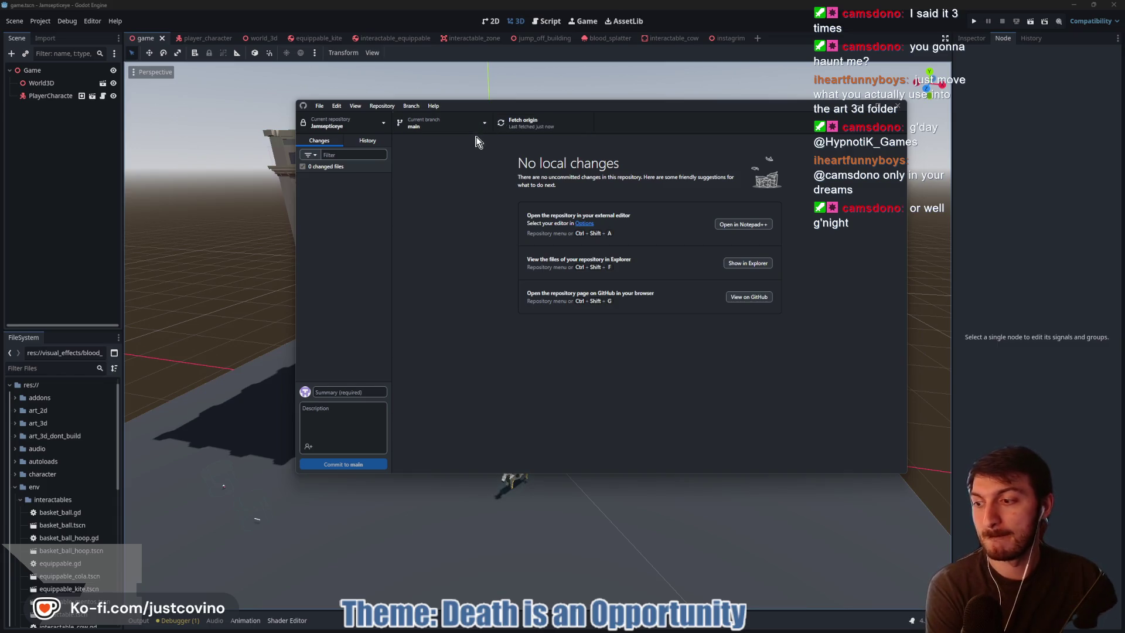
click(75, 198)
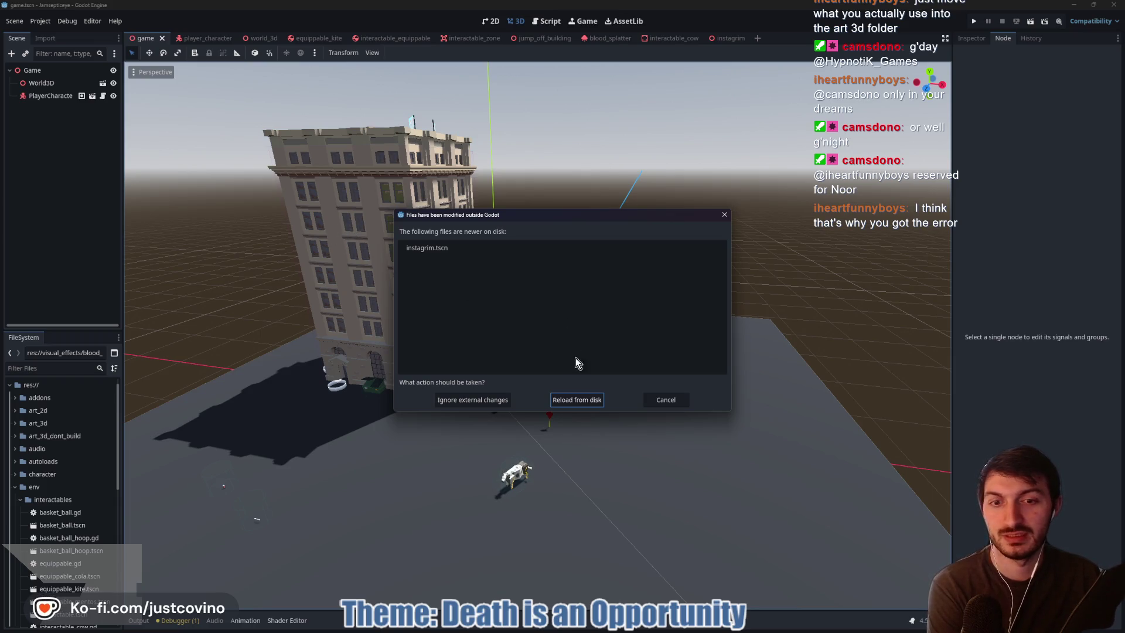
Reload the externally changed instagrim.tscn from disk
click(576, 400)
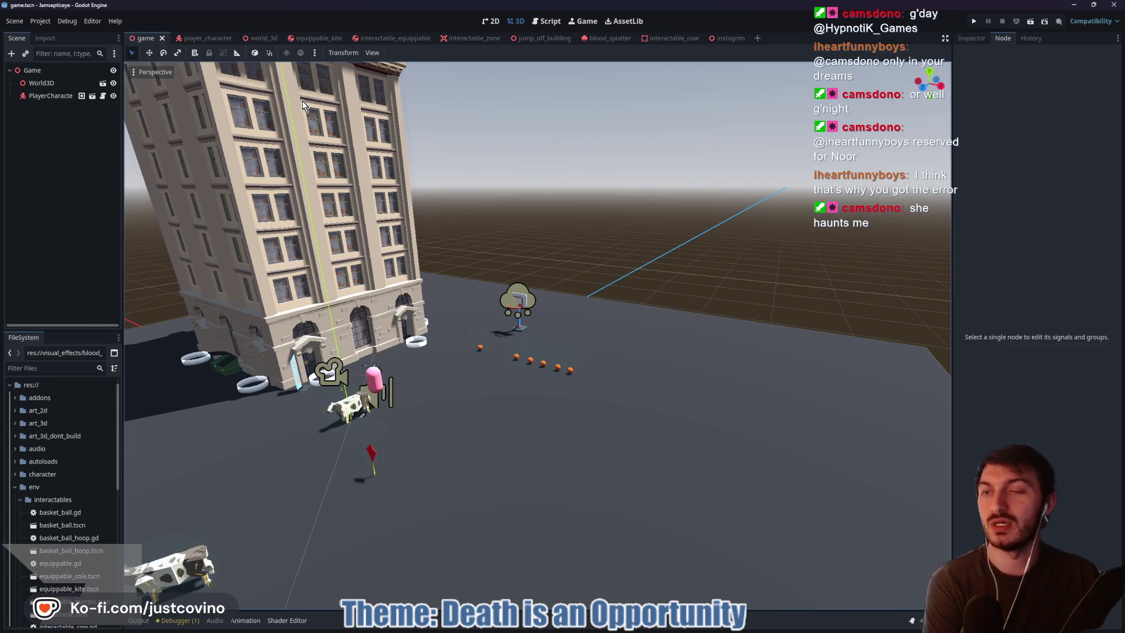
Filter the FileSystem by 'inst' and open instagrim.tscn
mouse_move(375, 45)
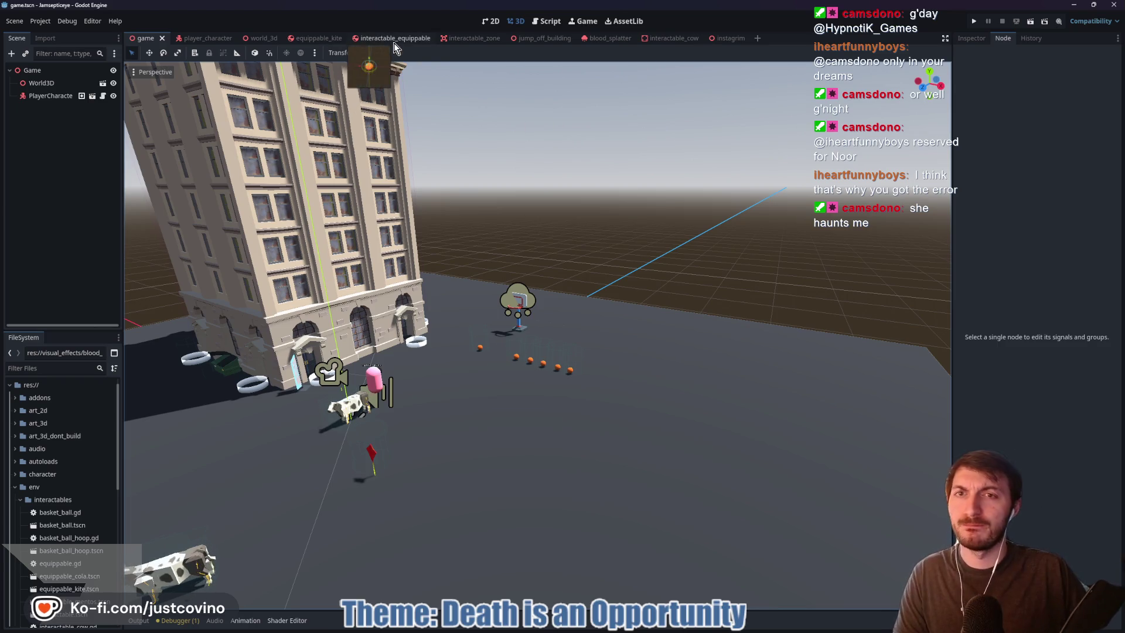
click(47, 367)
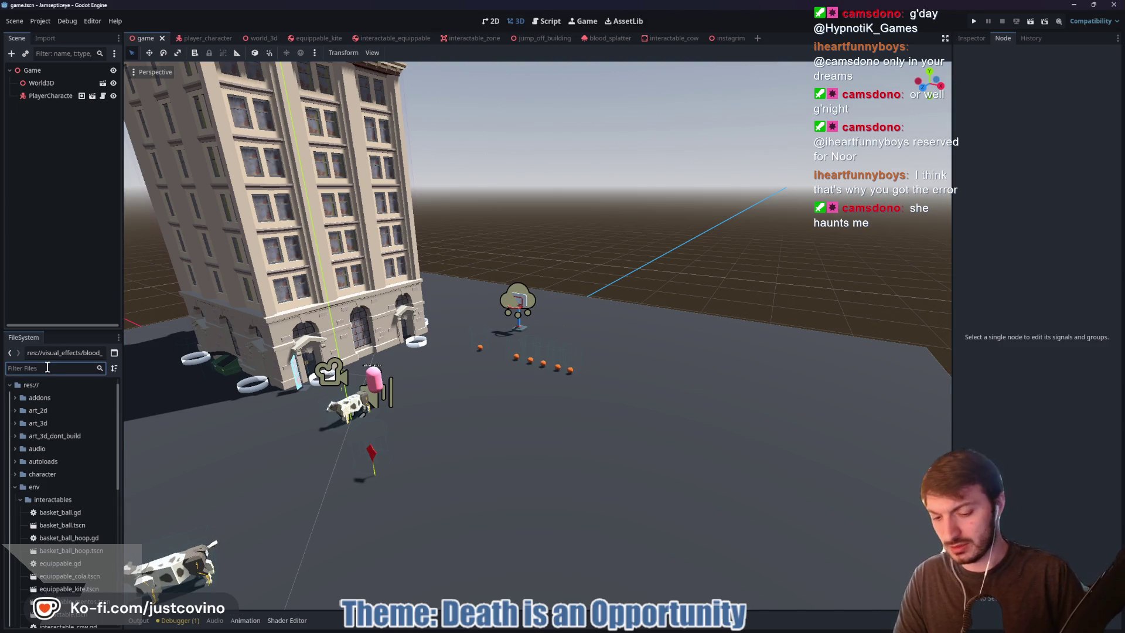
text(inst)
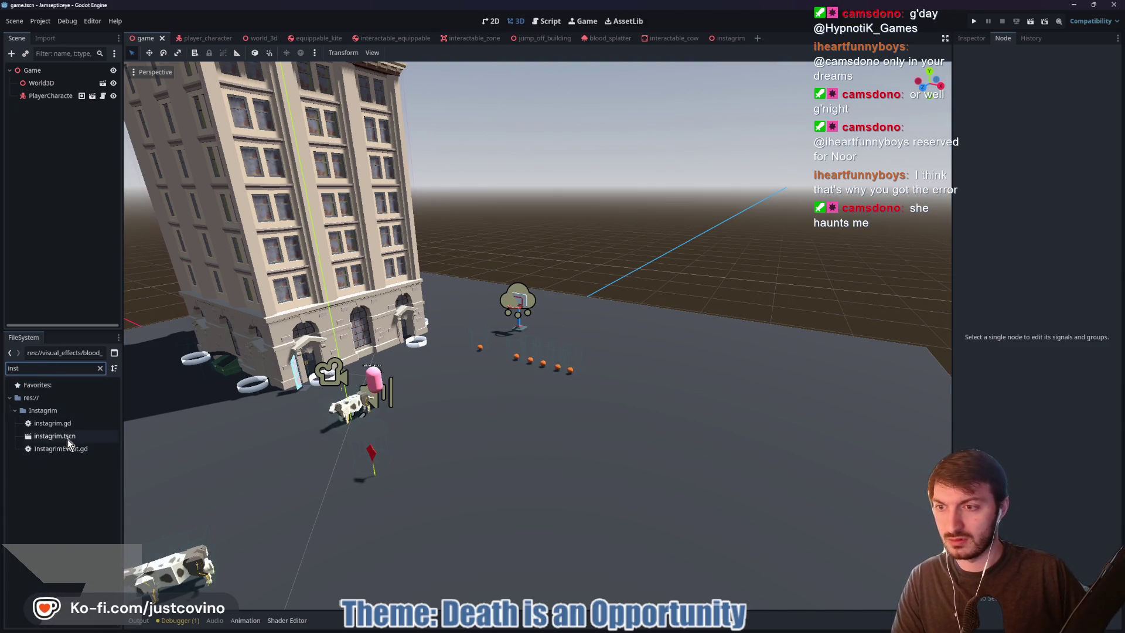
double_click(65, 437)
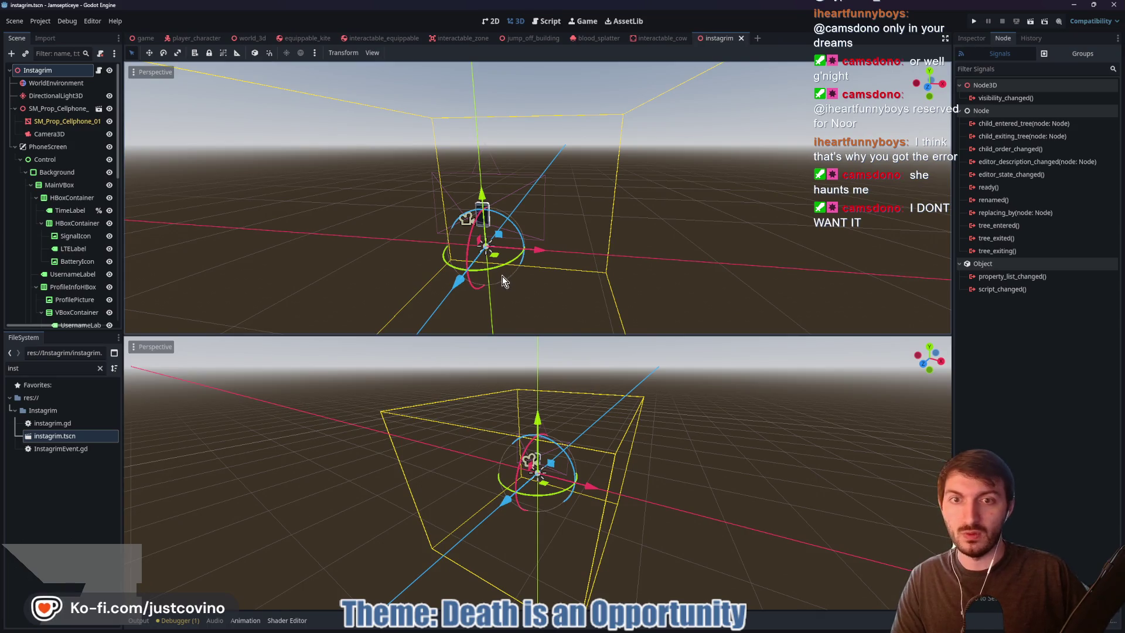
Orbit around the phone model, check the Instagrim script, then view the screen layout in 2D
scroll(501, 276, up, 6)
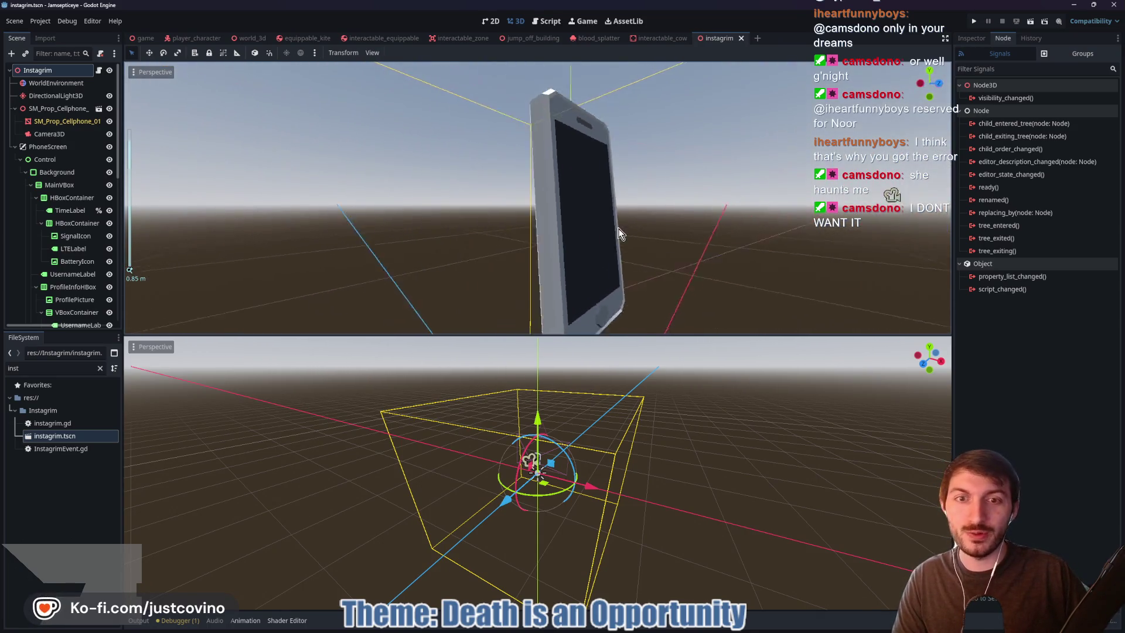
scroll(658, 216, up, 2)
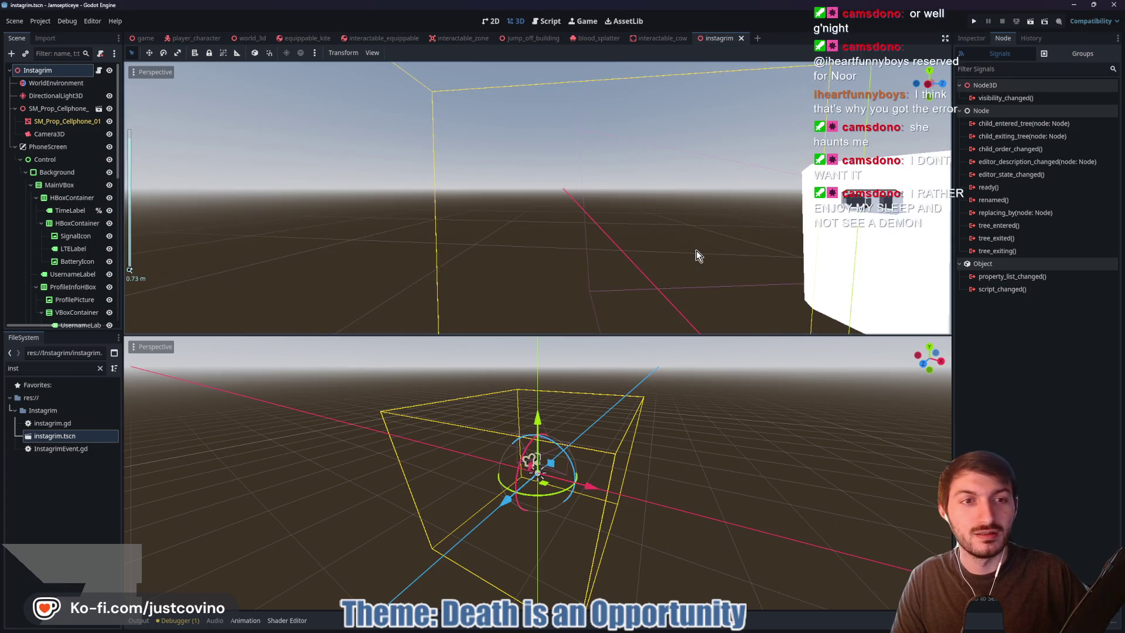
scroll(696, 251, down, 2)
drag(676, 258, 565, 251)
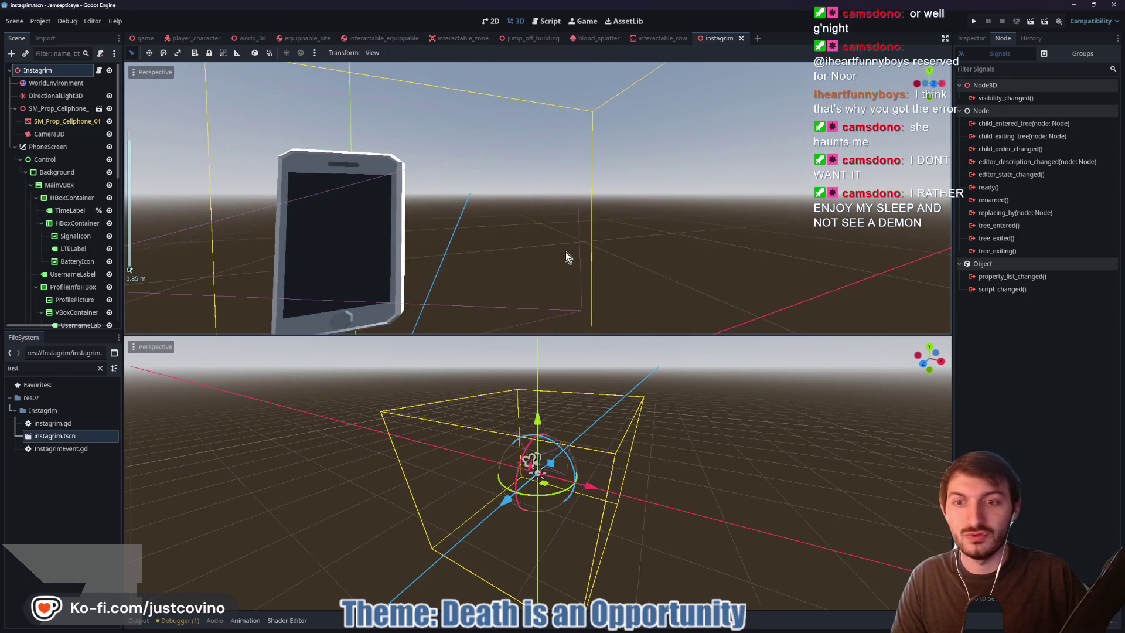
scroll(473, 244, down, 2)
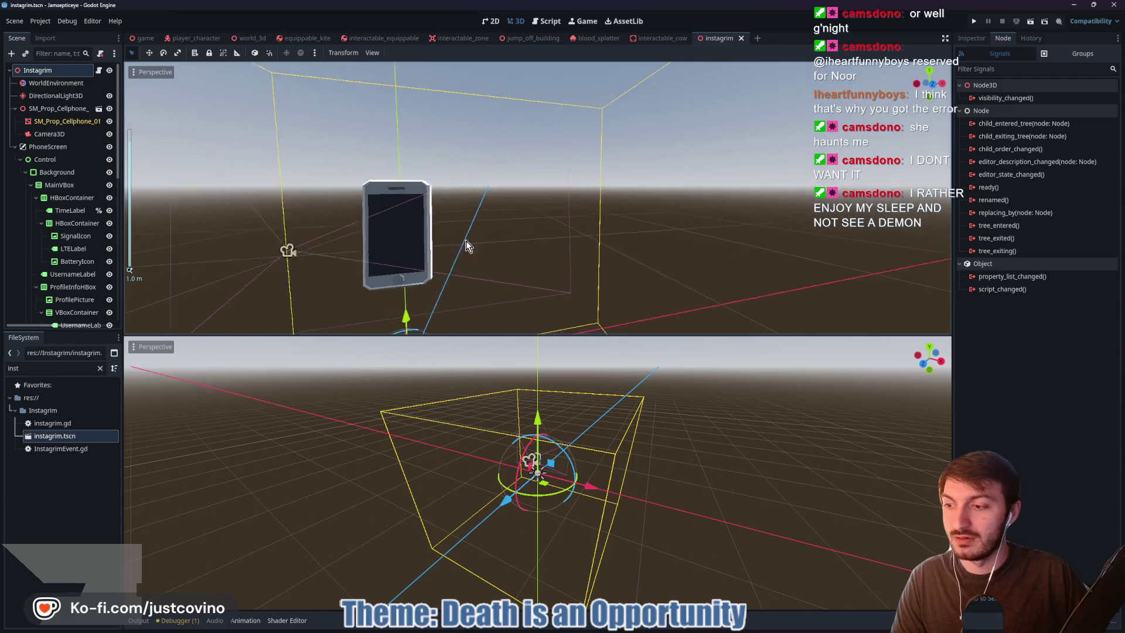
scroll(466, 246, down, 2)
drag(422, 259, 465, 256)
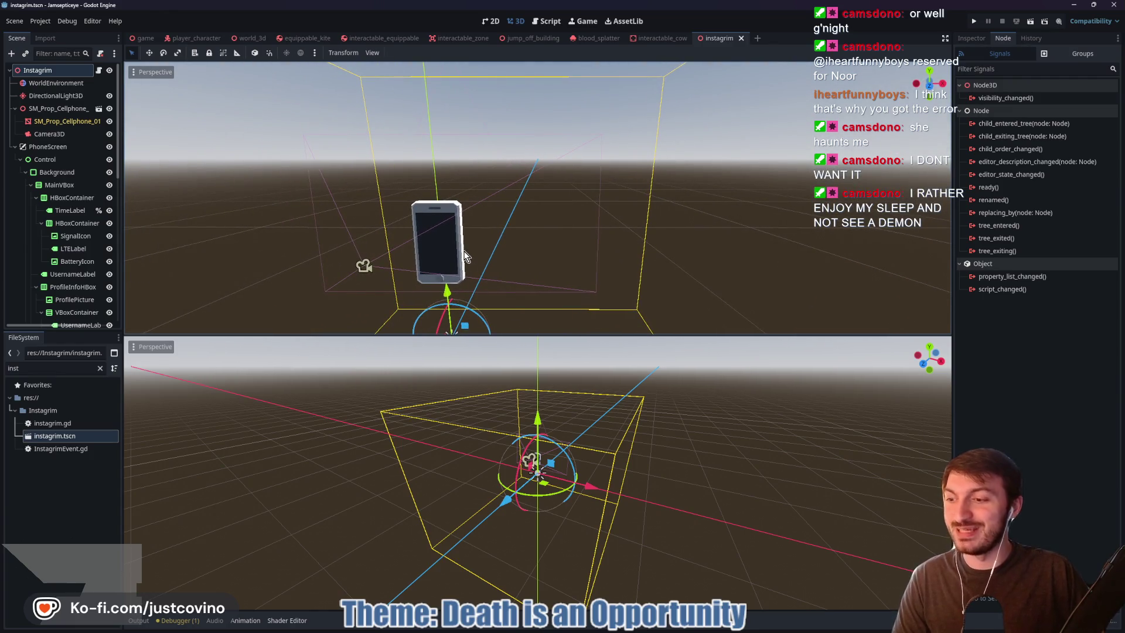
click(98, 70)
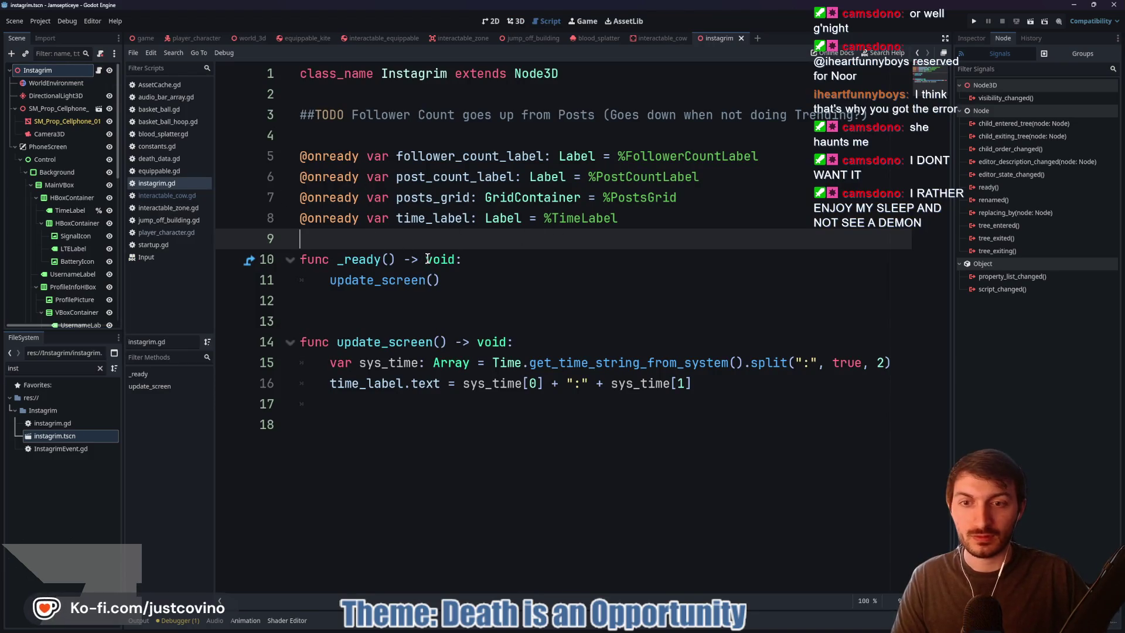
click(491, 21)
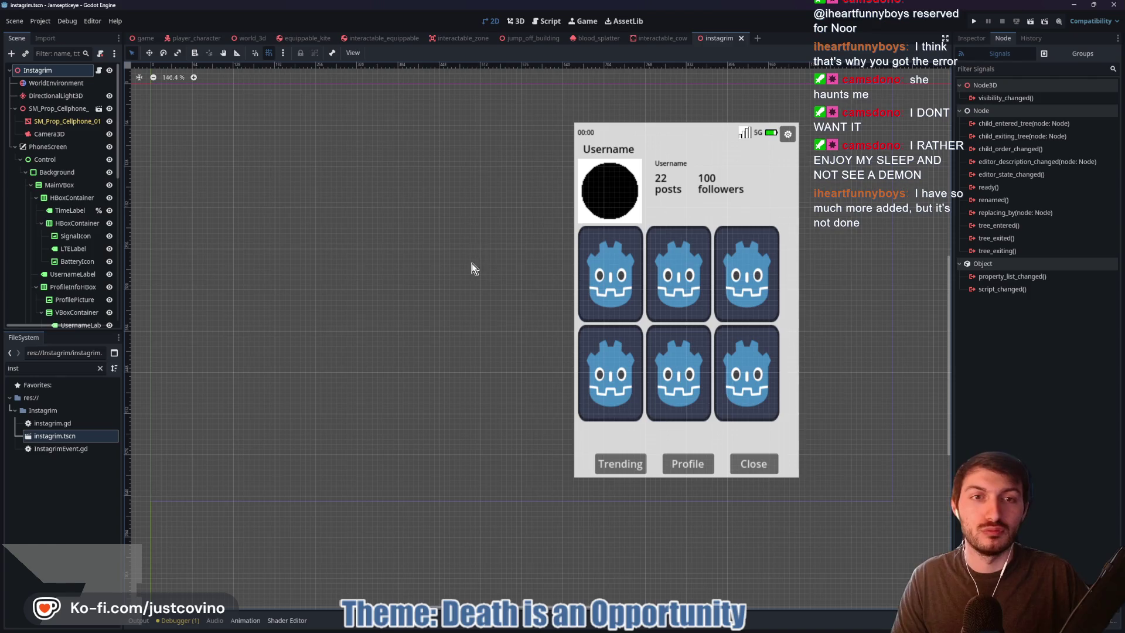
Pan and zoom over the phone UI's header, 22 posts, 100 followers and post grid
drag(444, 265, 255, 272)
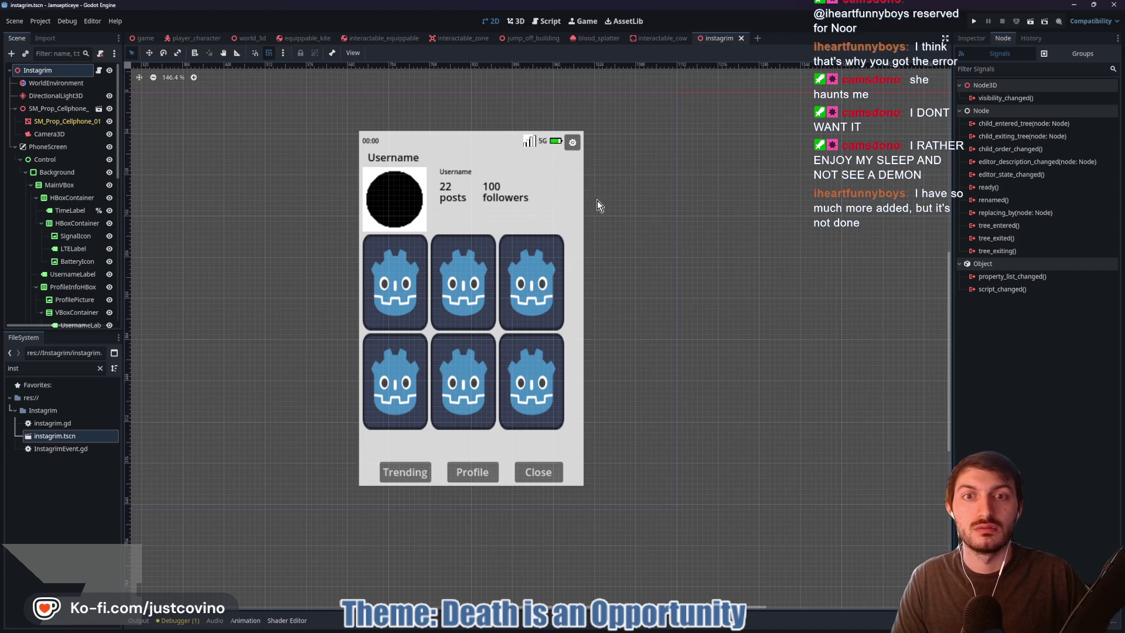
scroll(538, 159, up, 4)
scroll(540, 202, down, 5)
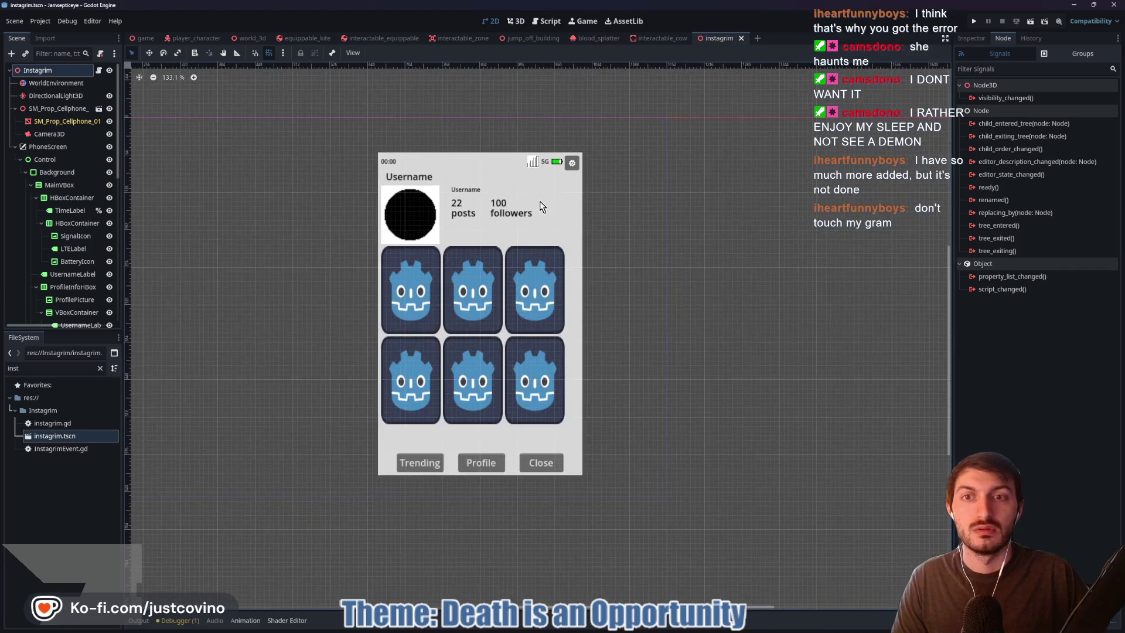
scroll(529, 177, up, 8)
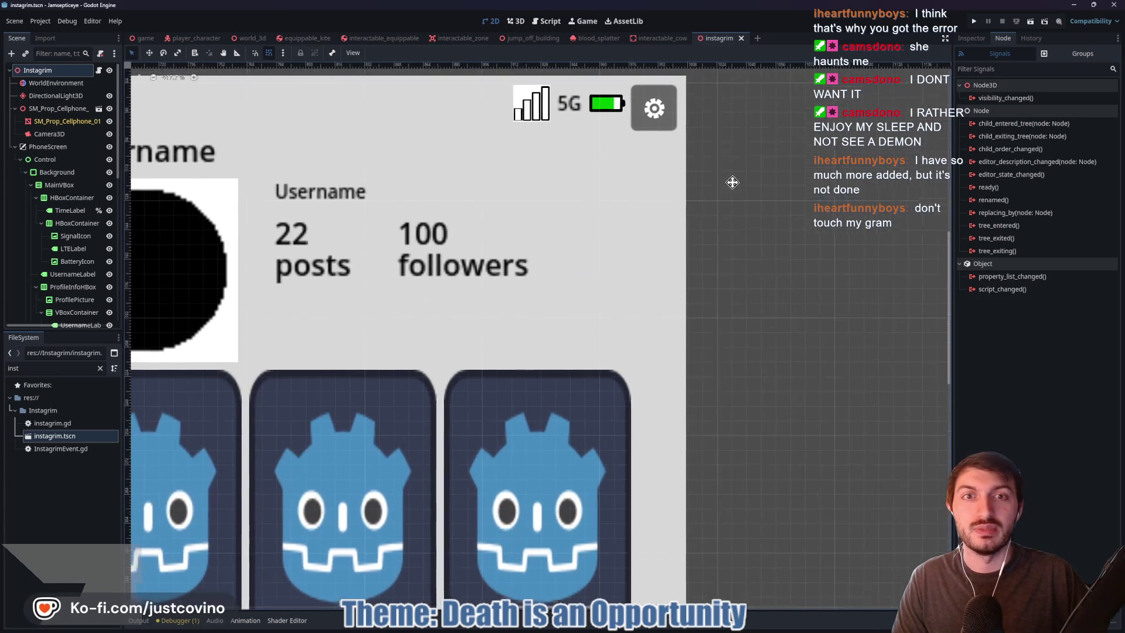
drag(732, 182, 730, 312)
scroll(533, 256, down, 6)
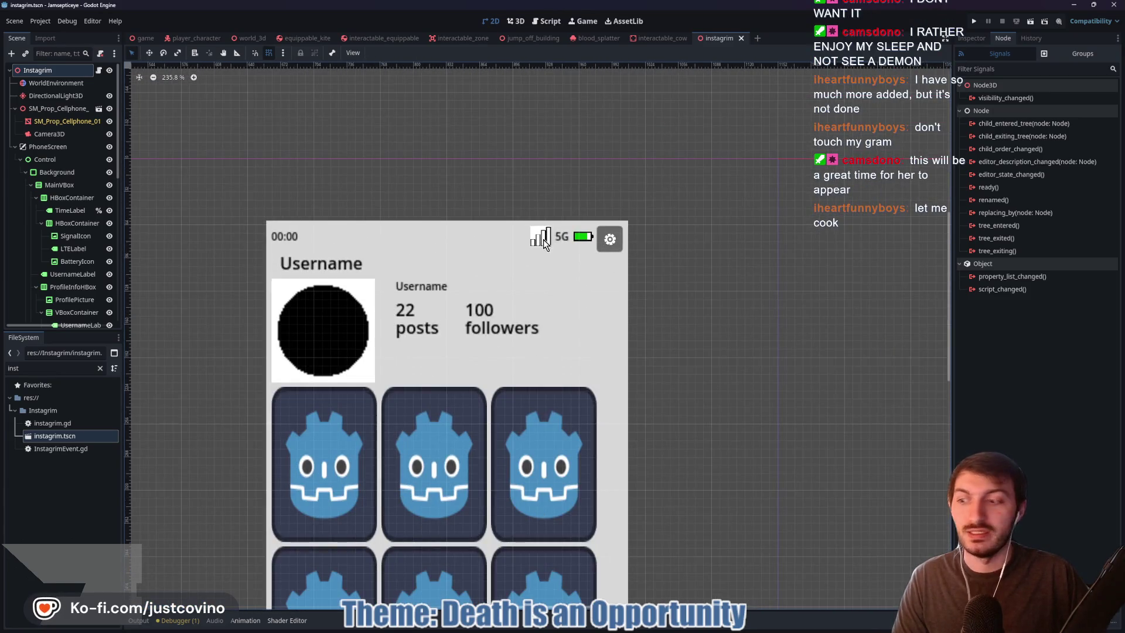
scroll(681, 294, down, 3)
drag(710, 351, 705, 241)
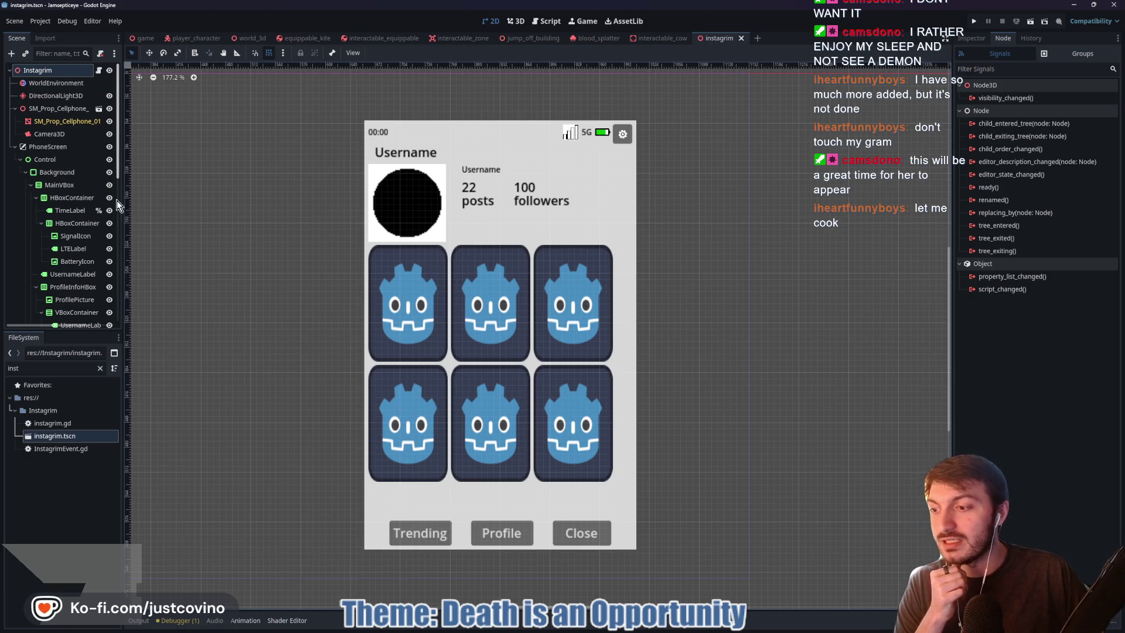
click(741, 38)
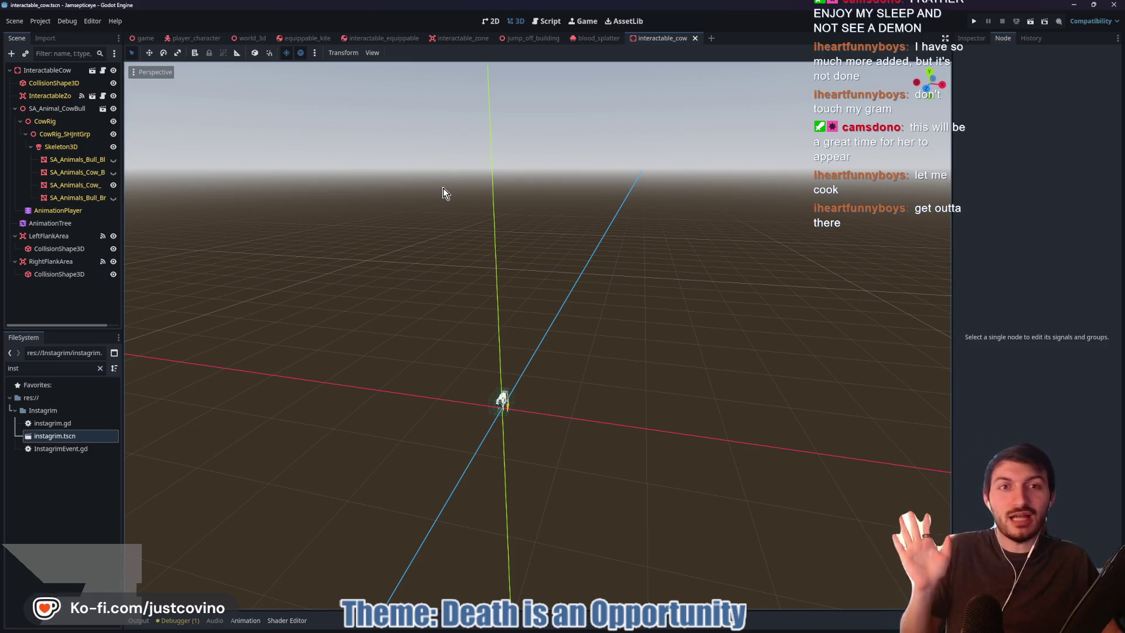
scroll(539, 246, up, 5)
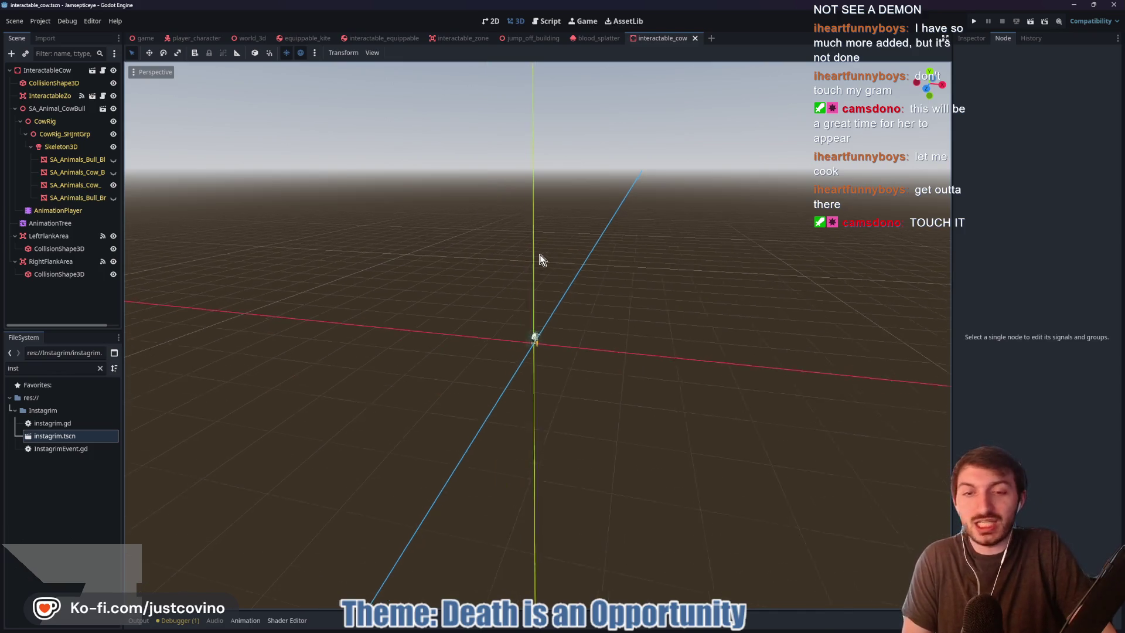
drag(684, 315, 410, 258)
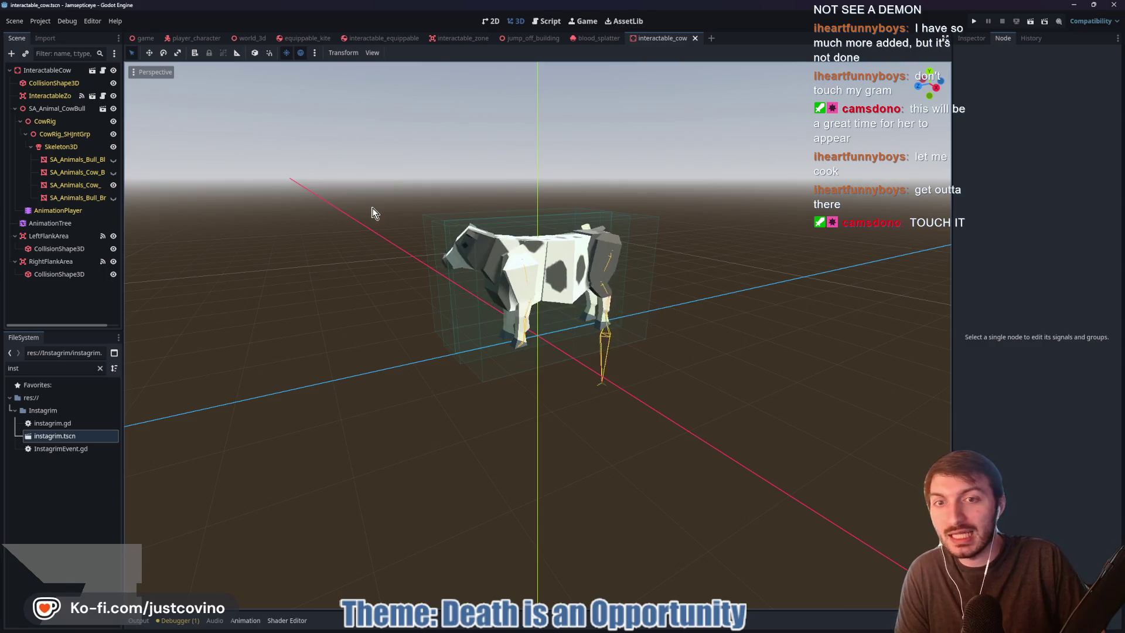
click(143, 40)
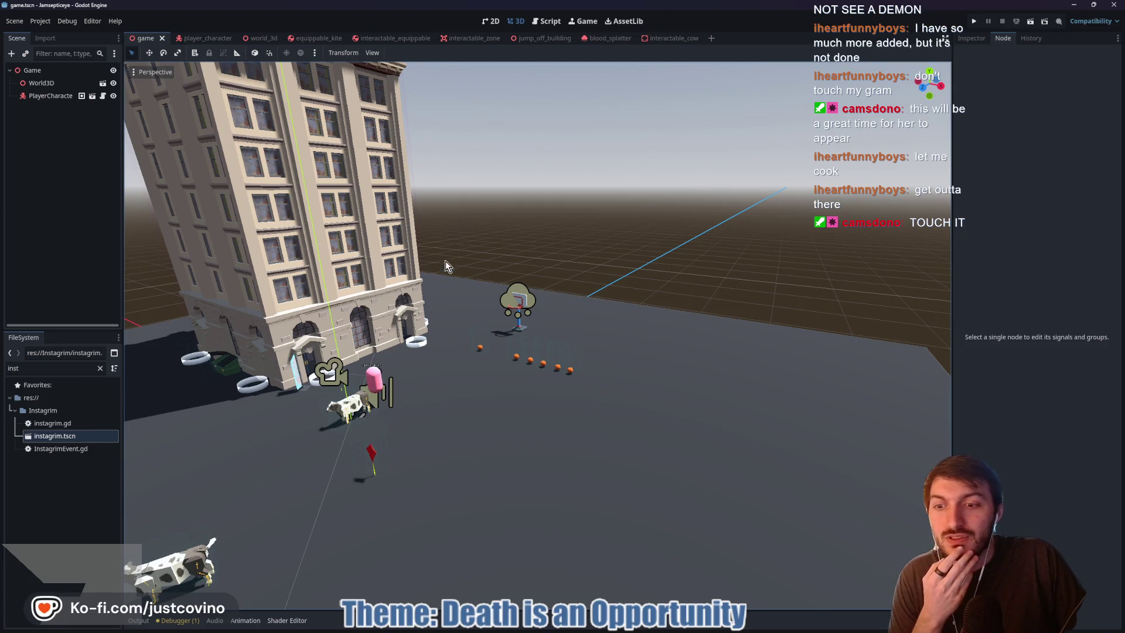
mouse_move(471, 275)
mouse_down()
mouse_move(519, 274)
mouse_move(232, 279)
mouse_up()
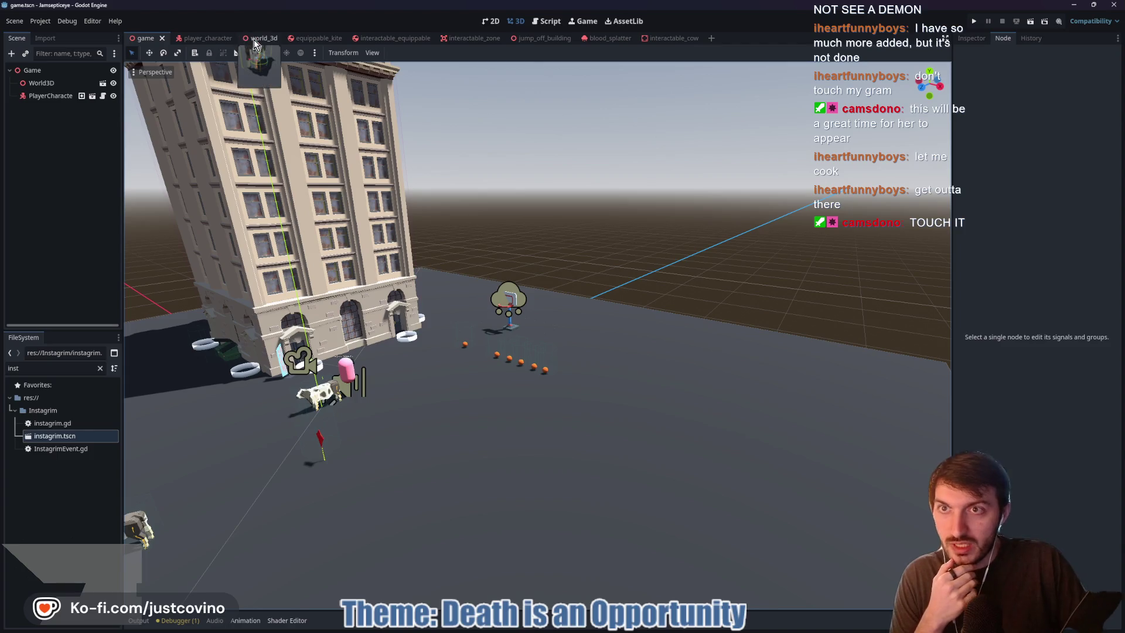
Slide InteractableCow2 sideways in world_3d, save the scene, and clear the FileSystem filter
click(258, 38)
scroll(516, 254, down, 3)
click(514, 255)
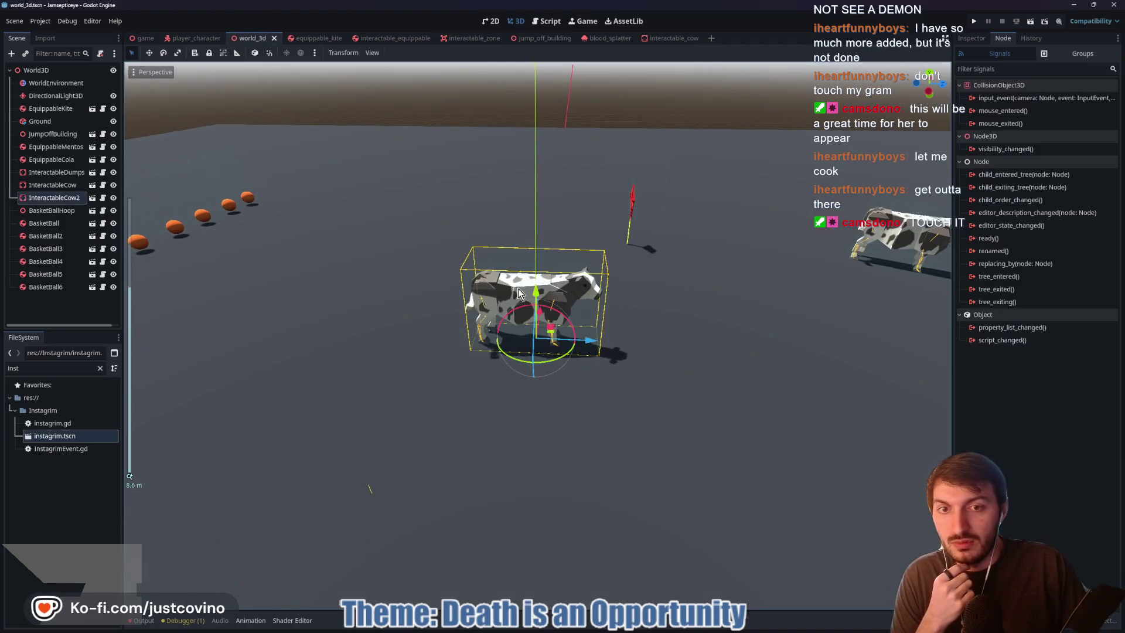
drag(546, 336, 693, 312)
drag(586, 336, 890, 331)
key(ctrl+s)
drag(592, 308, 496, 329)
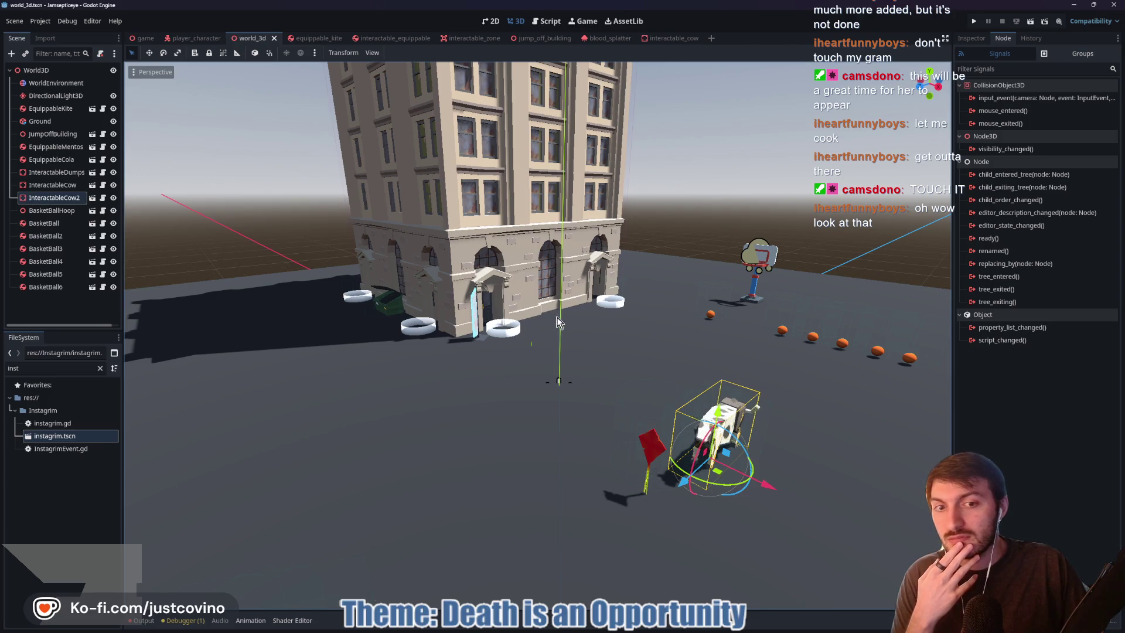
click(100, 367)
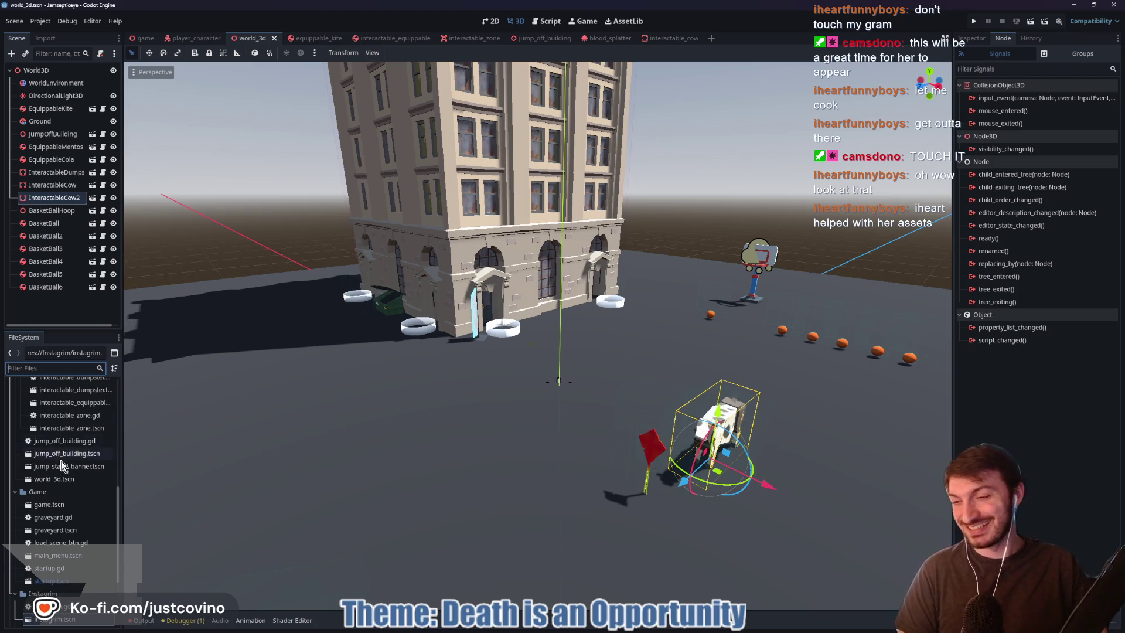
Browse the SM_Bld building models in art_3d_dont_build/city, then collapse env and art_3d_dont_build
scroll(57, 464, up, 5)
click(15, 458)
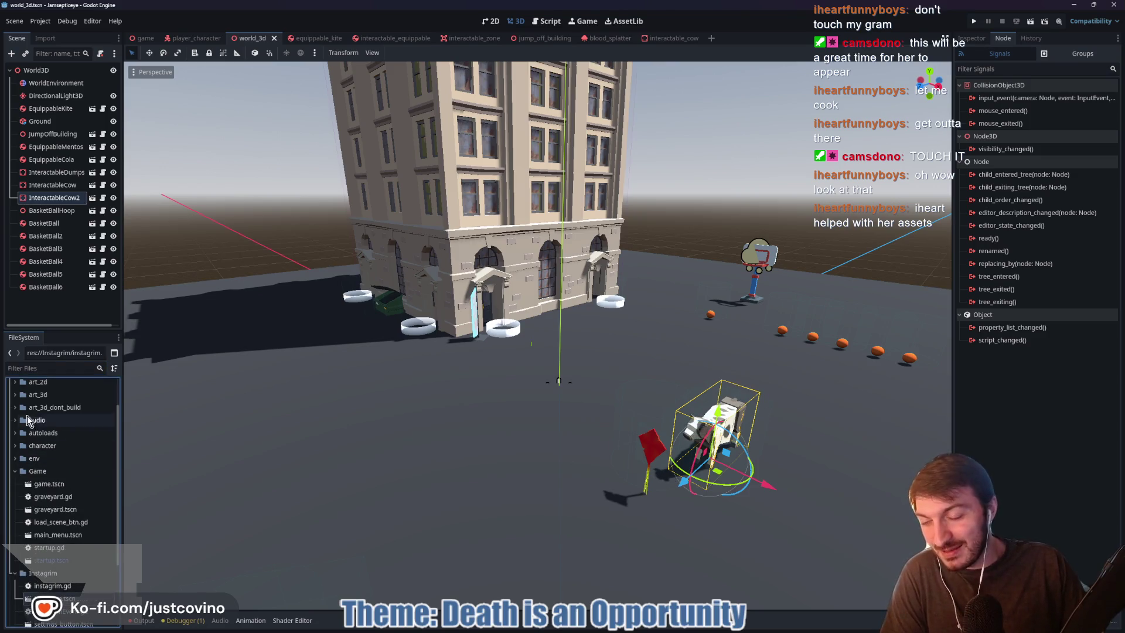
click(16, 408)
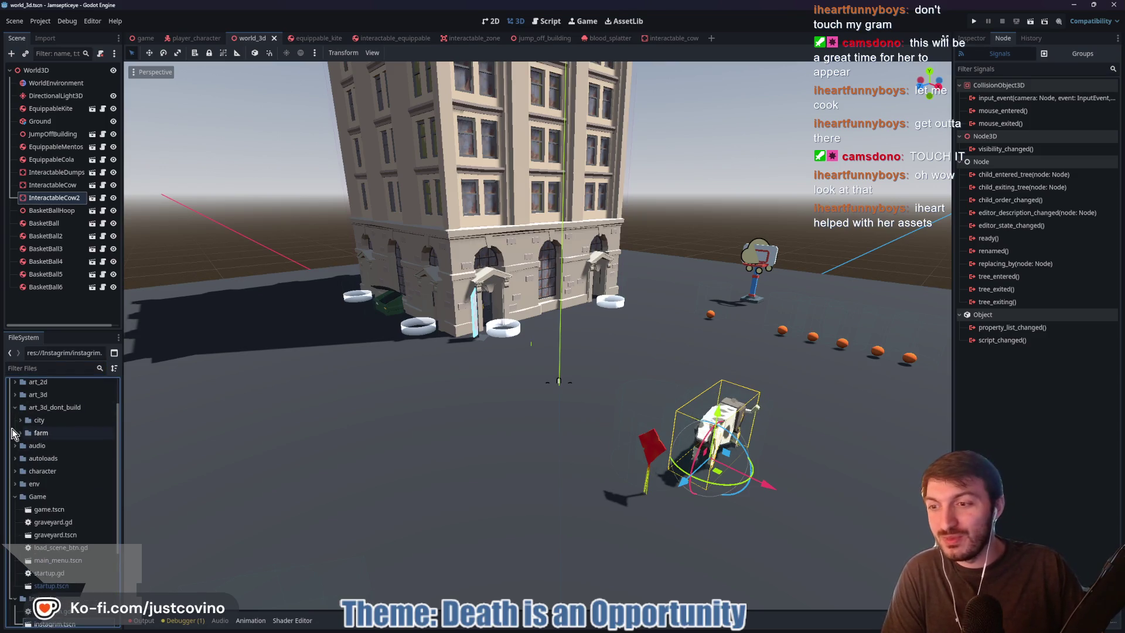
click(18, 421)
scroll(55, 457, down, 5)
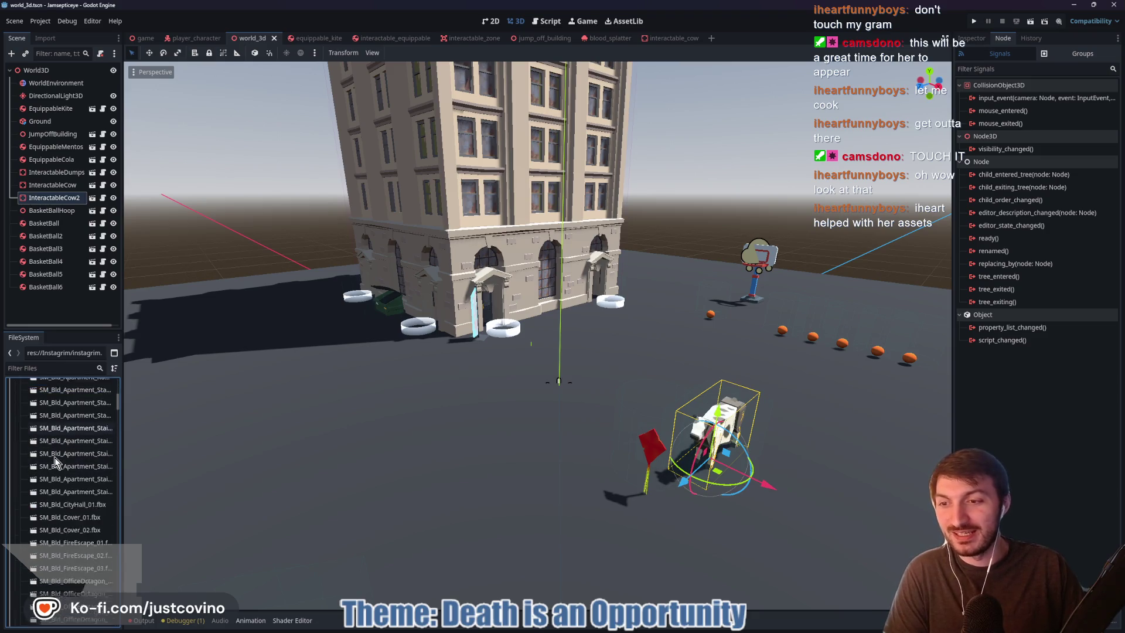
scroll(41, 461, up, 3)
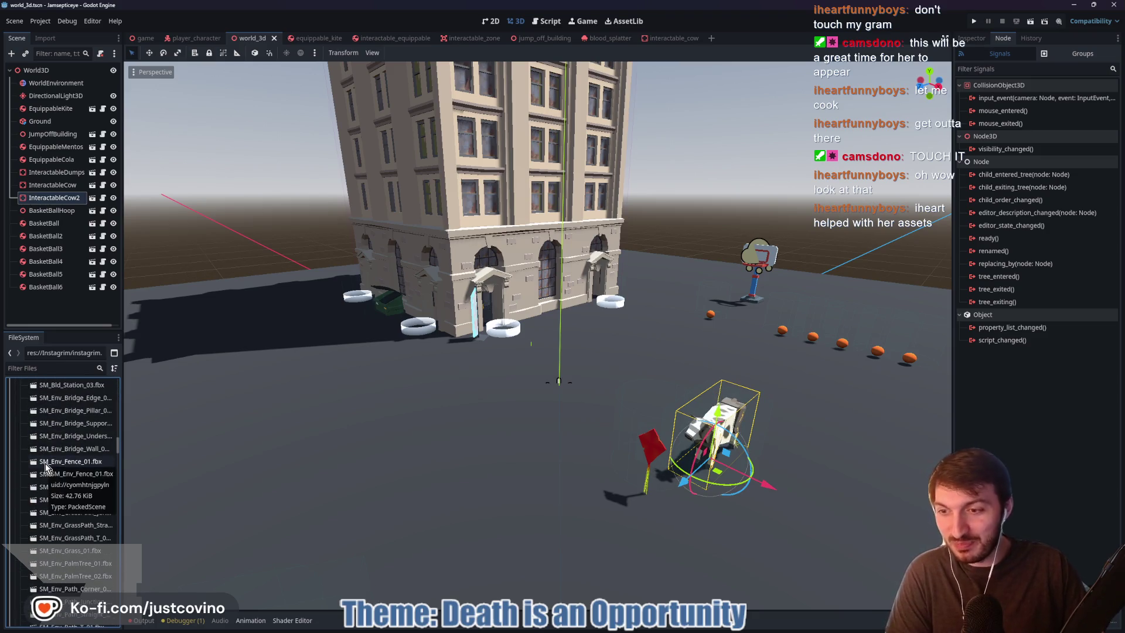
scroll(53, 474, up, 5)
scroll(57, 485, up, 6)
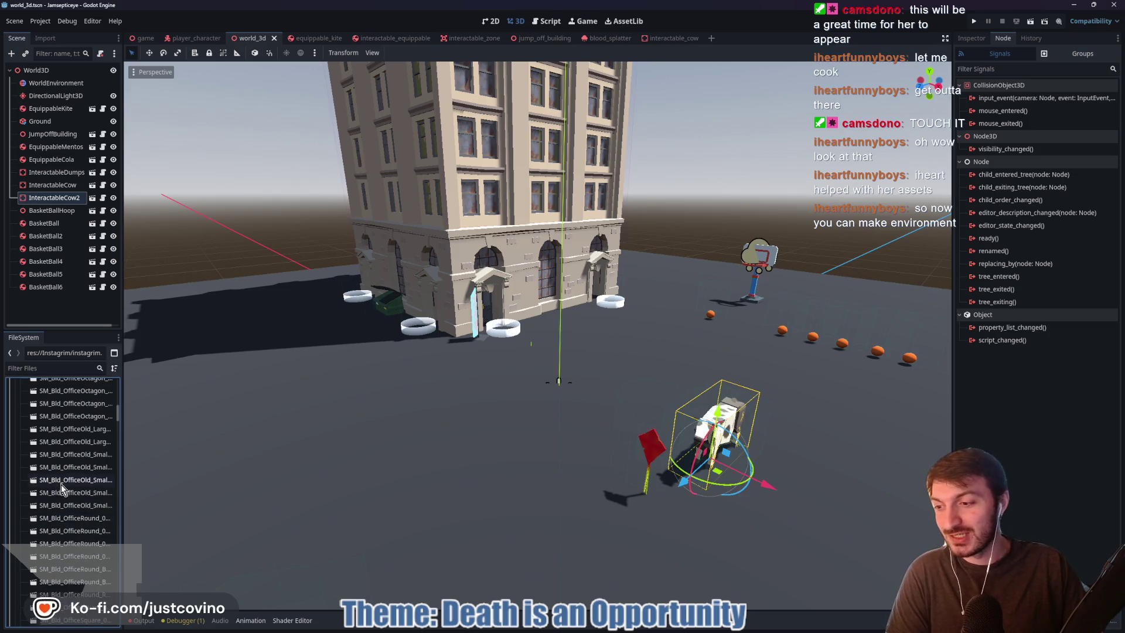
scroll(66, 485, up, 8)
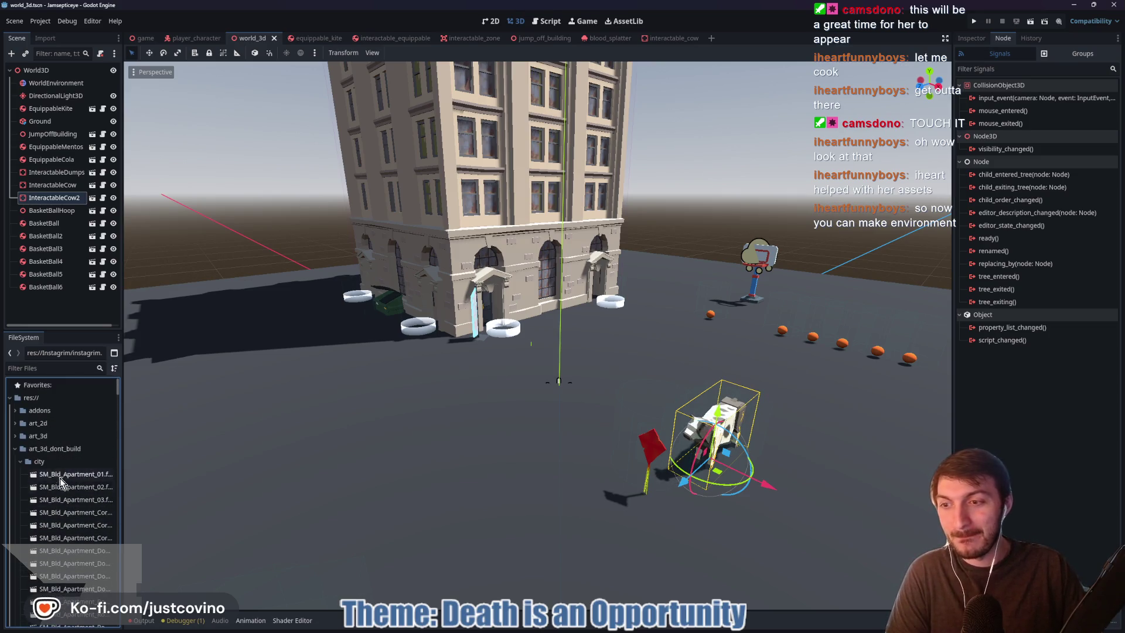
click(16, 448)
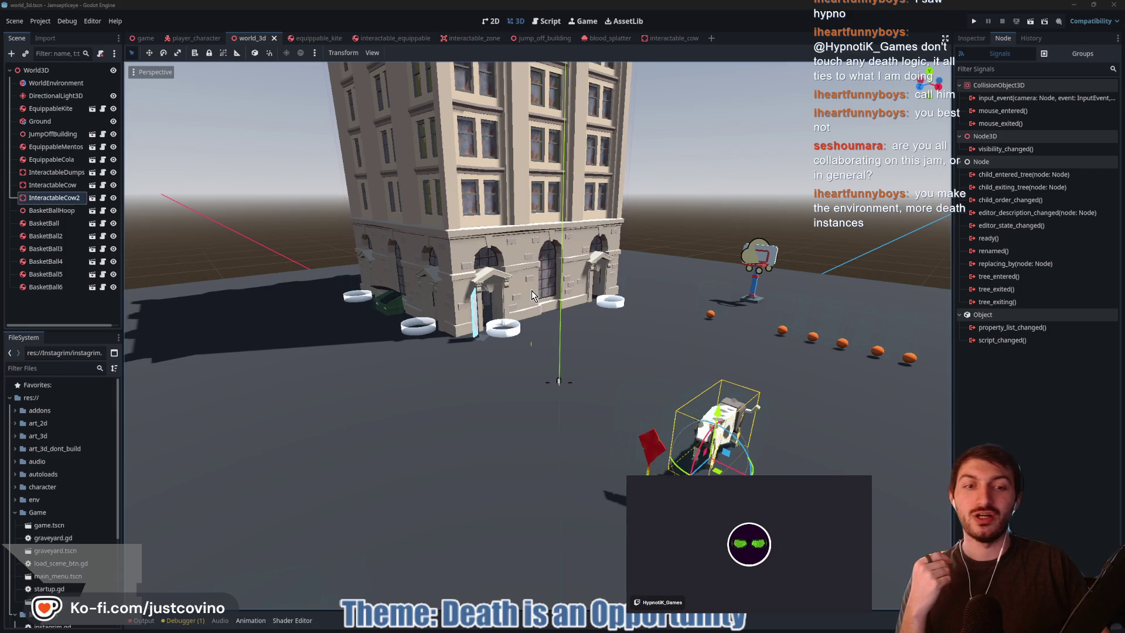
drag(479, 326, 686, 341)
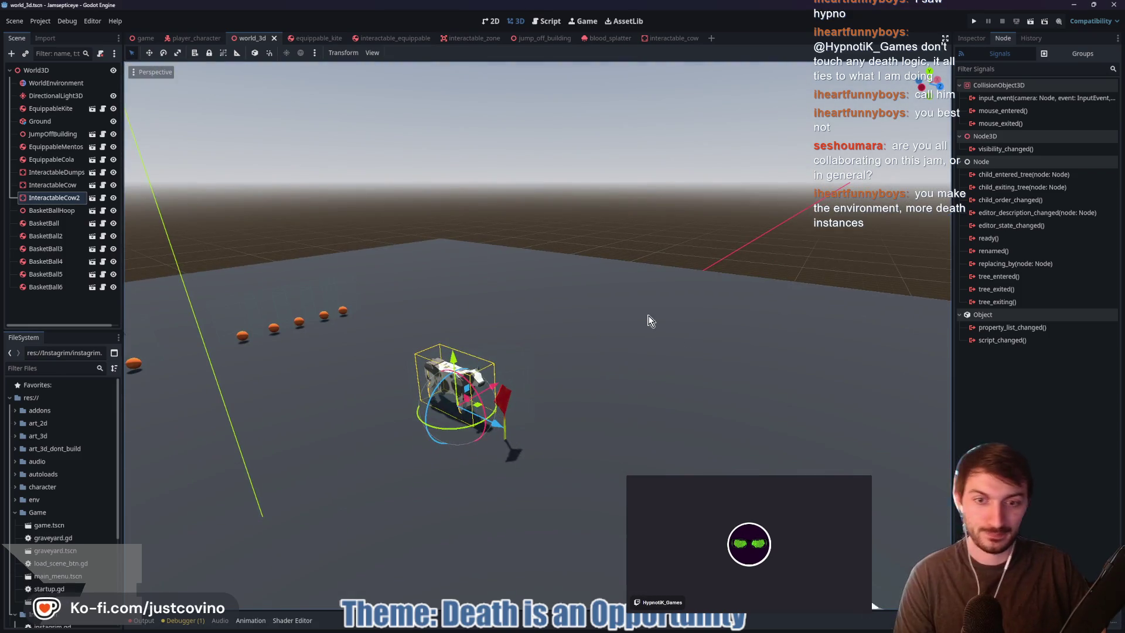
mouse_move(642, 312)
mouse_down()
mouse_move(515, 327)
mouse_move(599, 303)
mouse_up()
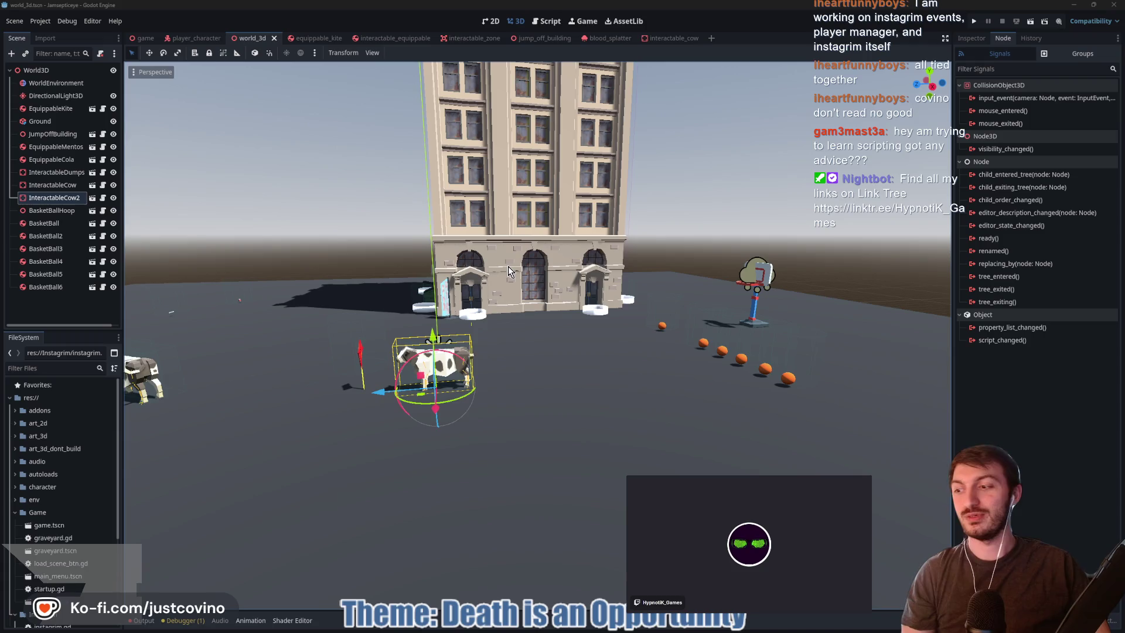
key(f)
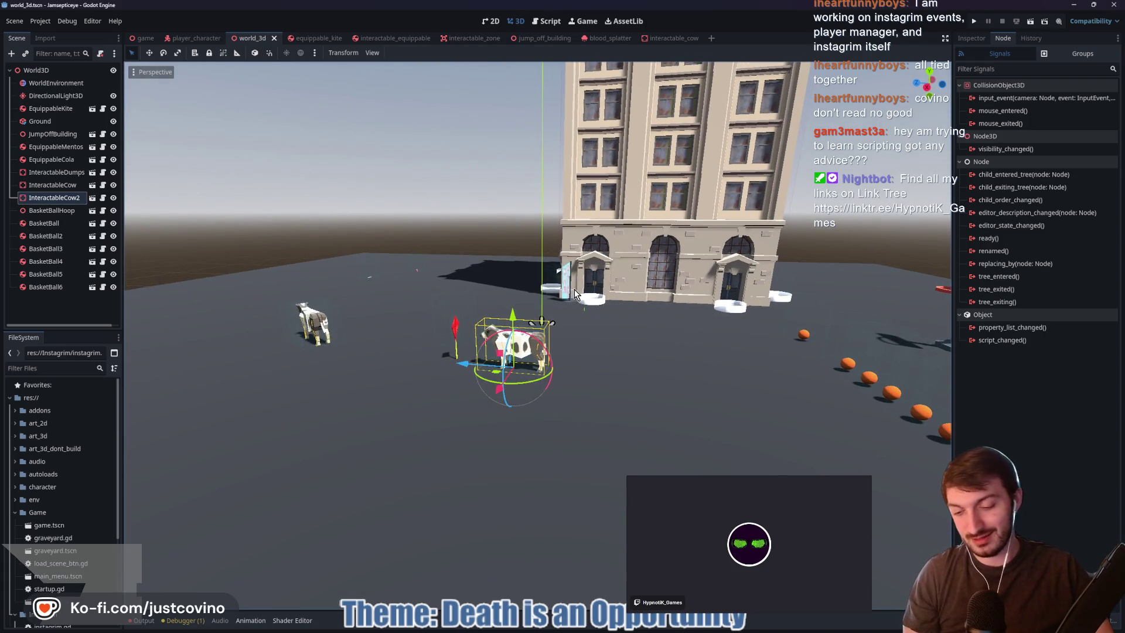
mouse_move(575, 294)
mouse_down()
mouse_move(732, 299)
mouse_move(709, 251)
mouse_move(418, 363)
mouse_move(418, 328)
mouse_move(419, 352)
mouse_move(446, 345)
mouse_move(433, 334)
mouse_move(433, 374)
mouse_move(436, 366)
mouse_up()
drag(621, 304, 621, 304)
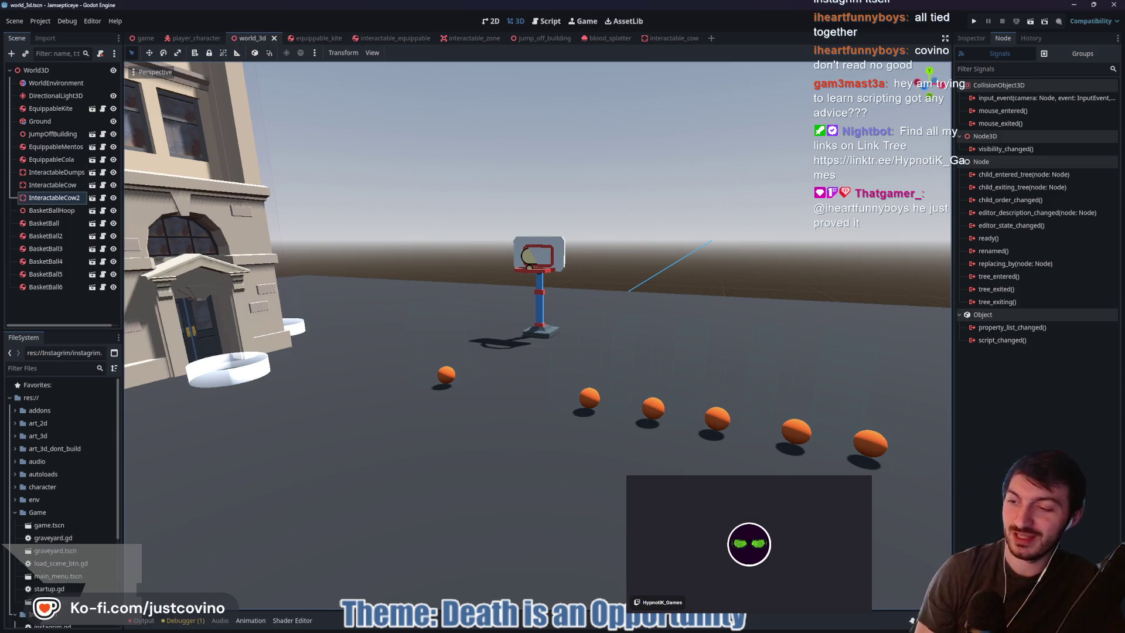
key(alt+Tab)
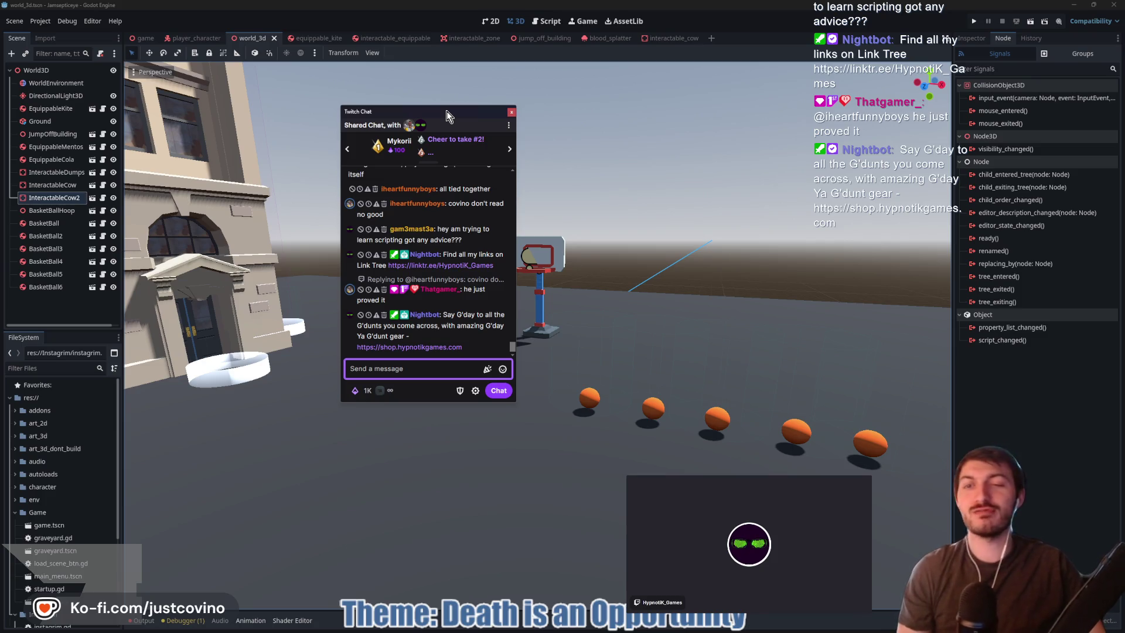
Move the Twitch Chat window off the viewport and orbit back to frame both cows
mouse_move(455, 111)
mouse_down()
mouse_move(183, 79)
mouse_move(0, 78)
mouse_up()
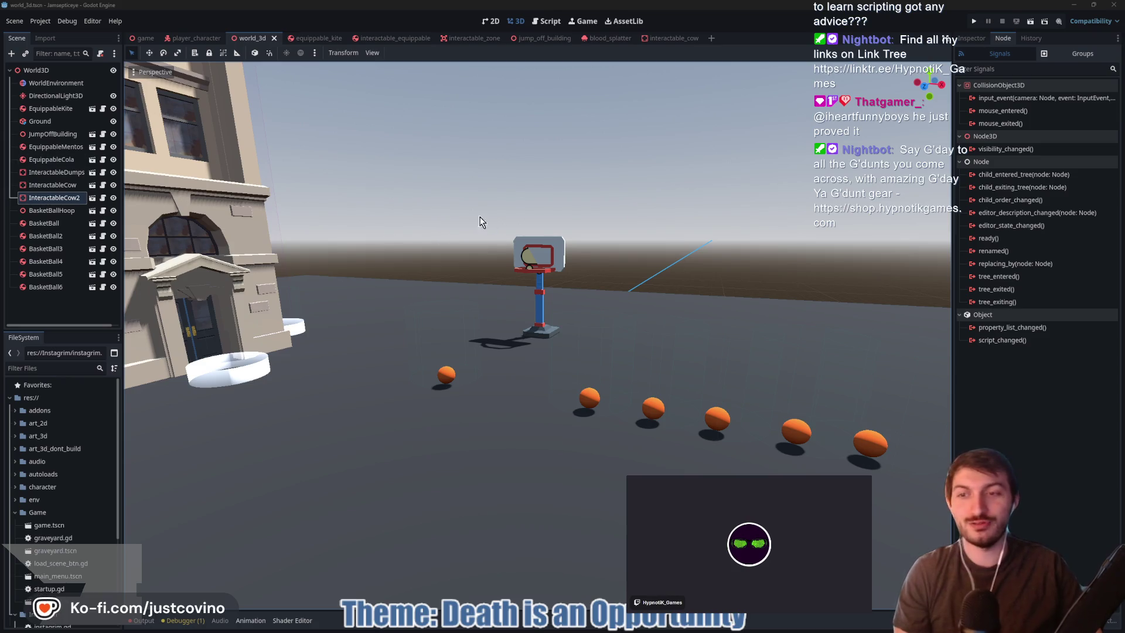
drag(479, 222, 407, 234)
drag(494, 232, 539, 234)
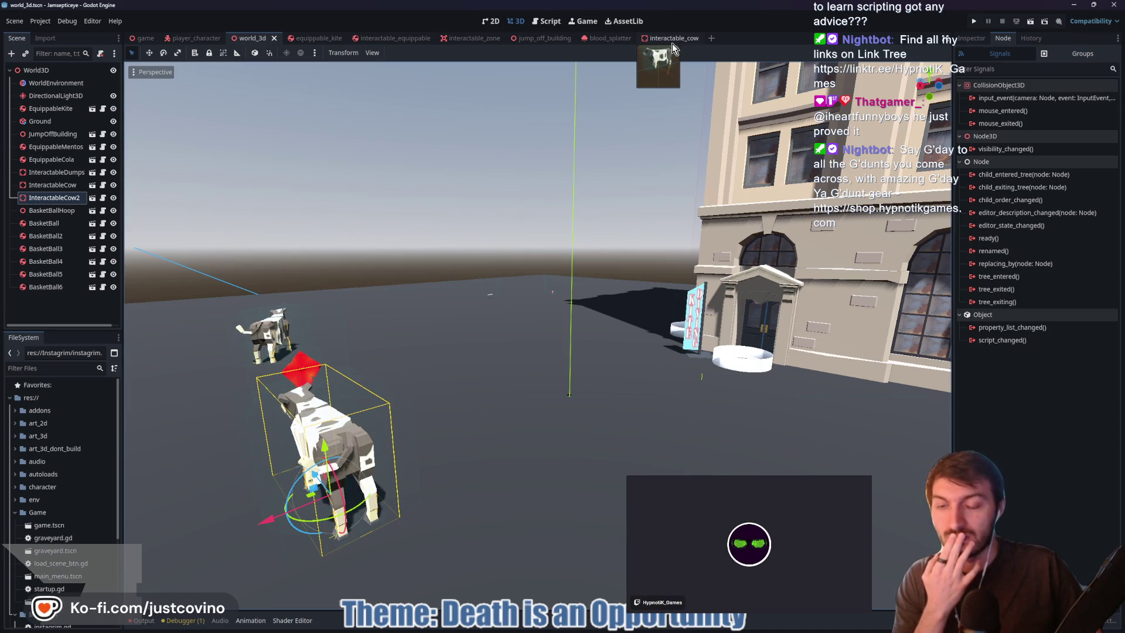
drag(572, 231, 448, 228)
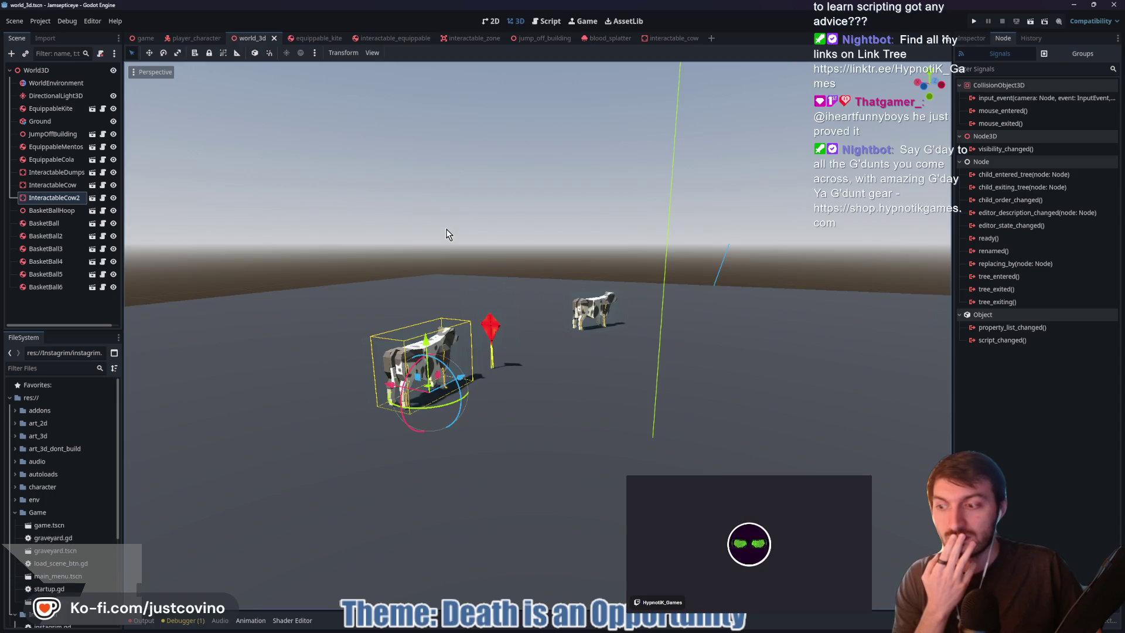
click(669, 37)
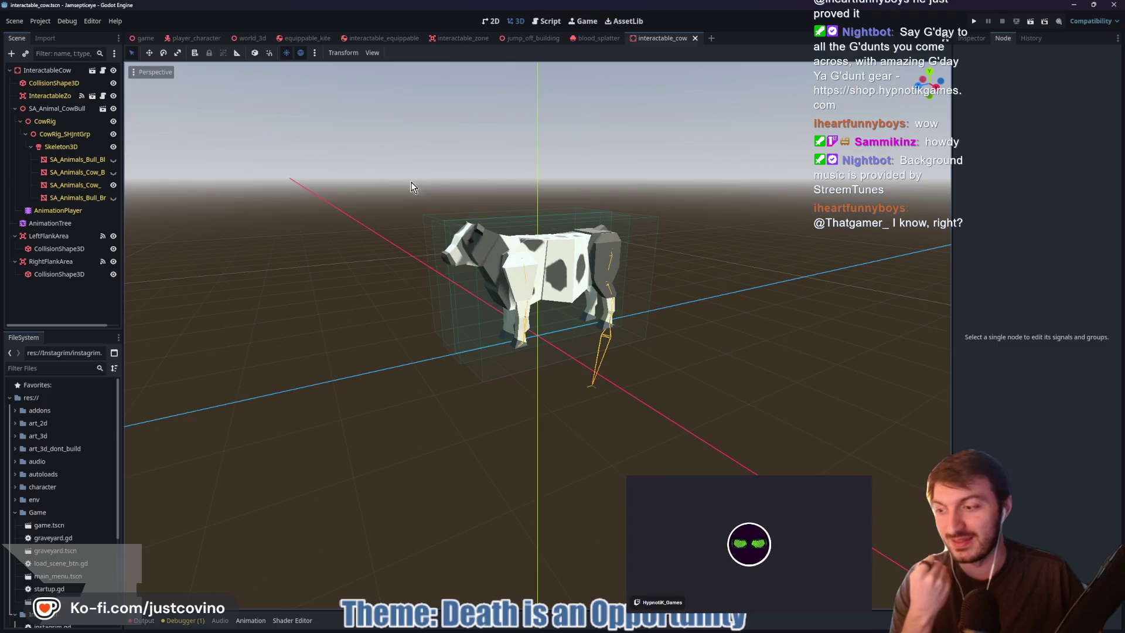
Scale SA_Animal_CowBull to 2.0, save interactable_cow, and run the game from the game scene
click(57, 108)
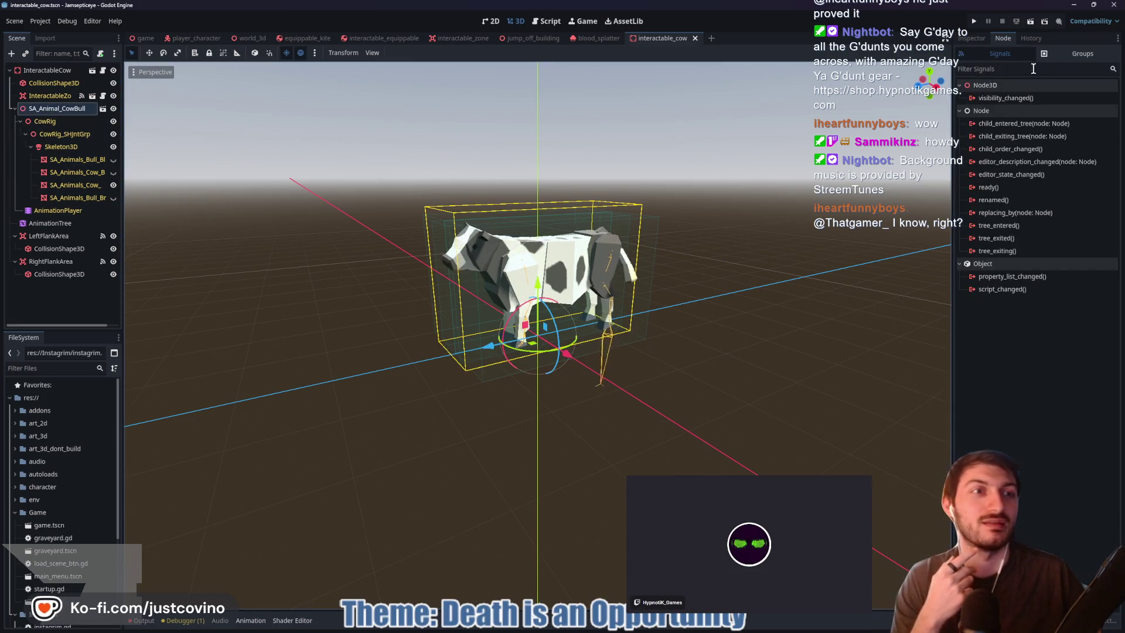
click(971, 38)
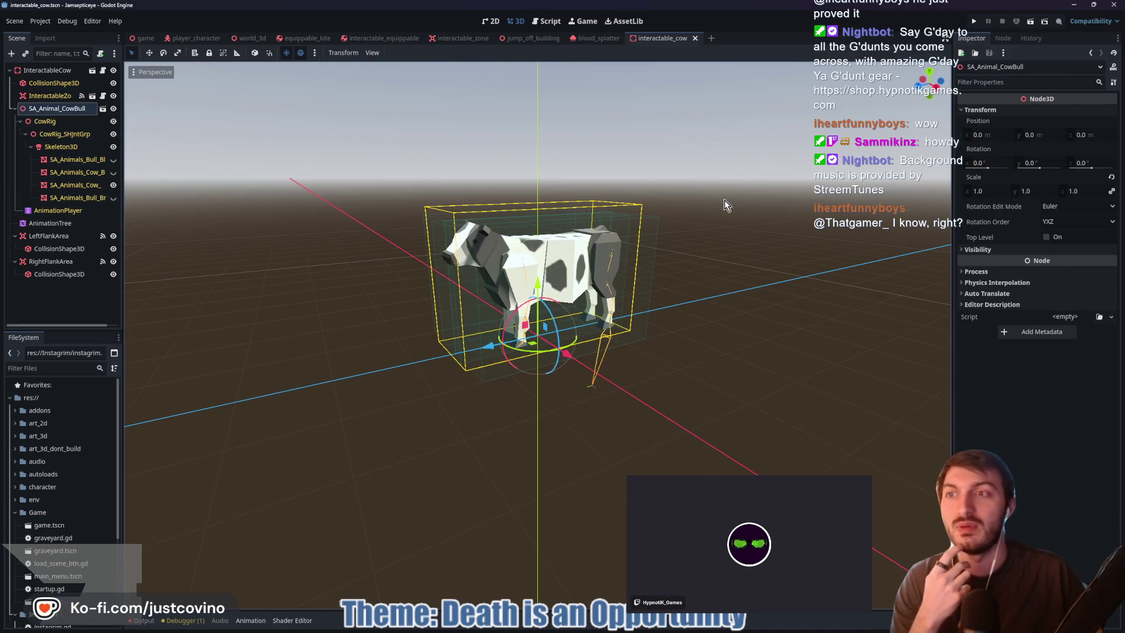
click(988, 190)
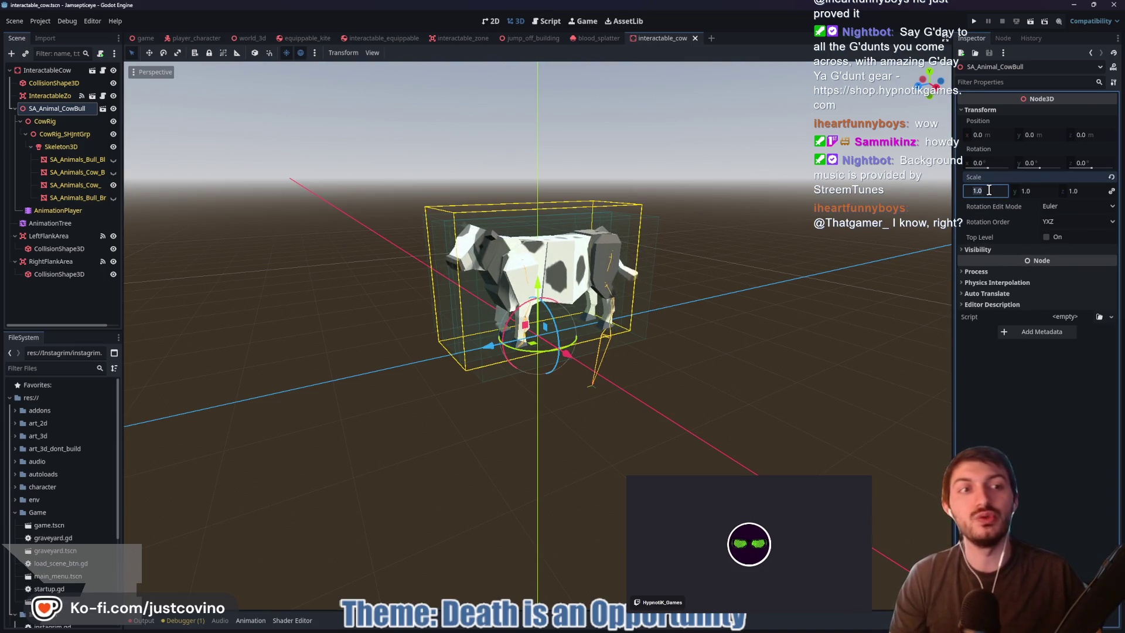
text(2)
key(Return)
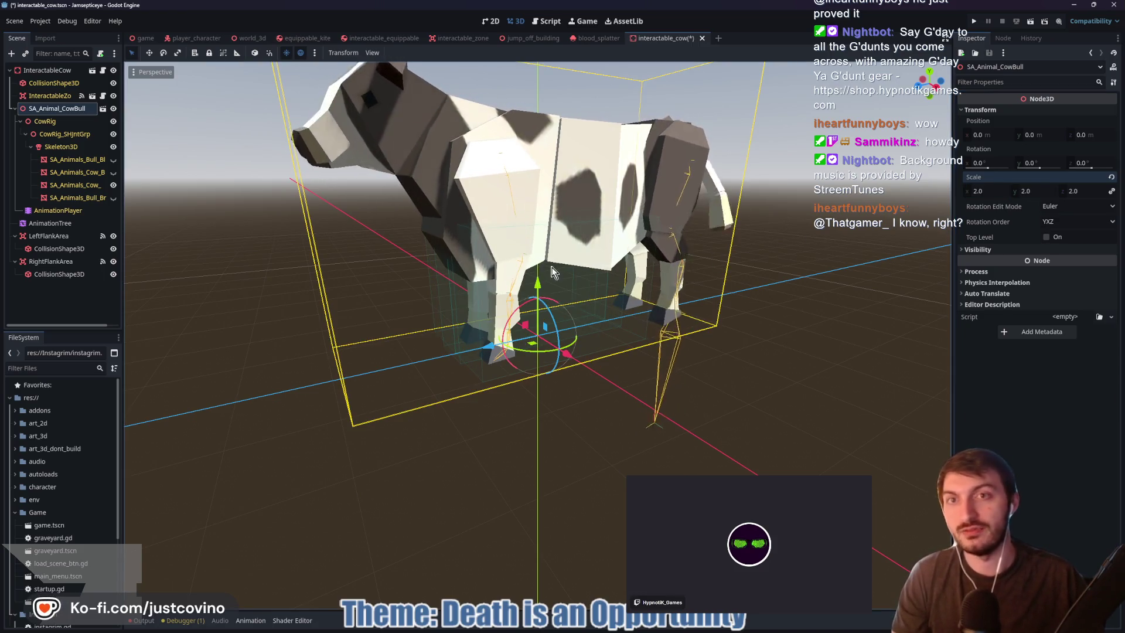
key(ctrl+s)
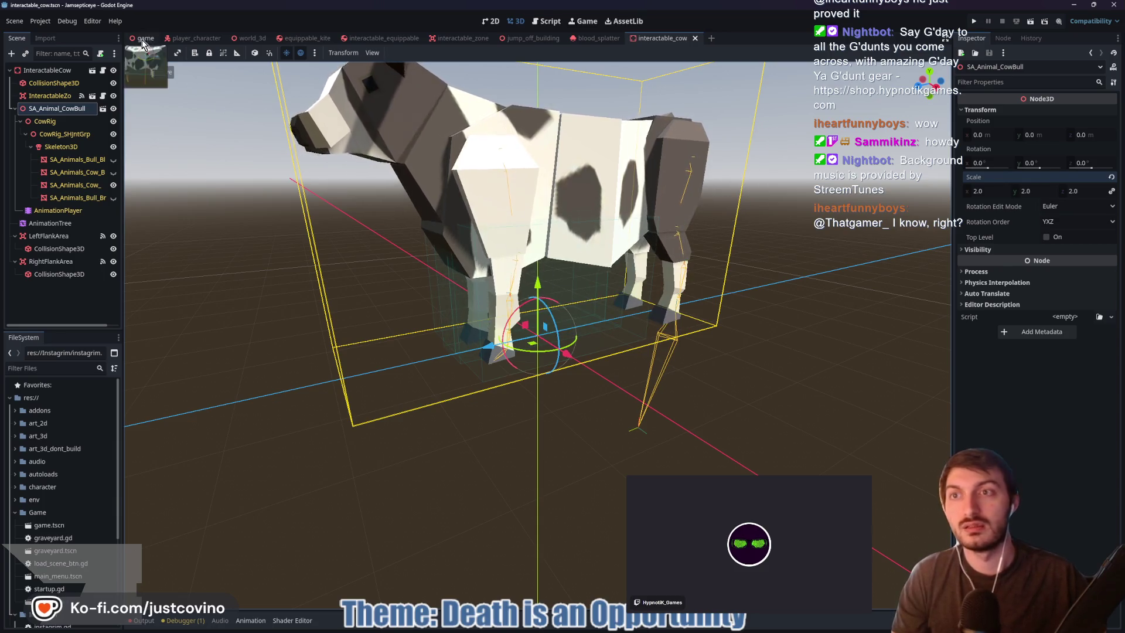
click(145, 38)
key(F5)
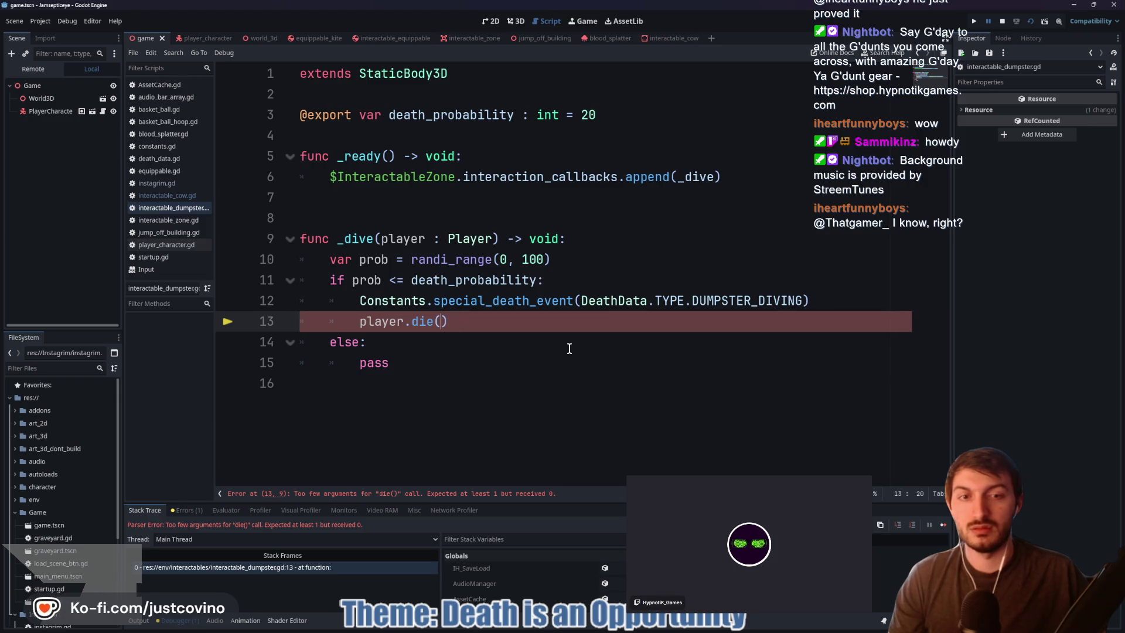
Pass DeathData.TYPE.DUMPSTER_DIVING into player.die() on line 13, save, and rerun the game
drag(584, 301, 803, 301)
key(ctrl+c)
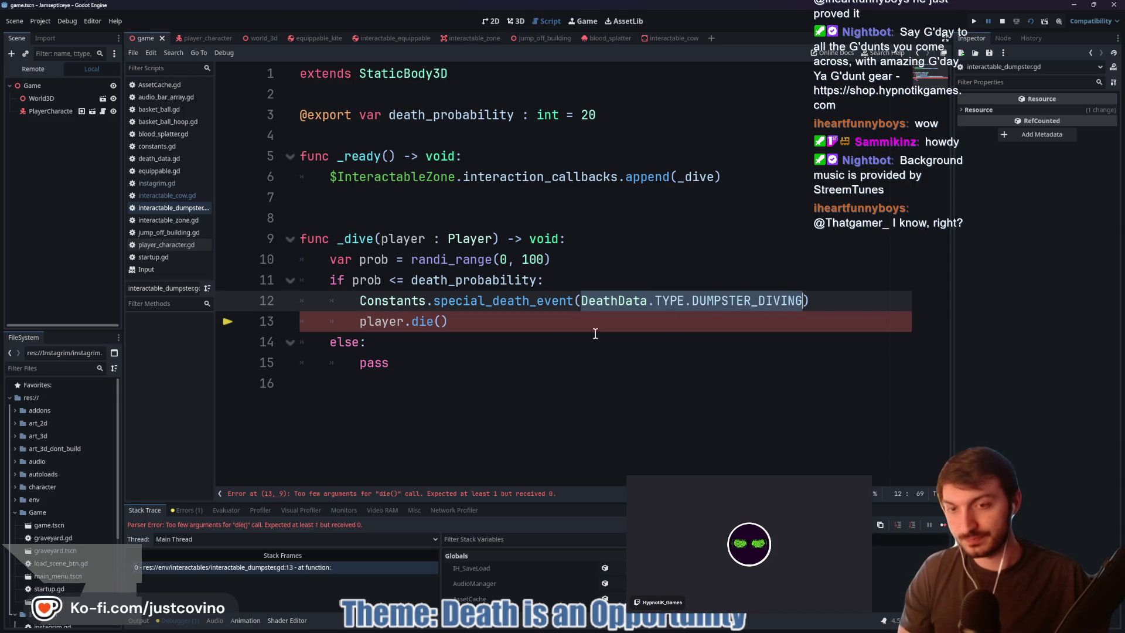
click(440, 321)
key(ctrl+v)
click(493, 363)
key(ctrl+s)
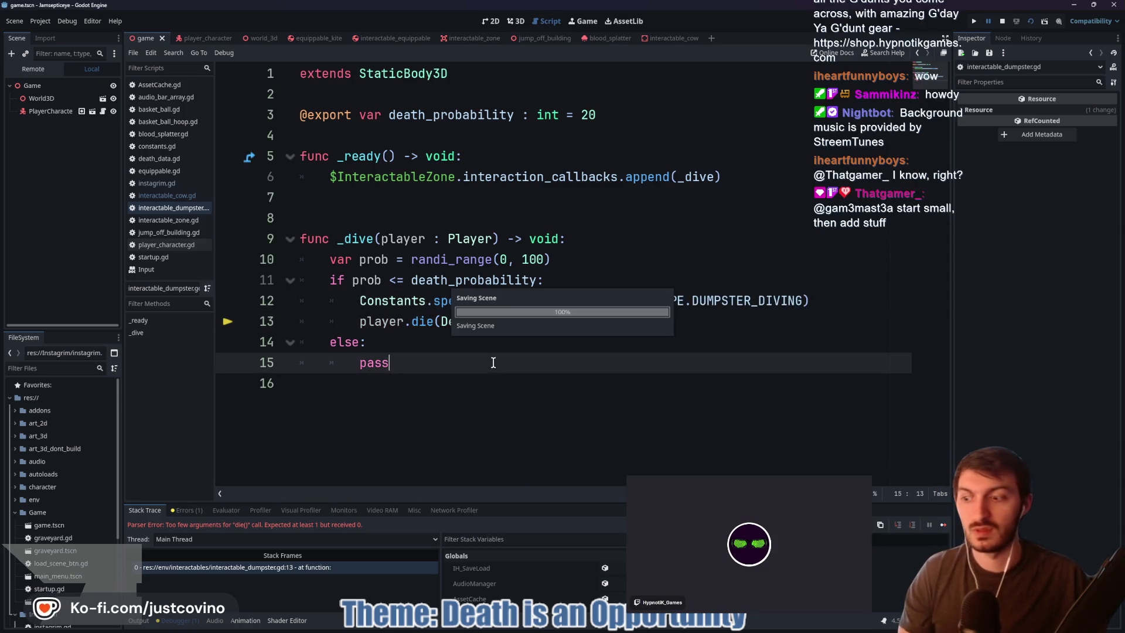
click(837, 151)
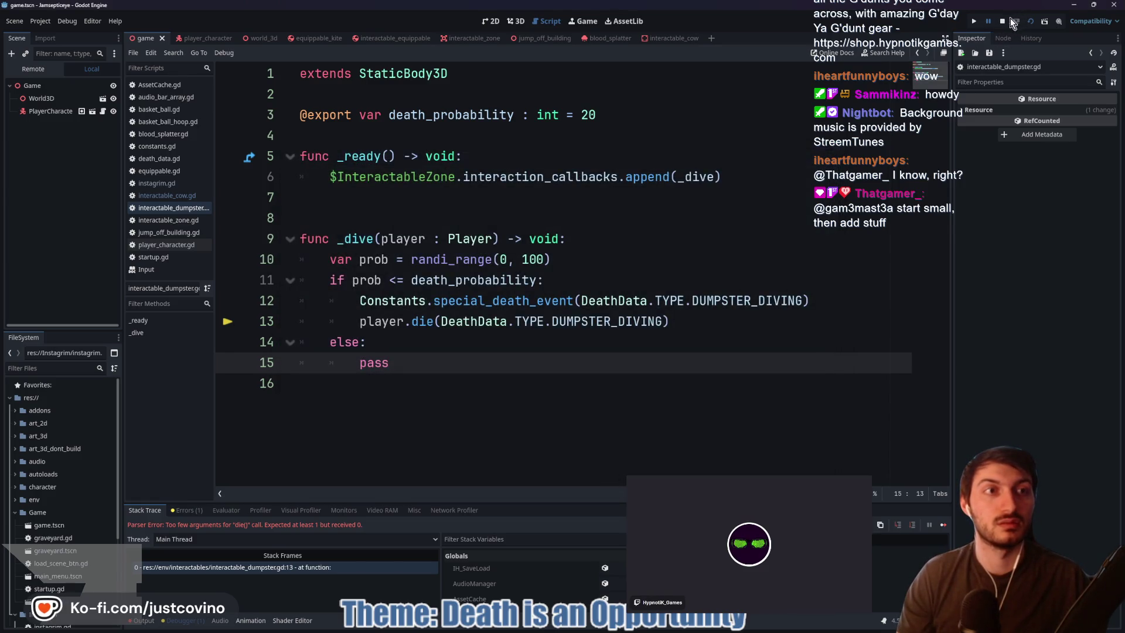
click(582, 300)
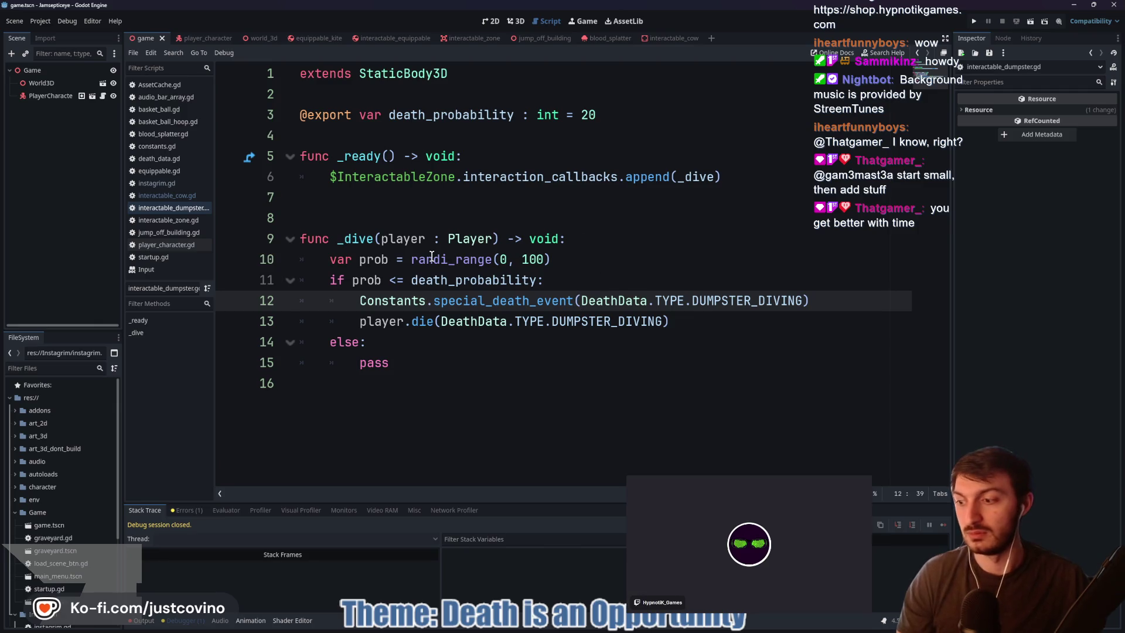
key(F5)
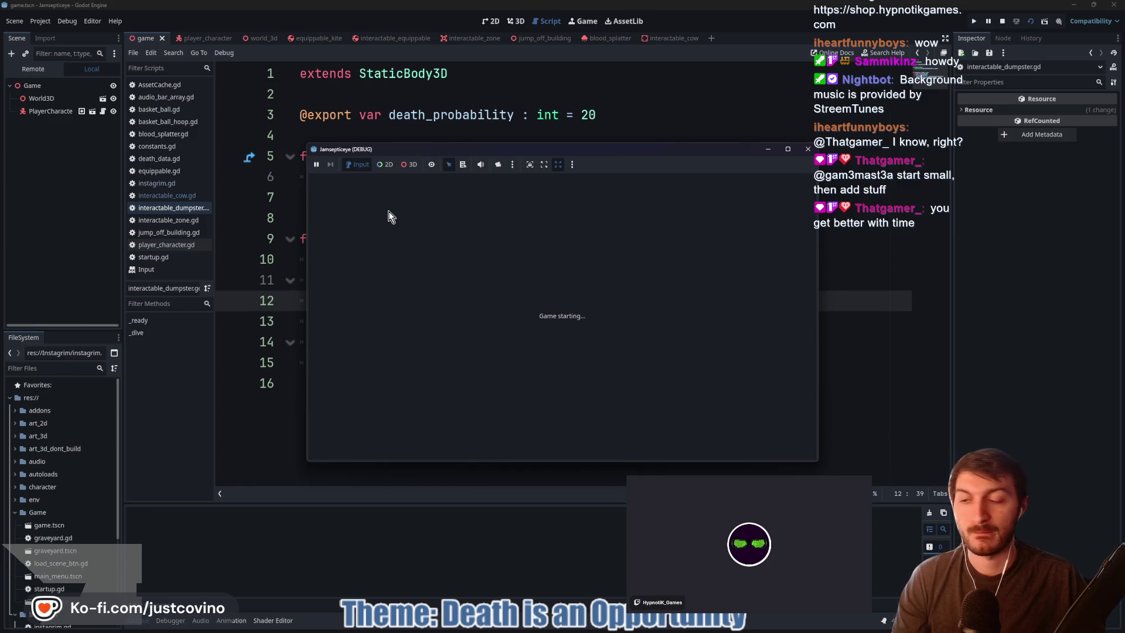
Walk the player to the red kite and cow, pick up the kite, then interact with the cow
key(w)
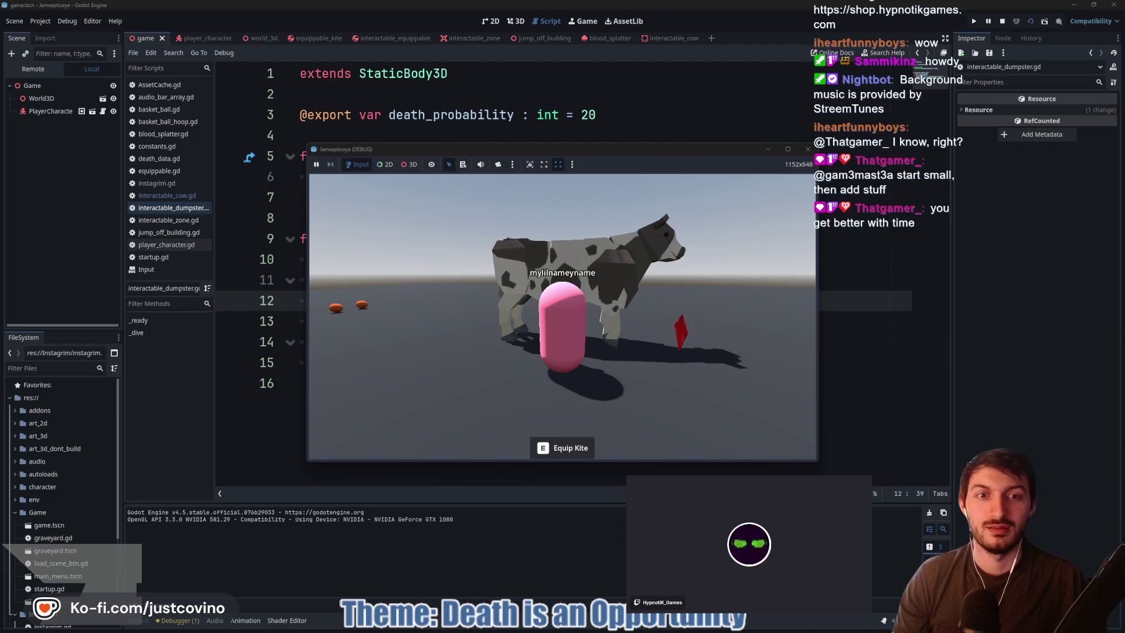
key(w)
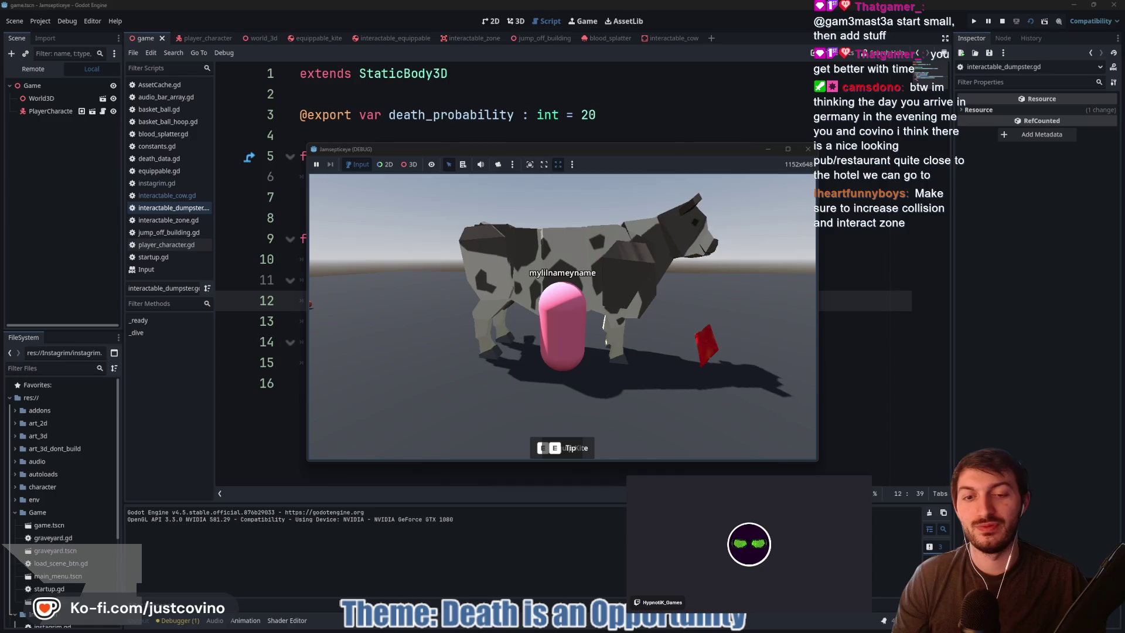
key(s)
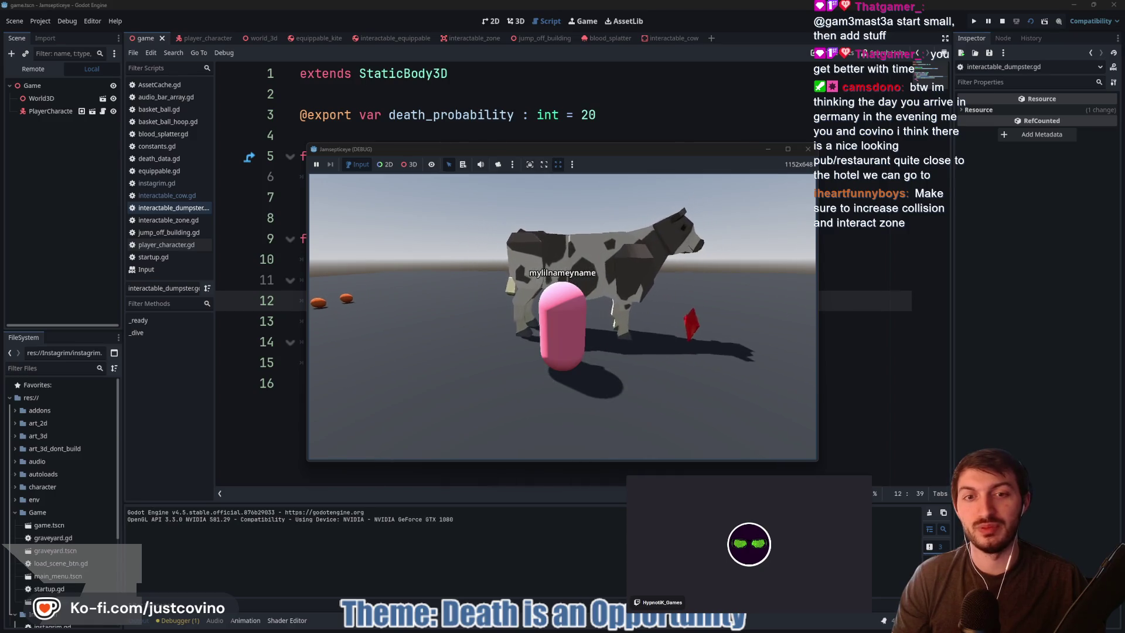
key(d)
key(e)
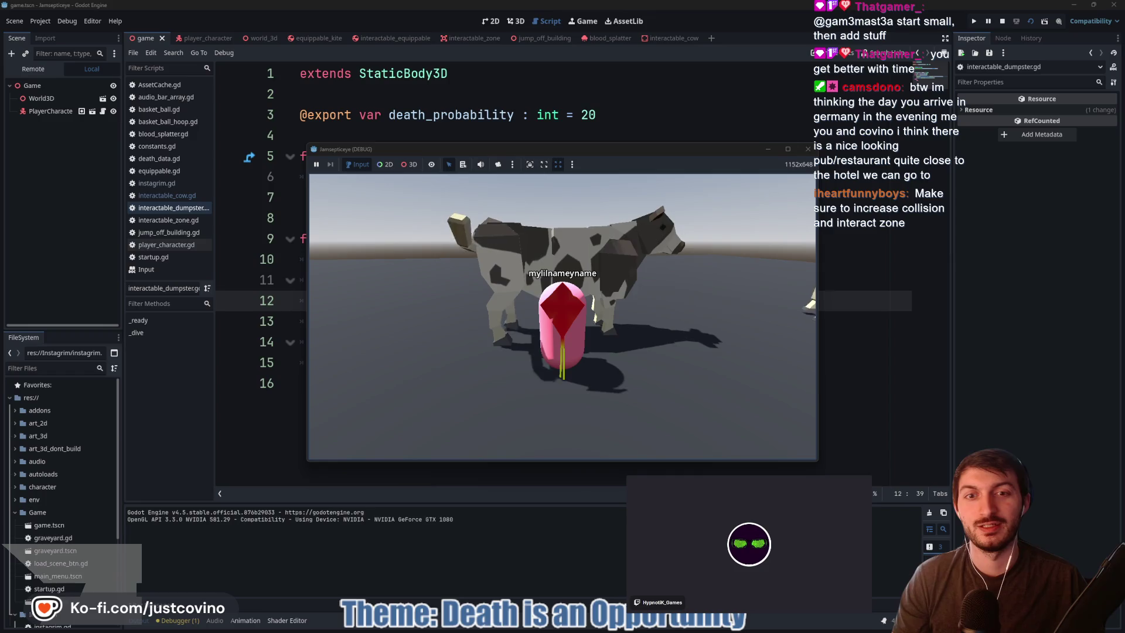
key(e)
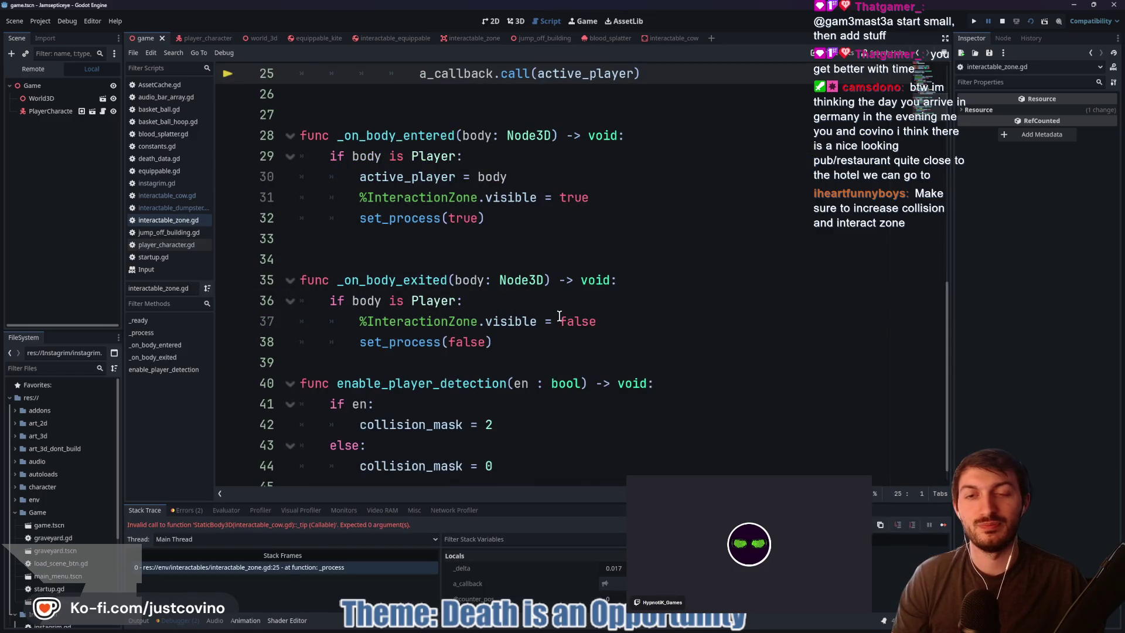
Stop the running game and show the interactable_cow scene in the 3D view
scroll(549, 301, up, 5)
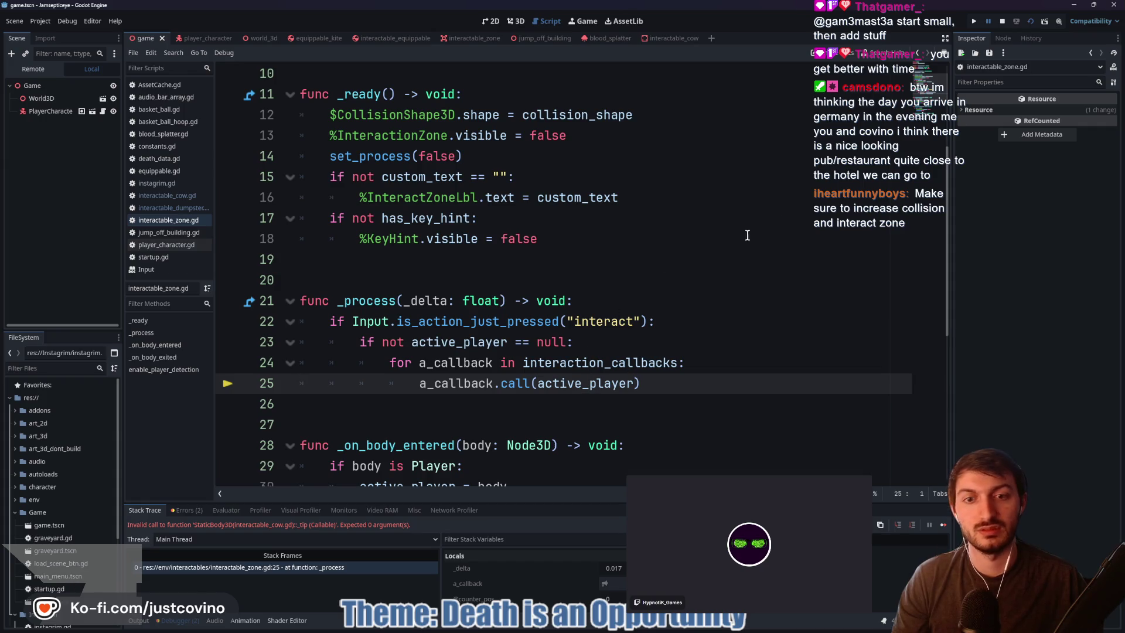
click(1002, 21)
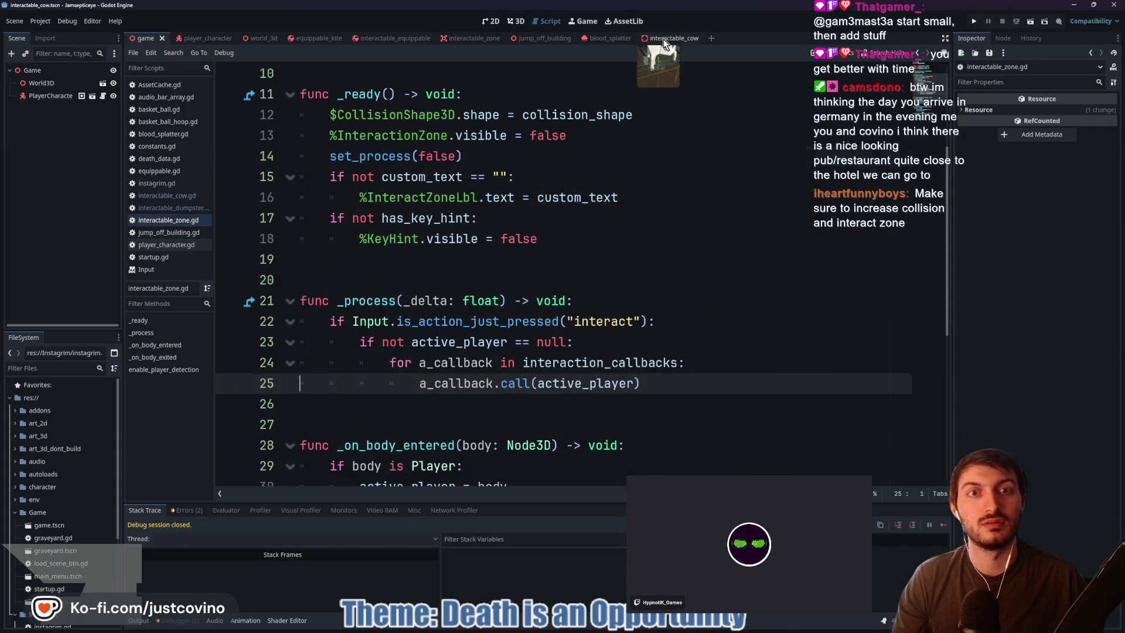
click(663, 38)
click(516, 21)
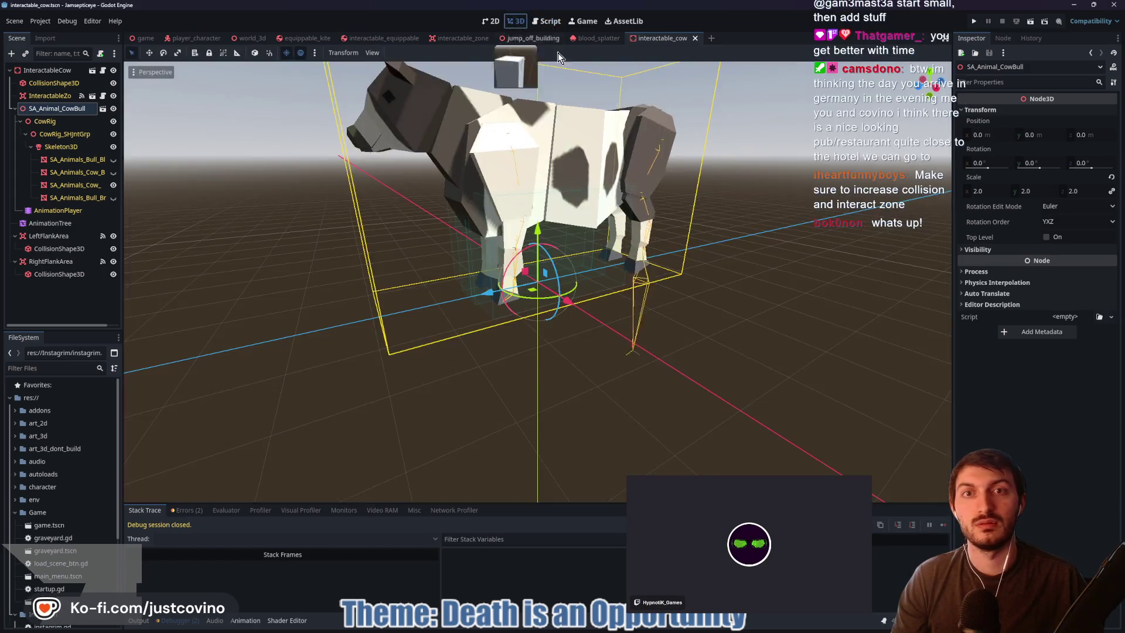
Set the cow model's Scale to 1.5, save the scene, and return to the game scene
click(989, 190)
text(1.5)
key(Return)
key(ctrl+s)
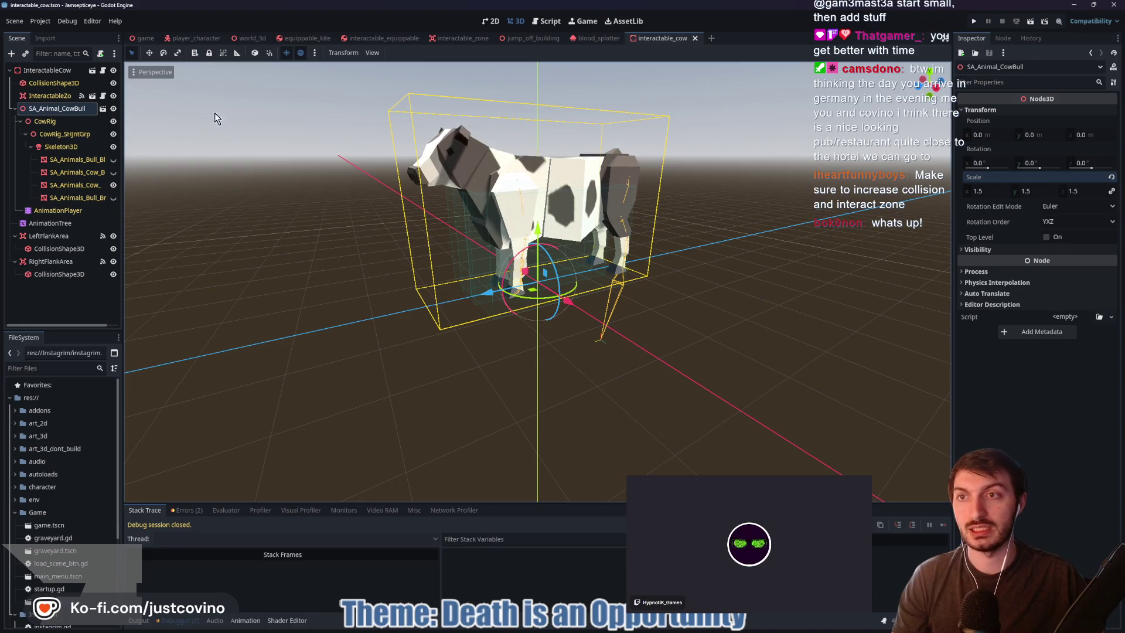
click(145, 38)
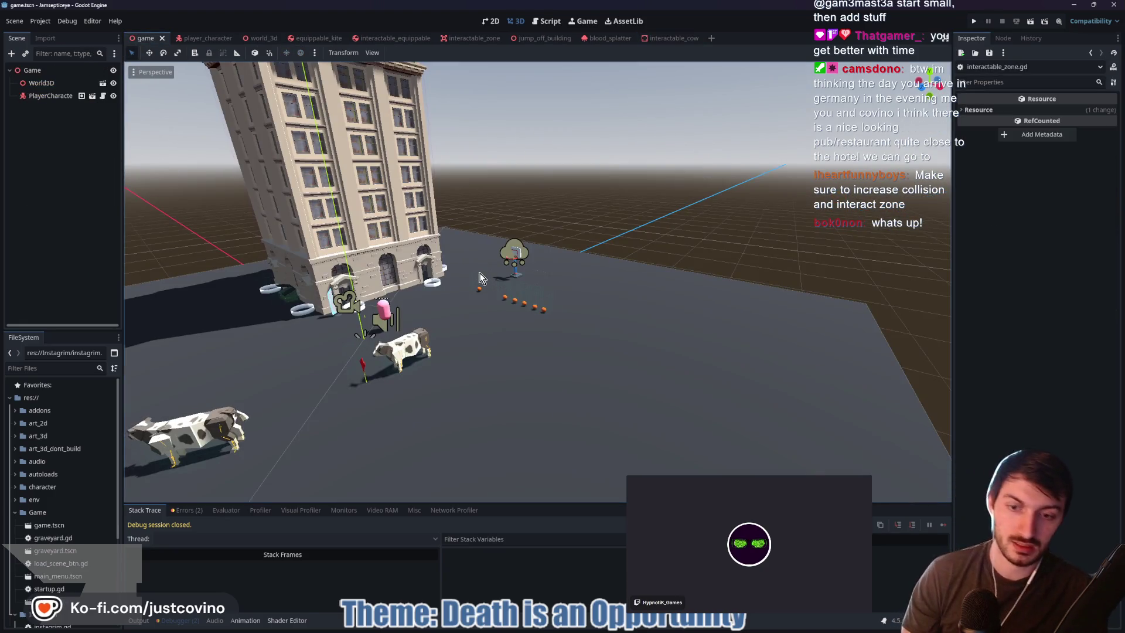
Run the game with F5, interact with the cow to retest it, then stop with F8
key(F5)
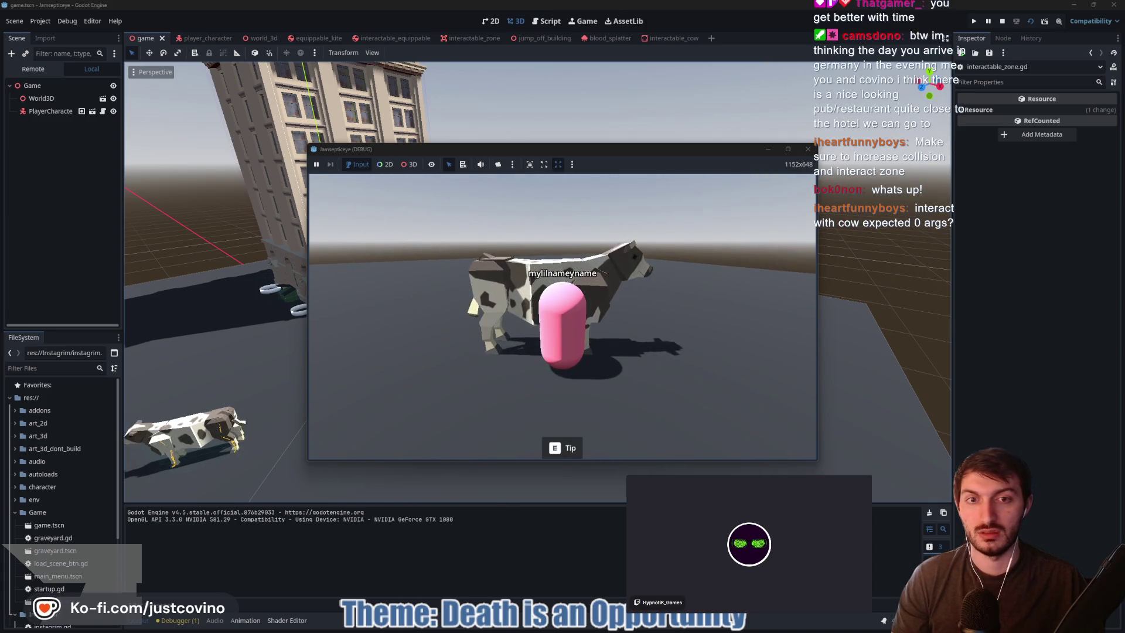
key(e)
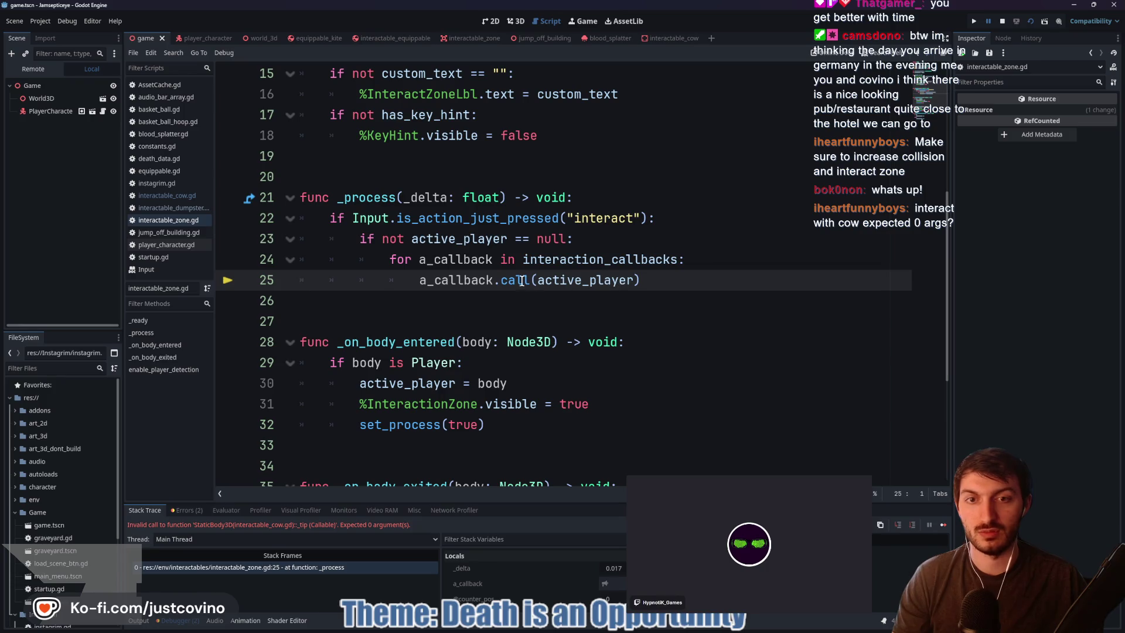
key(F8)
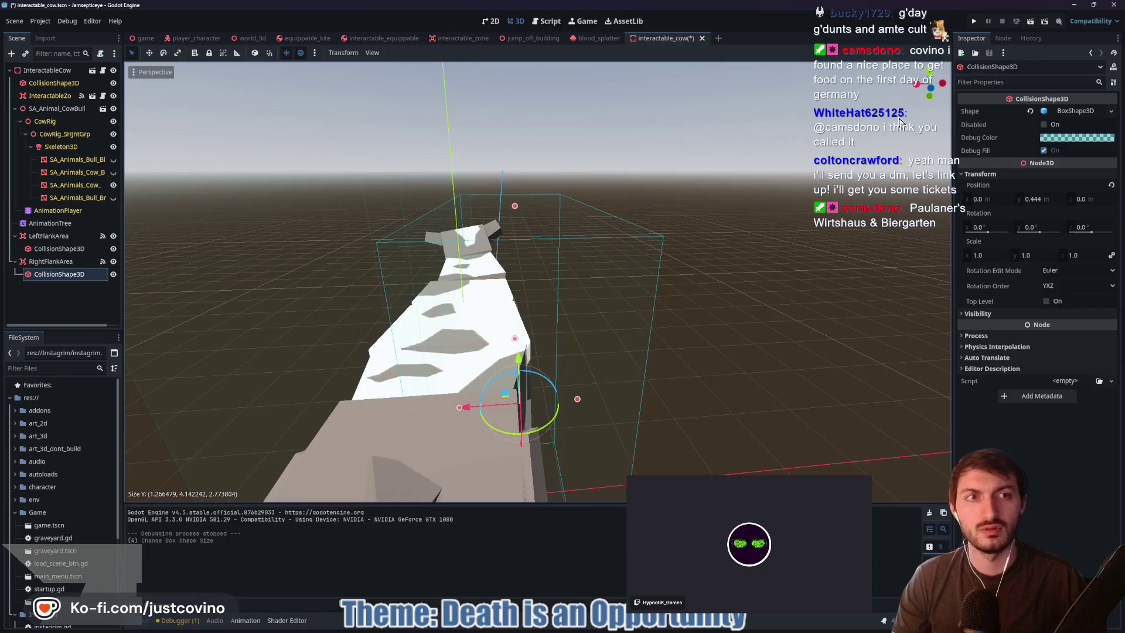
Make the right flank's BoxShape3D unique and stretch it taller in the rear view
key(ctrl+KP_1)
mouse_move(563, 349)
mouse_down()
mouse_move(568, 291)
mouse_move(568, 368)
mouse_up()
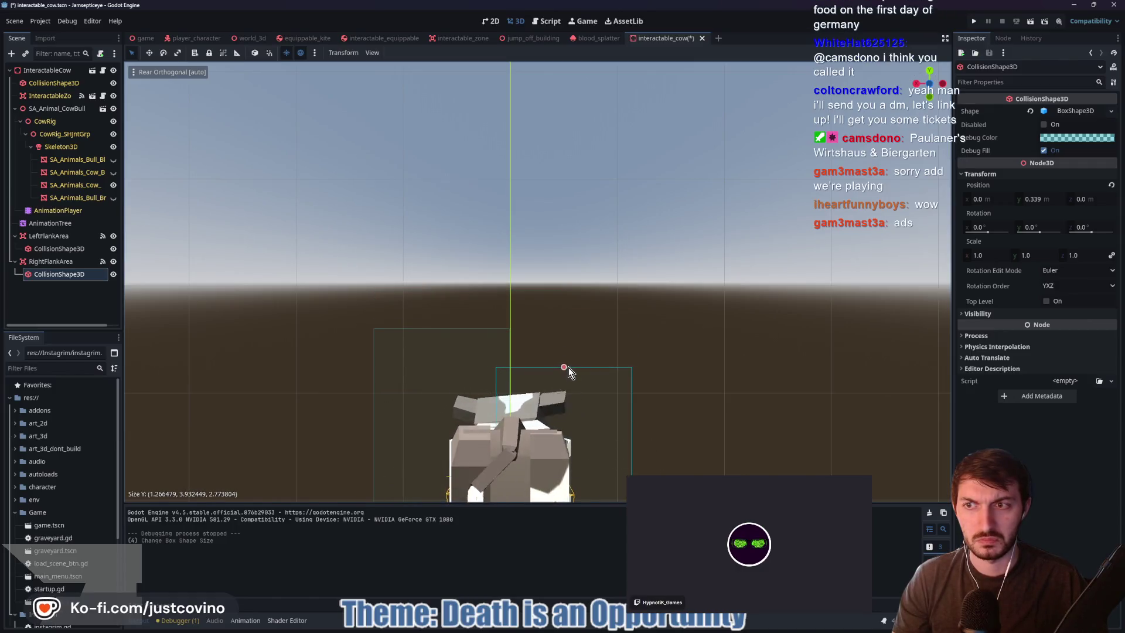
click(44, 248)
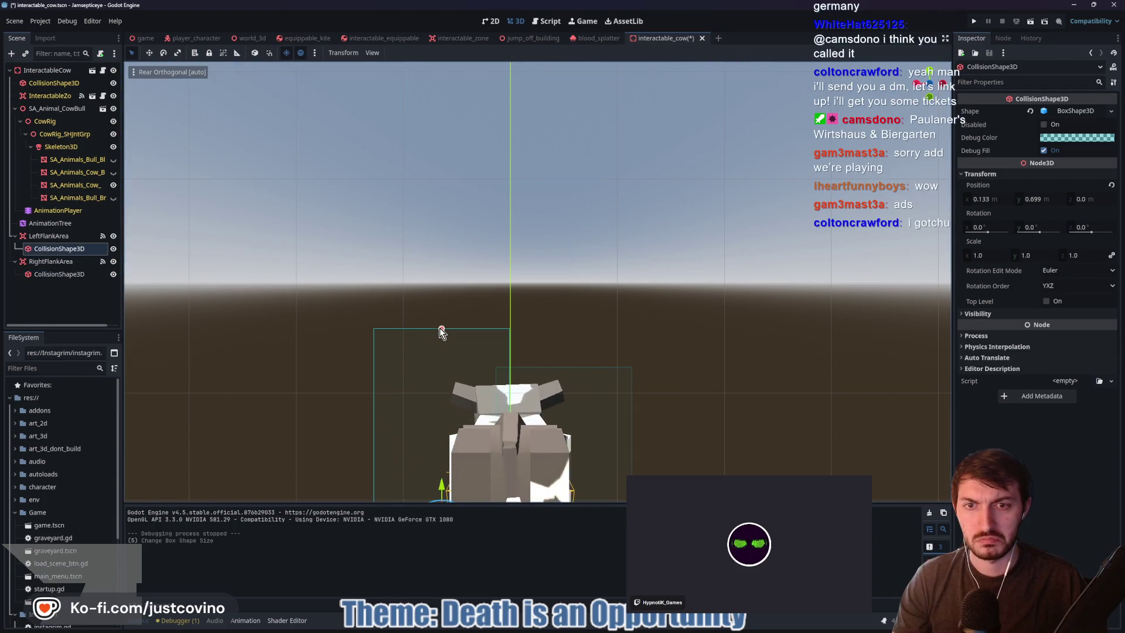
right_click(59, 274)
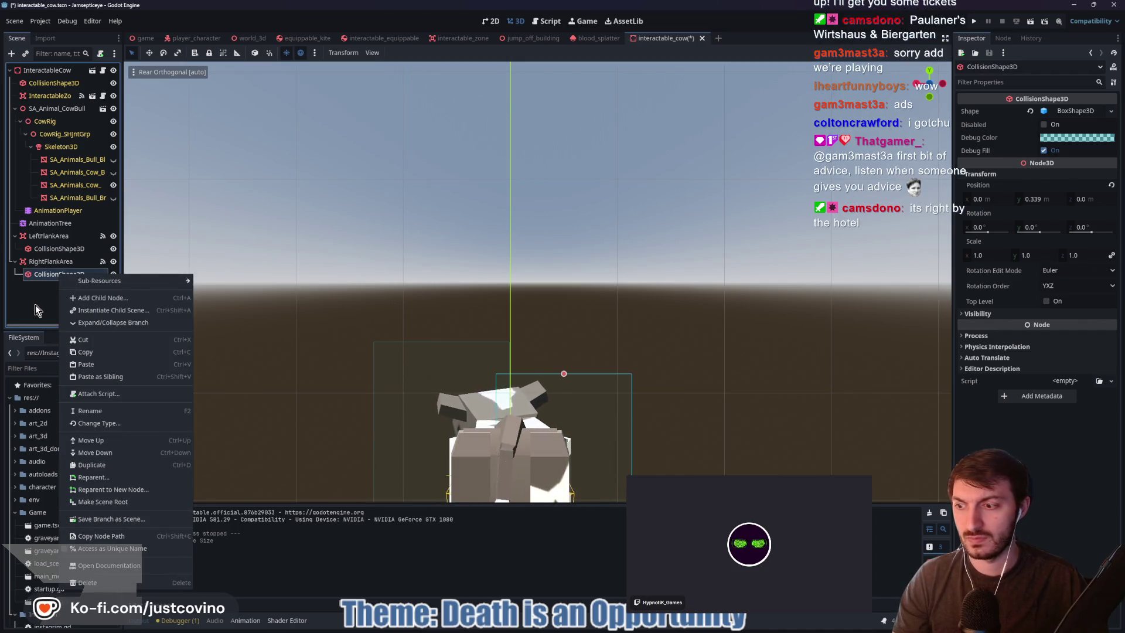
click(1074, 111)
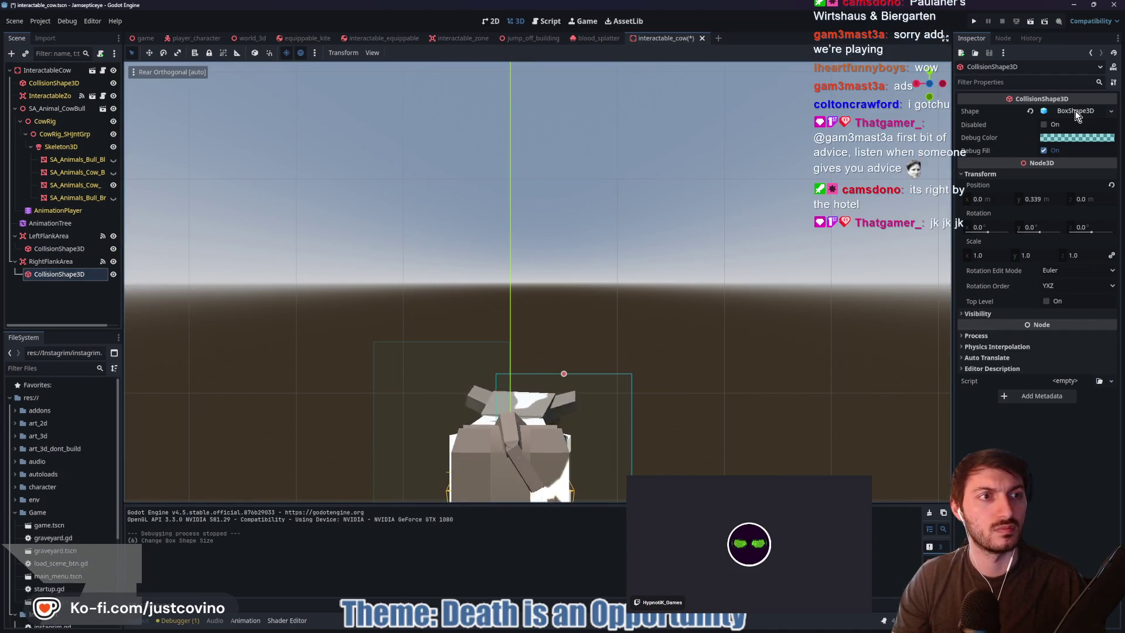
right_click(1074, 110)
click(1075, 295)
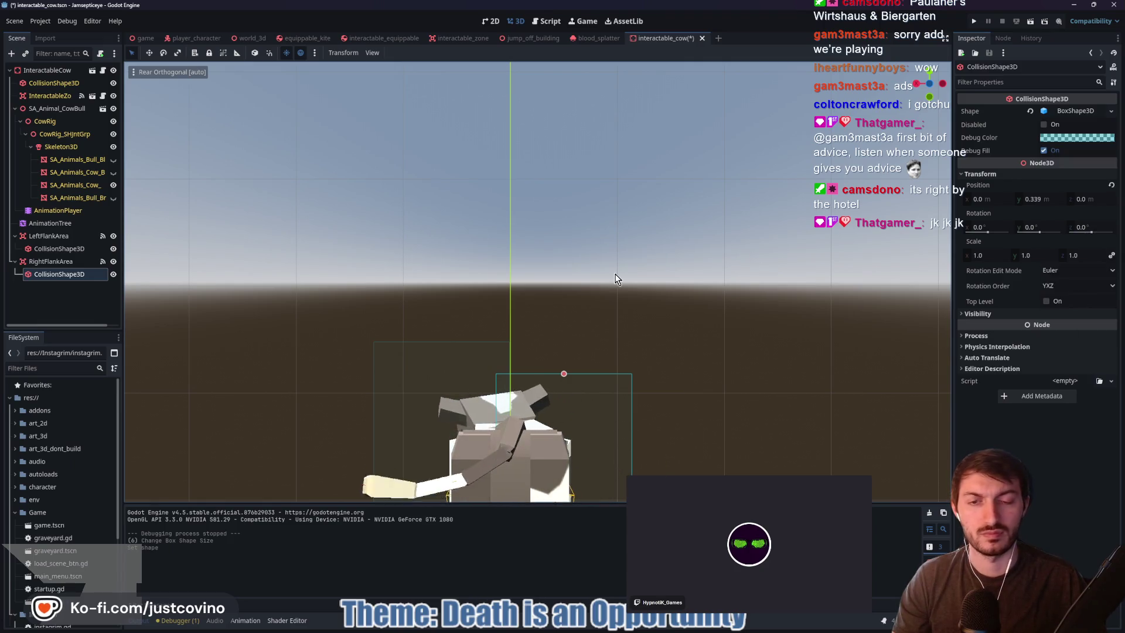
mouse_move(563, 373)
mouse_down()
mouse_move(568, 343)
mouse_move(572, 365)
mouse_up()
Adjust the left flank collision box's height and width
click(59, 249)
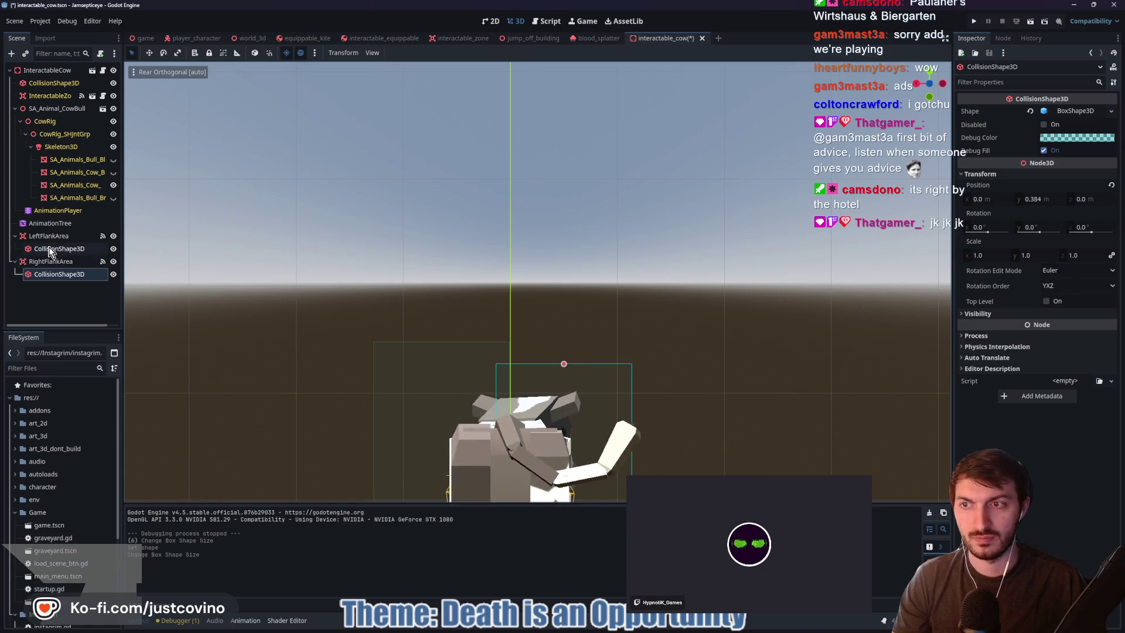
drag(439, 344, 448, 363)
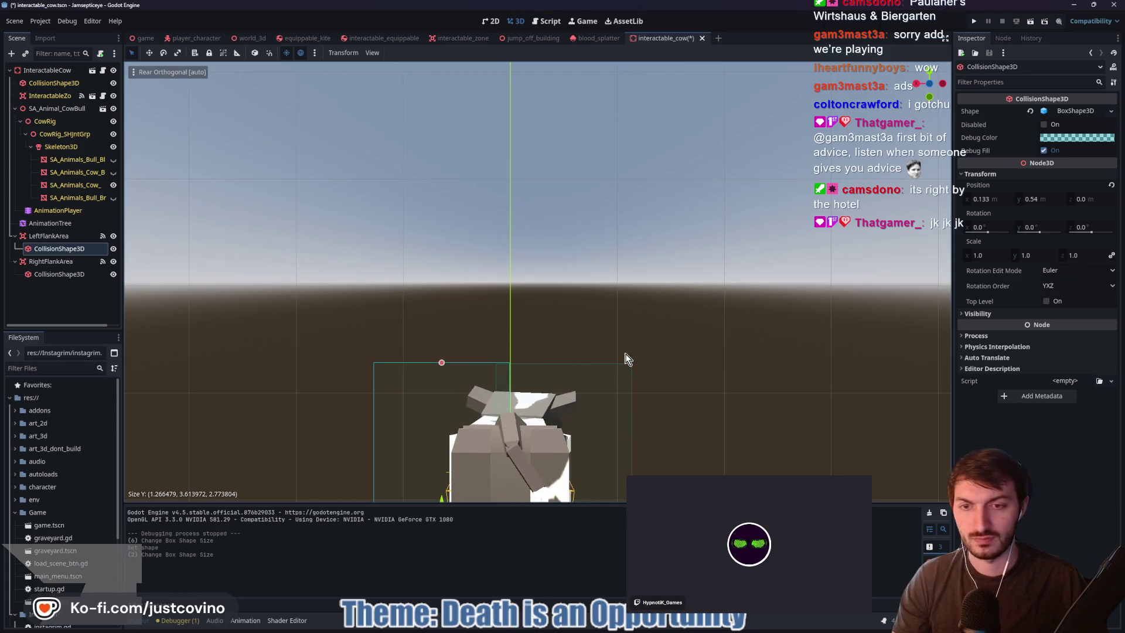
key(f)
drag(604, 283, 606, 284)
Narrow the right flank box, raise its bottom, and widen it slightly
click(88, 274)
drag(593, 300, 607, 299)
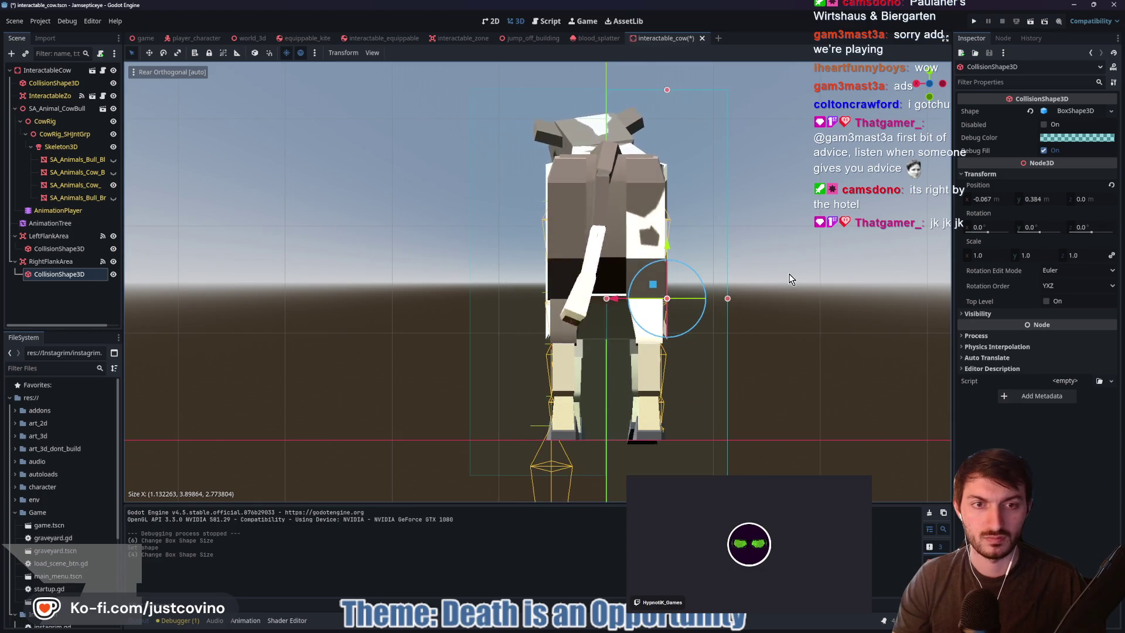
scroll(792, 287, down, 2)
drag(630, 445, 632, 424)
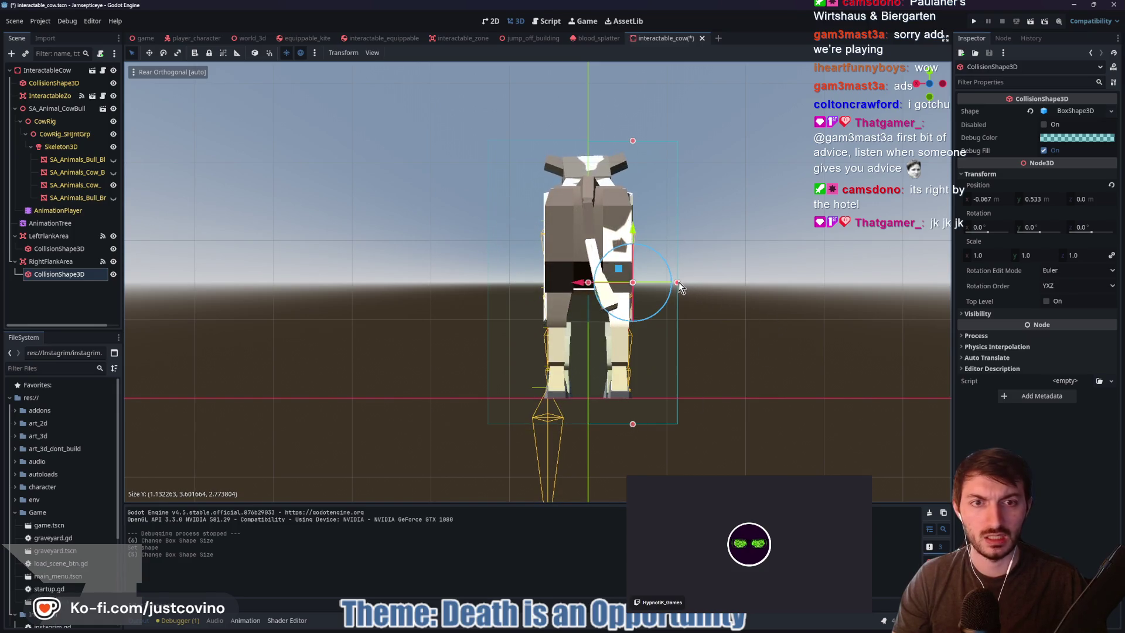
drag(679, 282, 644, 315)
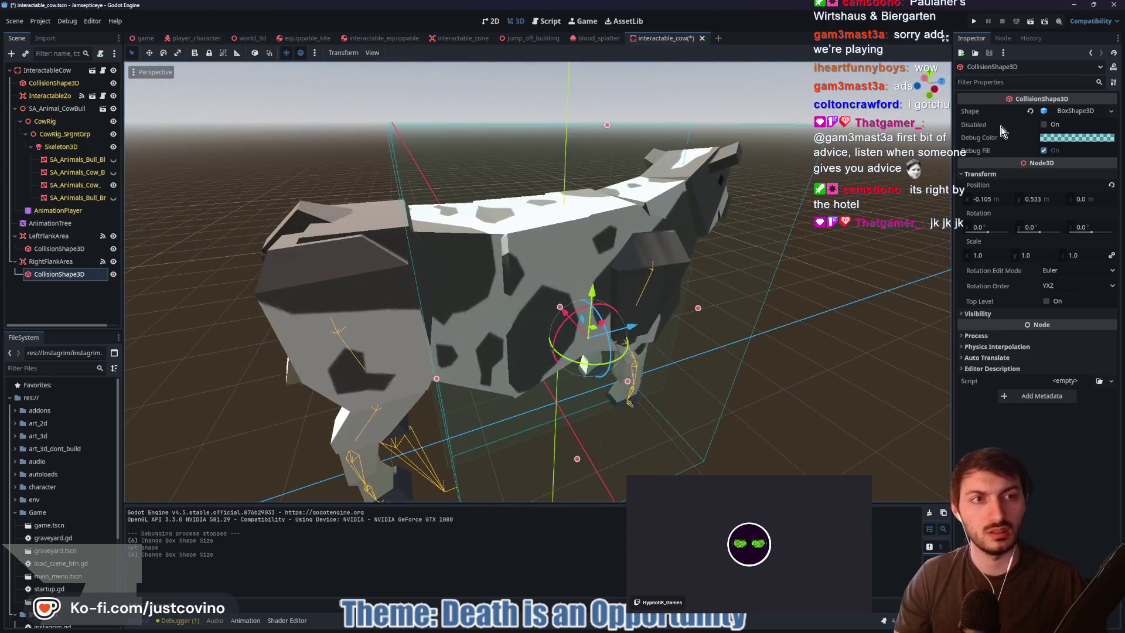
Lengthen the flank box along the cow's body in the side view
click(934, 91)
drag(428, 283, 335, 289)
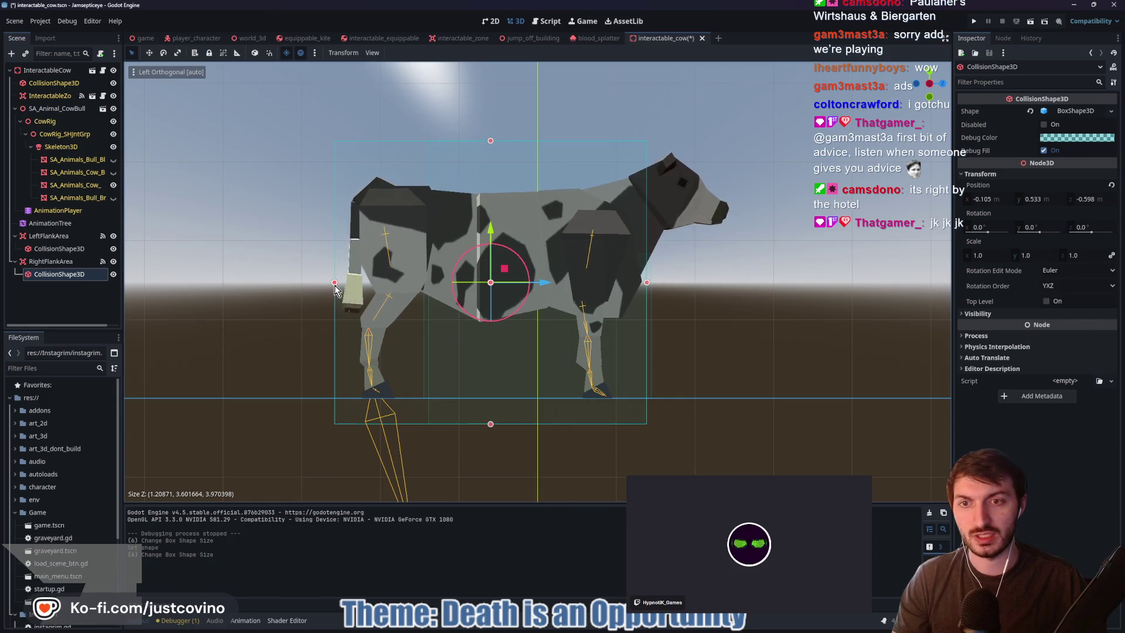
mouse_move(223, 336)
mouse_down()
mouse_move(356, 352)
mouse_move(508, 347)
mouse_up()
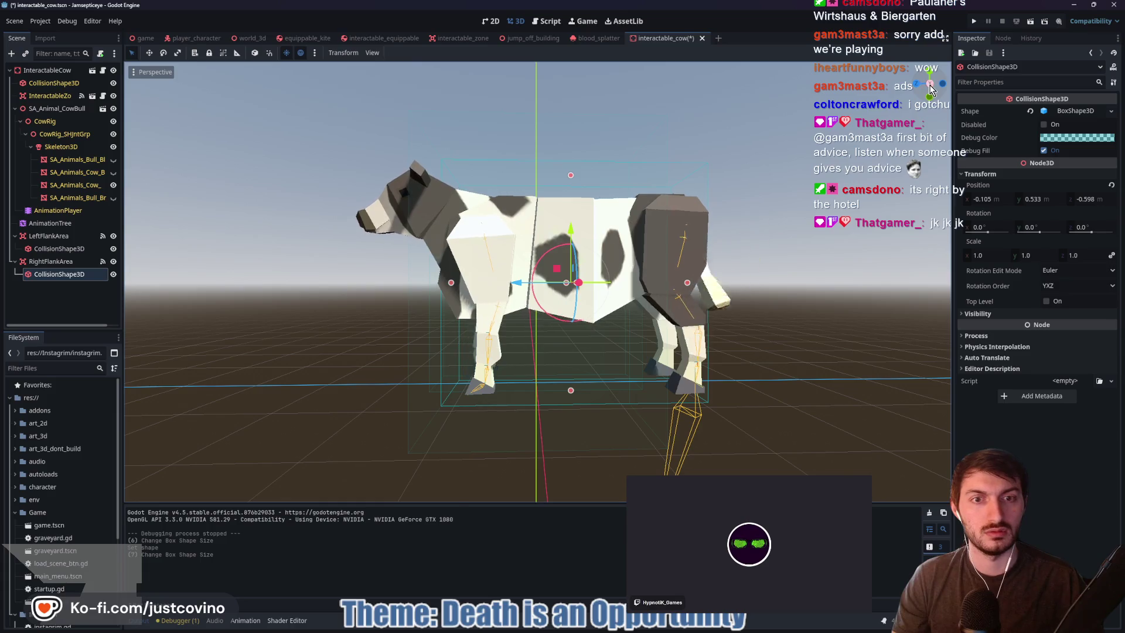
key(KP_3)
drag(903, 292, 696, 340)
click(930, 84)
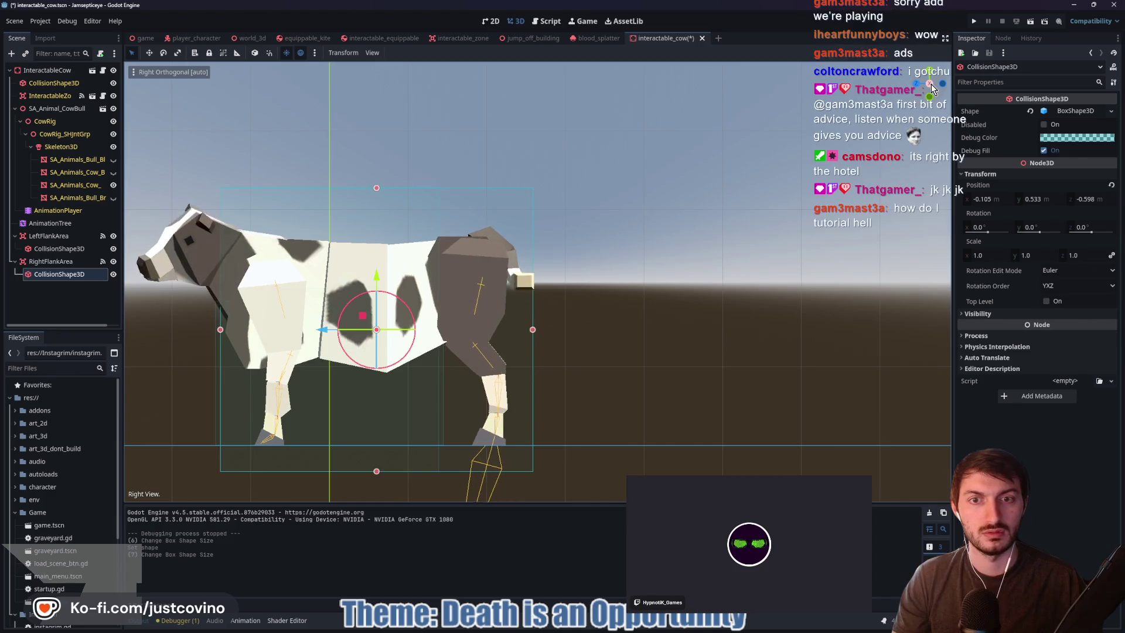
mouse_move(725, 258)
mouse_down()
mouse_move(680, 301)
mouse_move(715, 323)
mouse_up()
scroll(714, 323, up, 3)
Stretch the left flank box along the cow's body from the right-side view
click(59, 249)
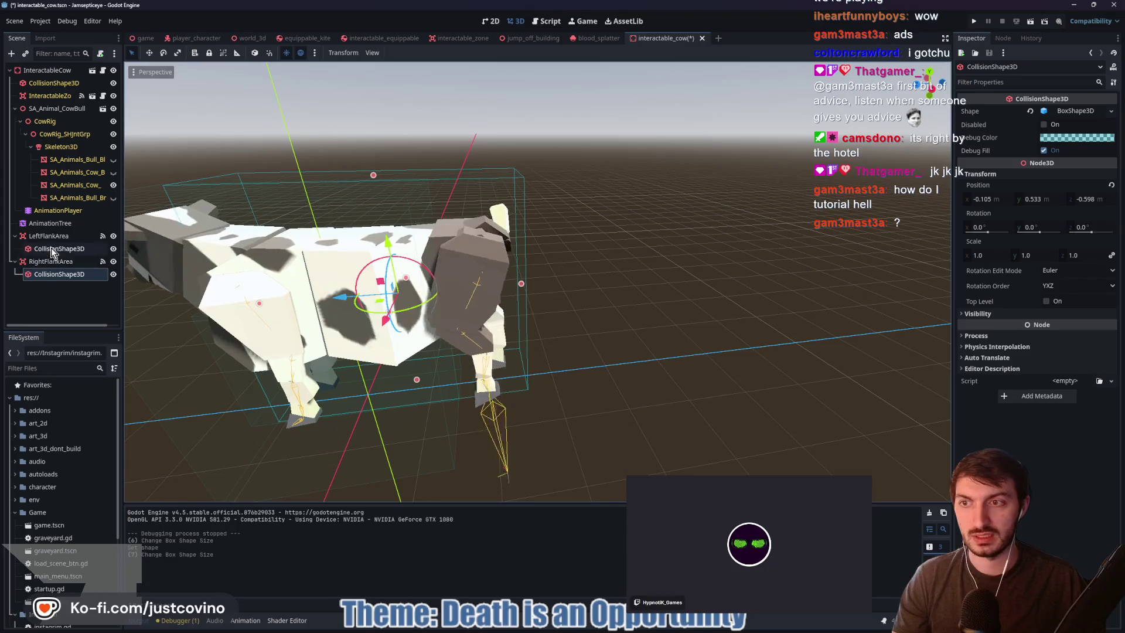
key(KP_3)
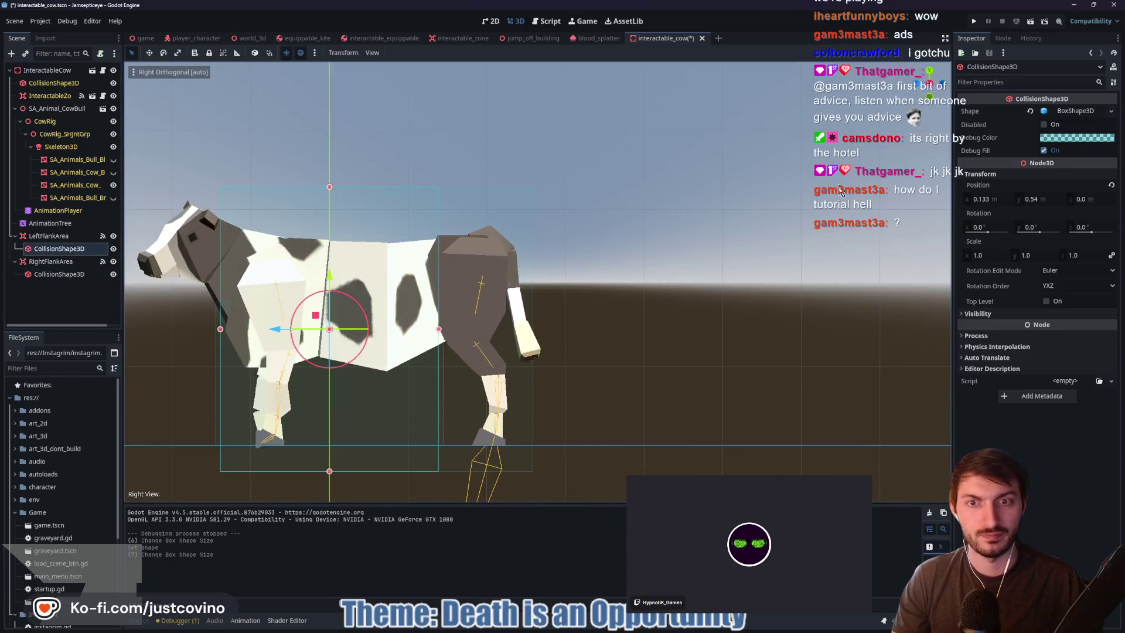
drag(442, 331, 532, 332)
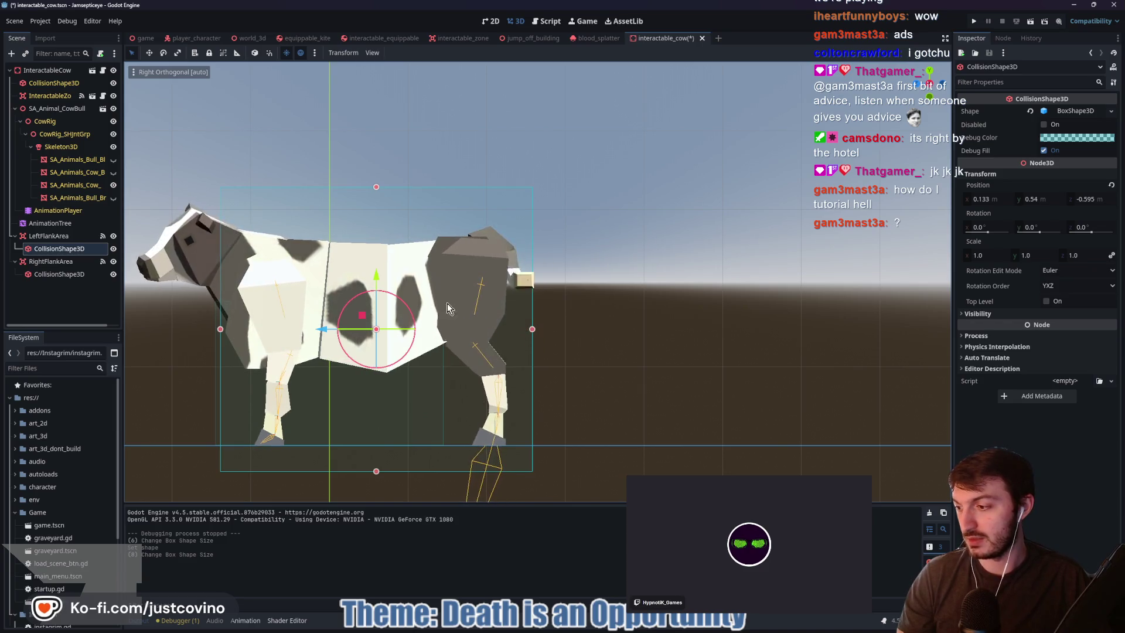
mouse_move(536, 332)
mouse_down()
mouse_move(610, 281)
mouse_move(602, 302)
mouse_move(640, 326)
mouse_move(605, 334)
mouse_up()
scroll(602, 304, up, 3)
scroll(644, 300, down, 3)
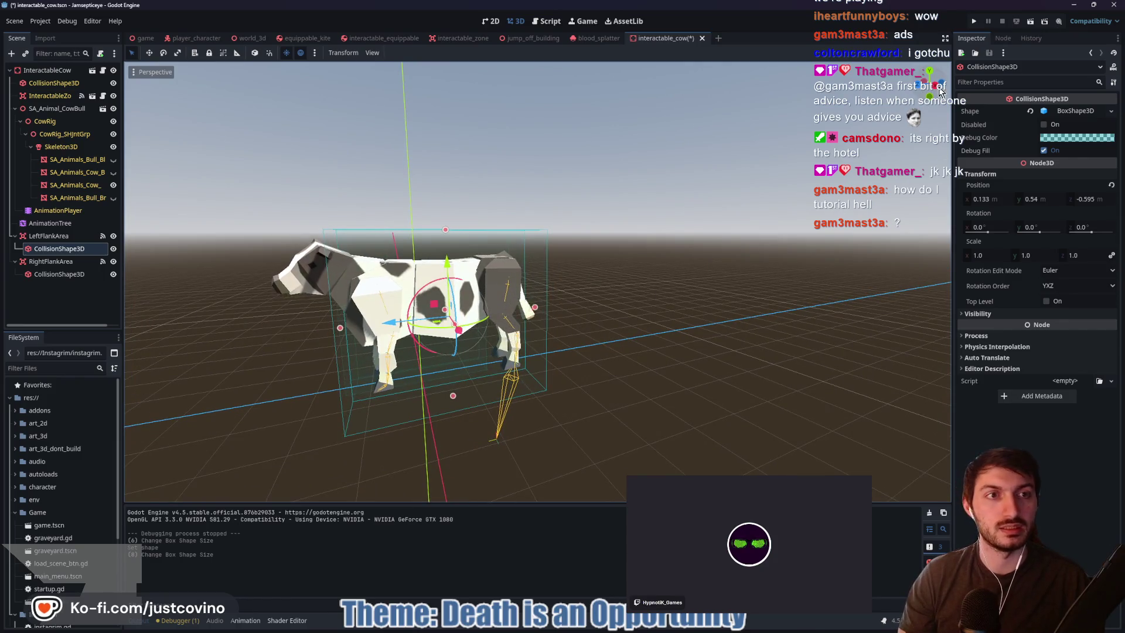
Widen the left and right flank collision boxes outward and save the scene
key(KP_3)
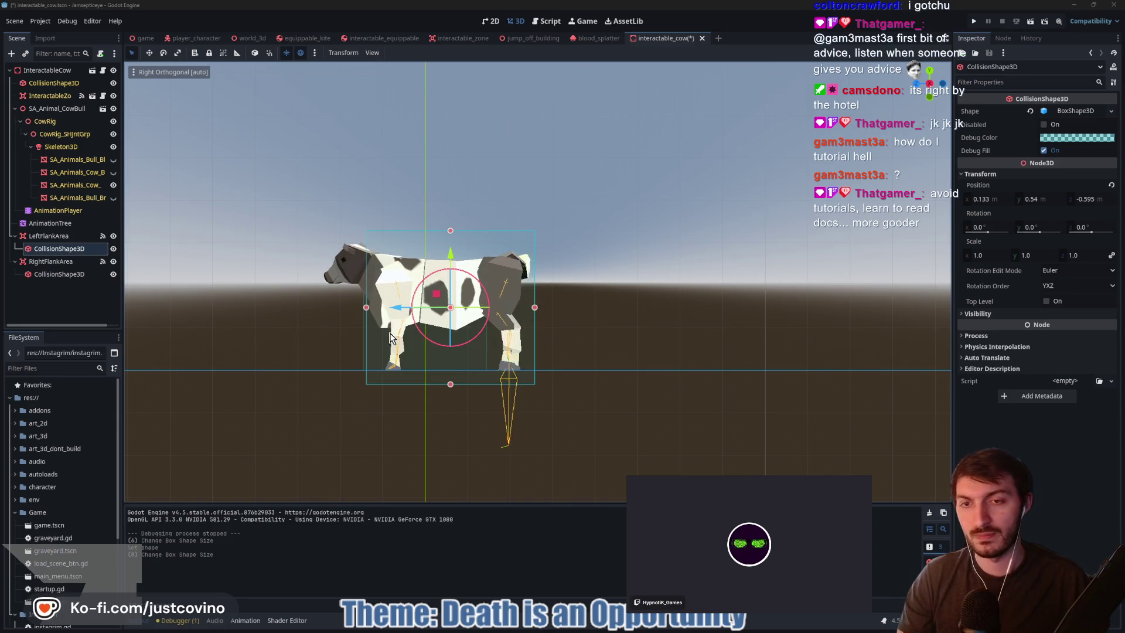
drag(365, 307, 331, 307)
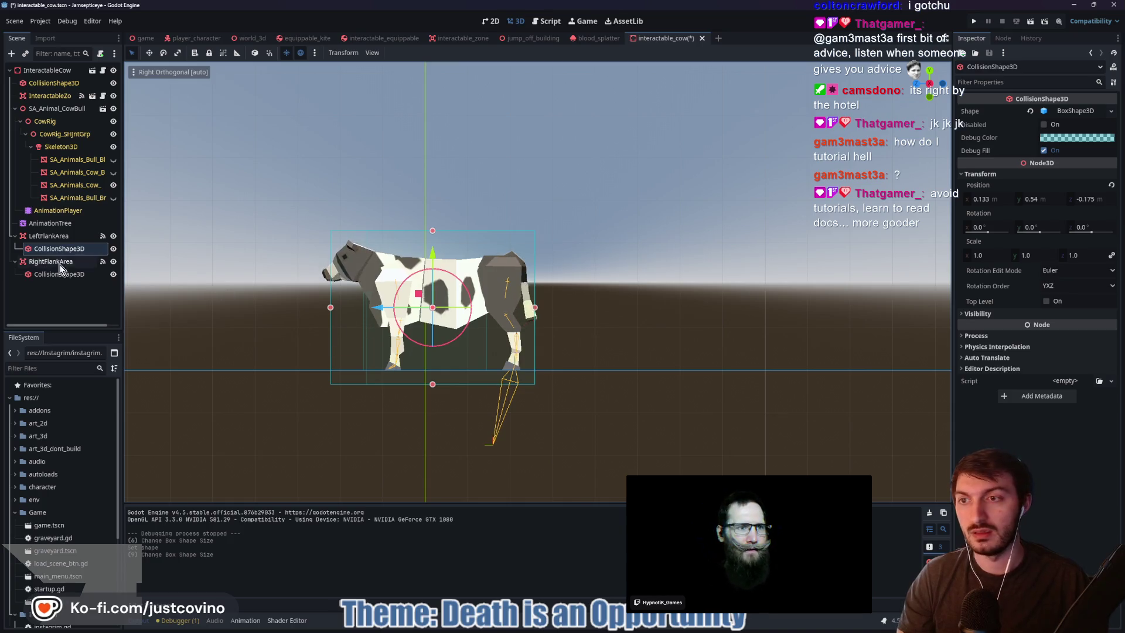
click(354, 319)
drag(355, 311, 332, 311)
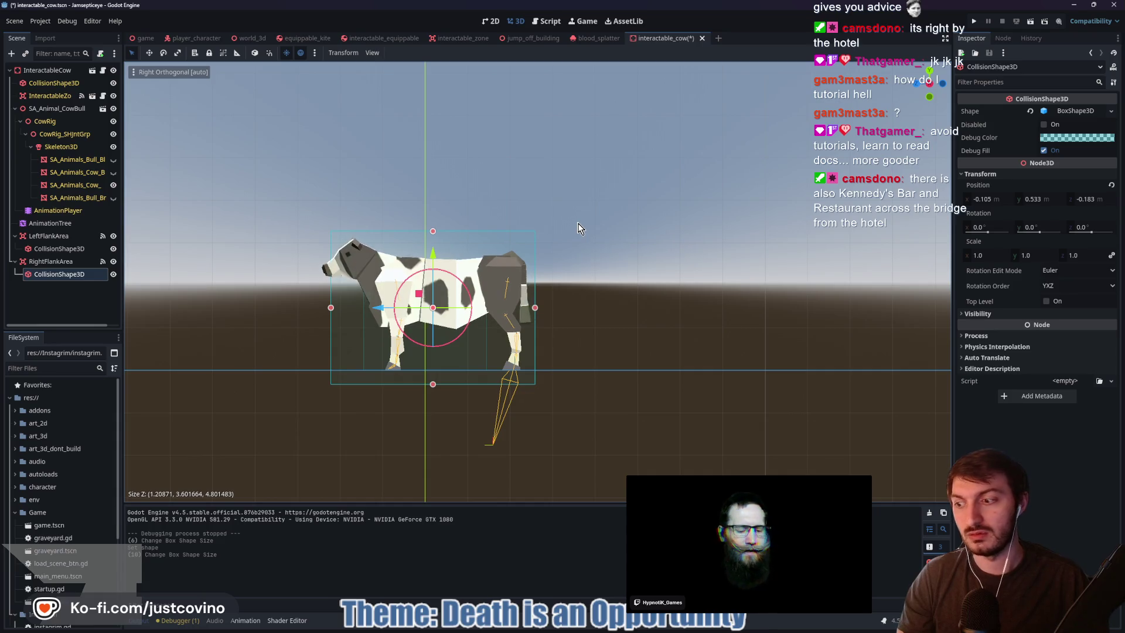
key(ctrl+s)
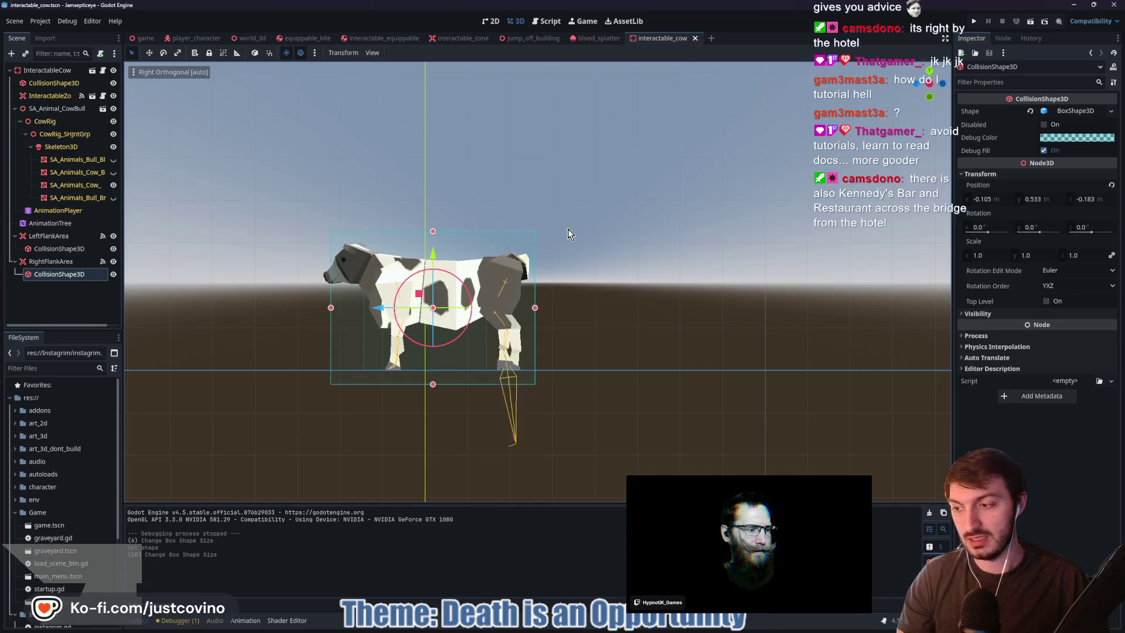
Orbit around the cow to check the boxes, save again, and select the InteractableZone node
mouse_move(611, 222)
mouse_down()
mouse_move(607, 249)
mouse_move(501, 308)
mouse_move(407, 286)
mouse_up()
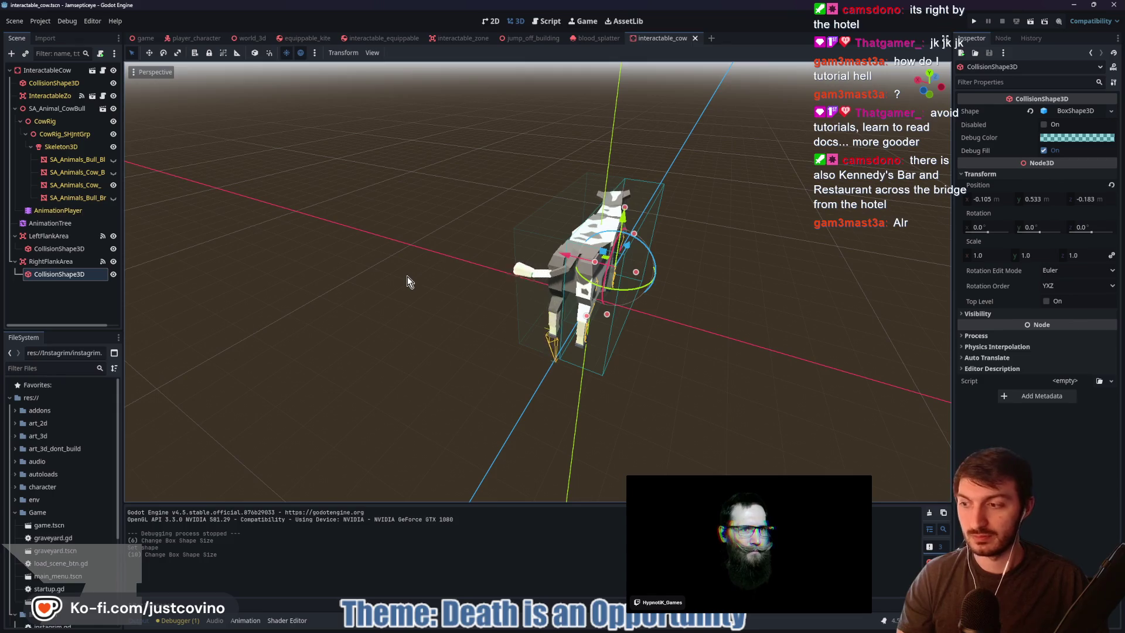
mouse_move(781, 266)
mouse_down()
mouse_move(736, 279)
mouse_move(812, 272)
mouse_move(755, 262)
mouse_up()
key(ctrl+s)
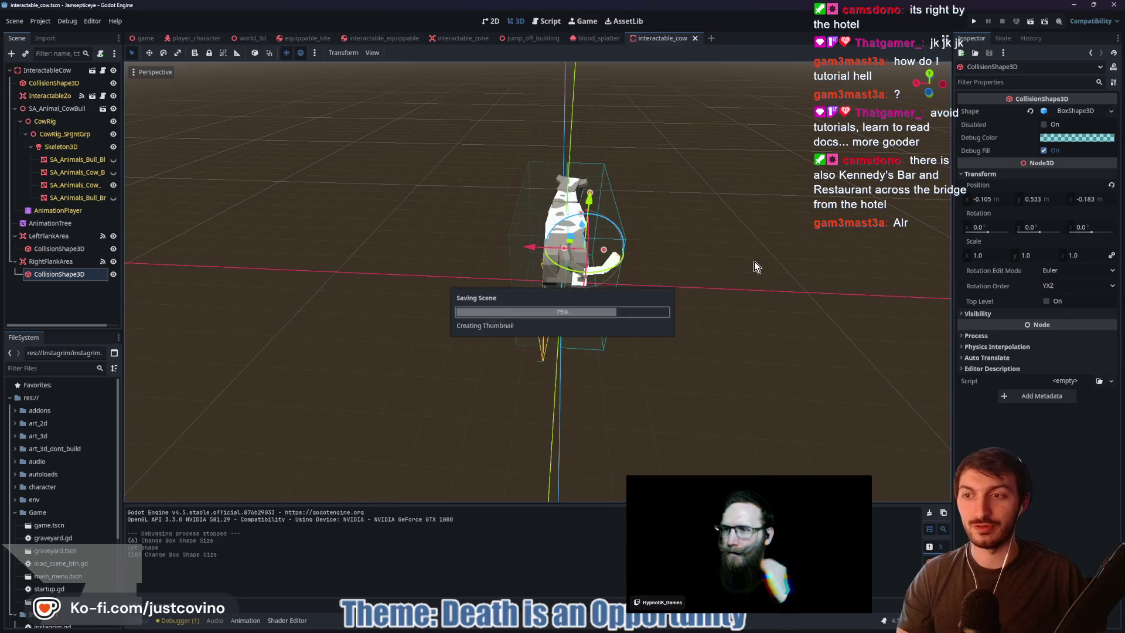
click(50, 98)
drag(364, 223, 607, 202)
In side view, lengthen the main collision box toward the rear and raise its top above the cow's back
scroll(598, 276, up, 5)
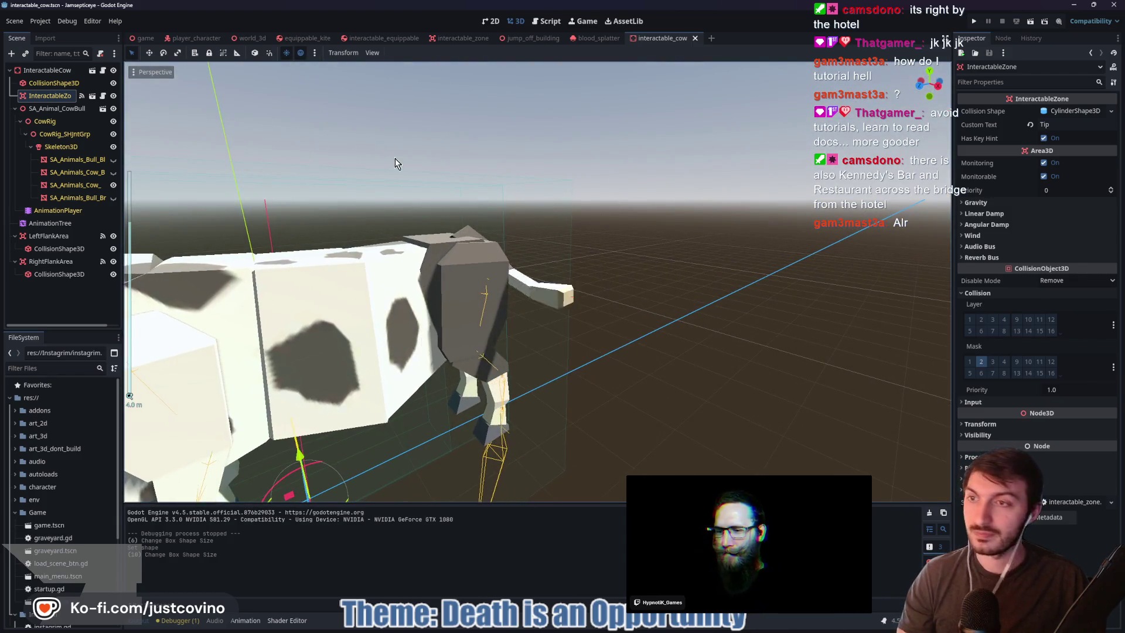
click(53, 83)
mouse_move(498, 293)
mouse_down()
mouse_move(609, 305)
mouse_move(603, 292)
mouse_move(652, 311)
mouse_move(585, 321)
mouse_move(613, 321)
mouse_up()
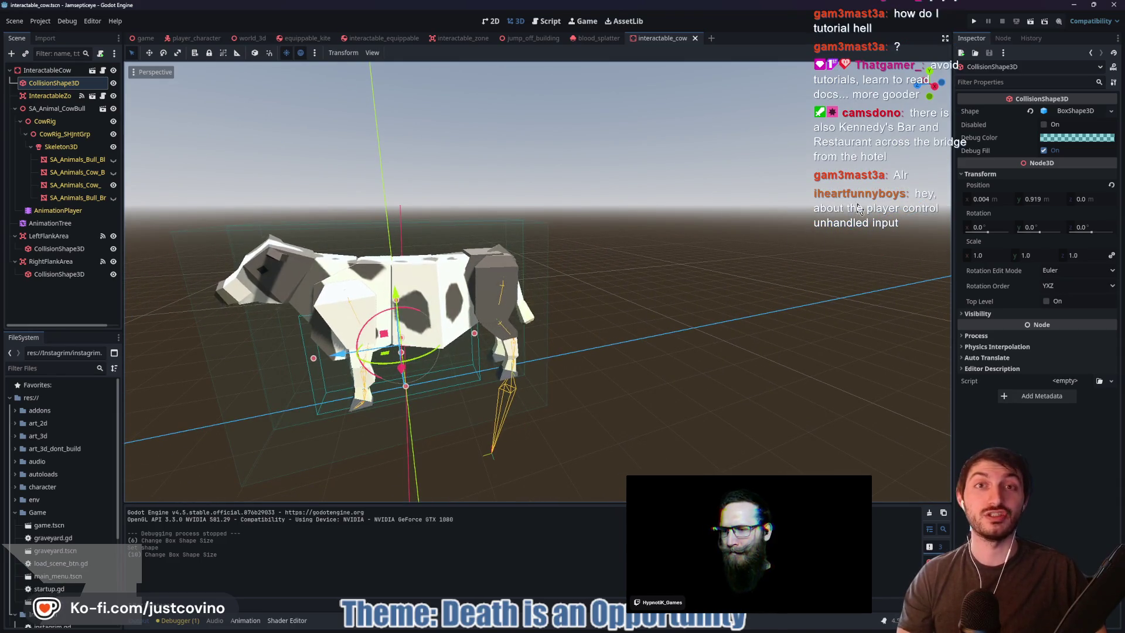
click(932, 86)
drag(478, 340, 515, 343)
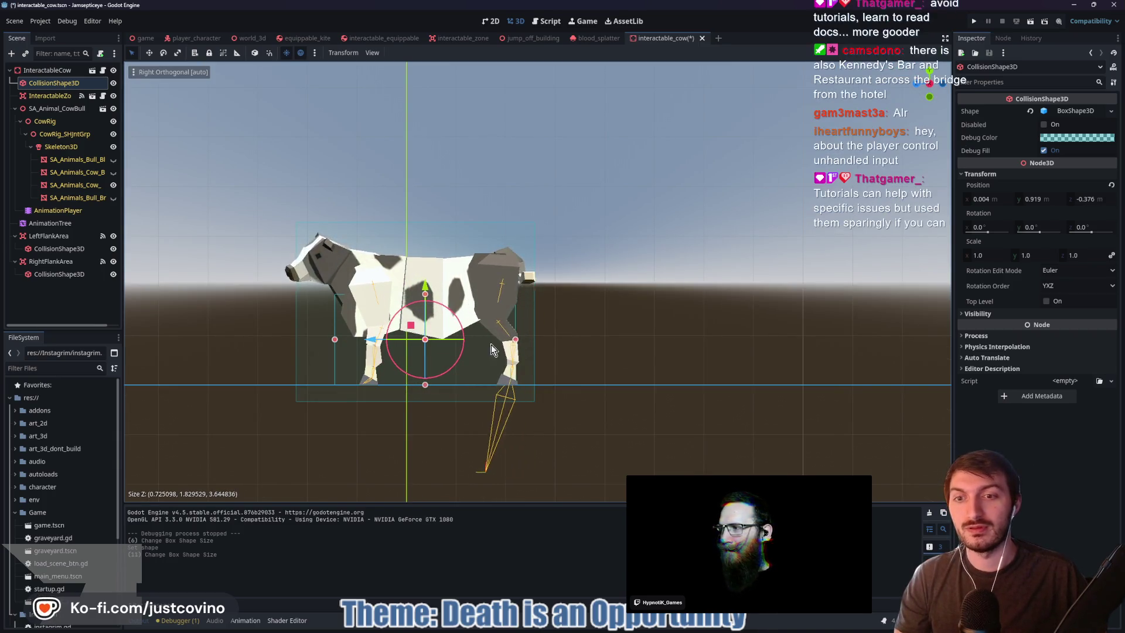
drag(427, 298, 427, 249)
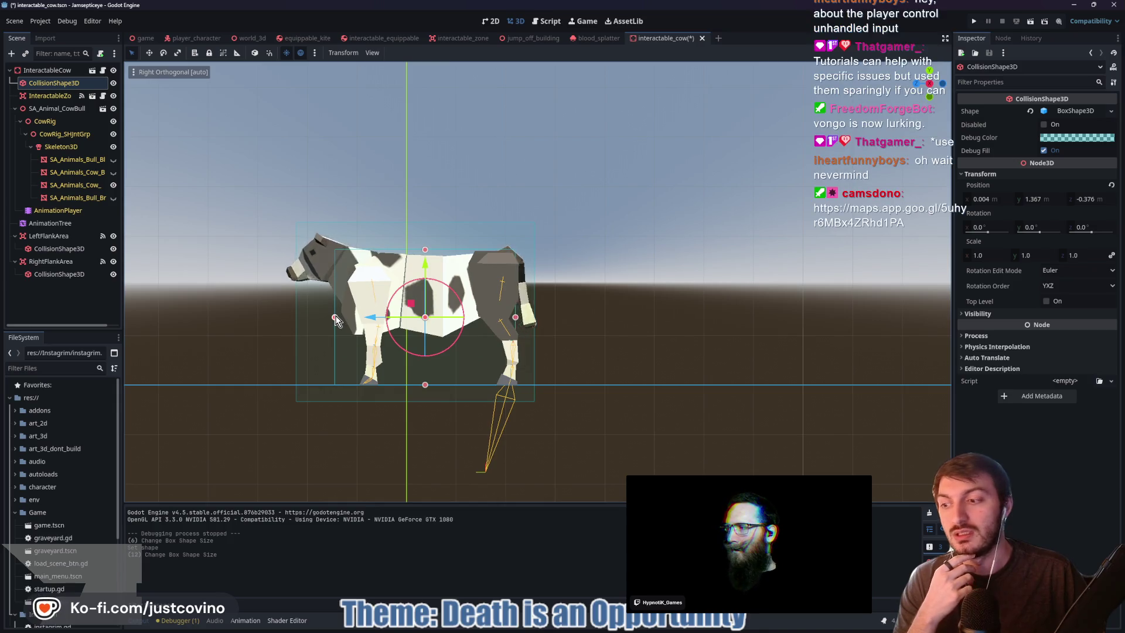
drag(335, 316, 342, 316)
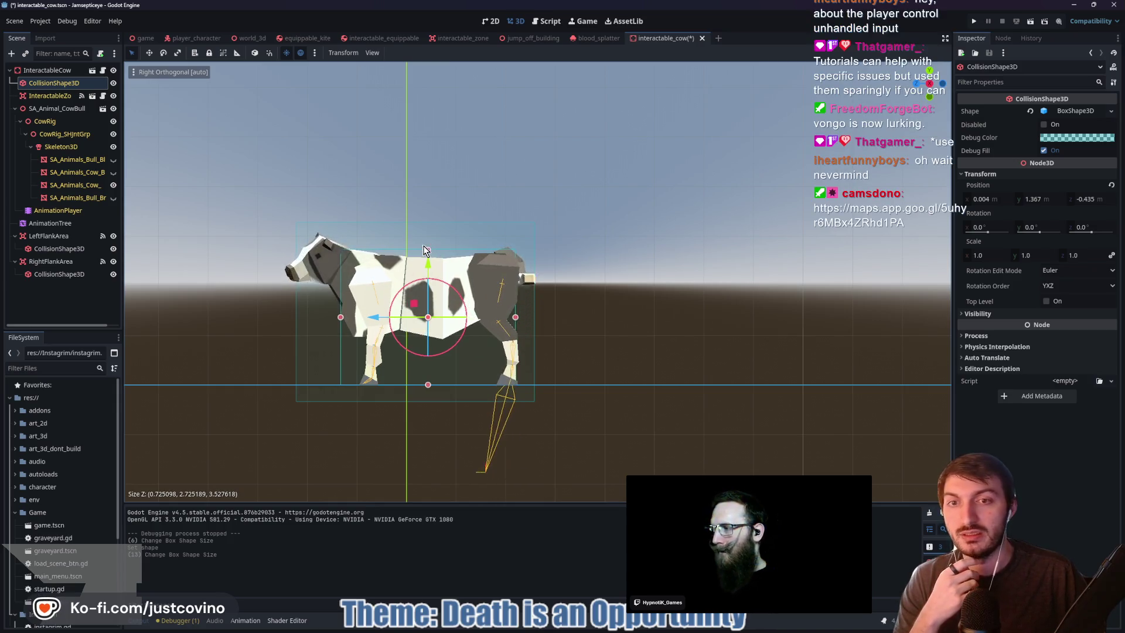
drag(427, 248, 427, 251)
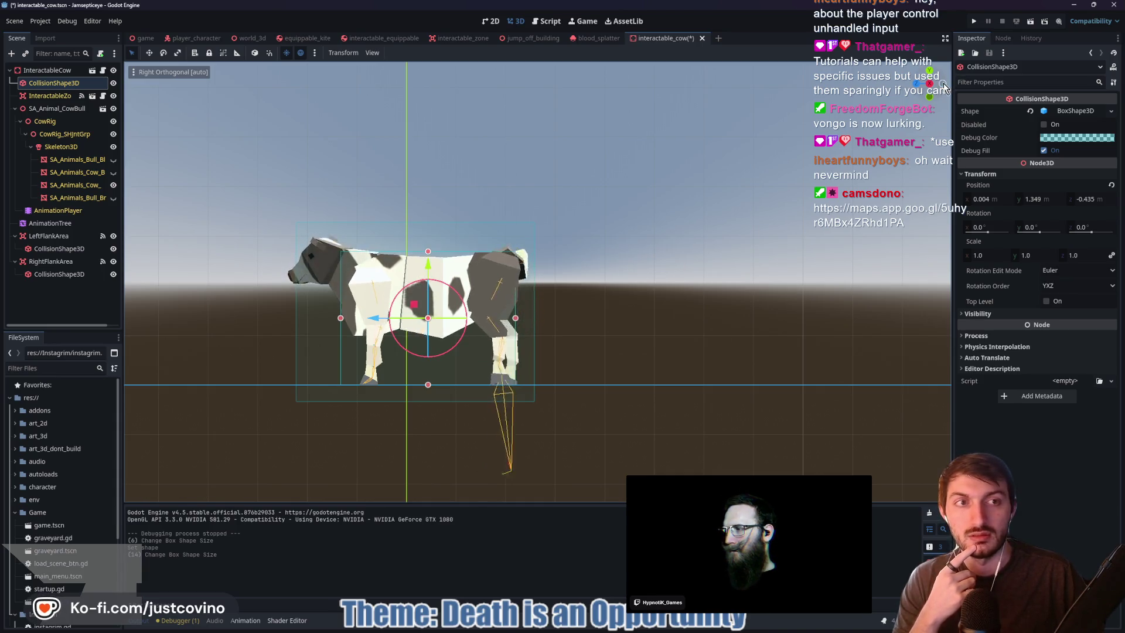
Widen the main collision box across the cow's body from the rear view and save
key(ctrl+KP_1)
mouse_move(587, 318)
mouse_down()
mouse_move(599, 323)
mouse_move(540, 317)
mouse_up()
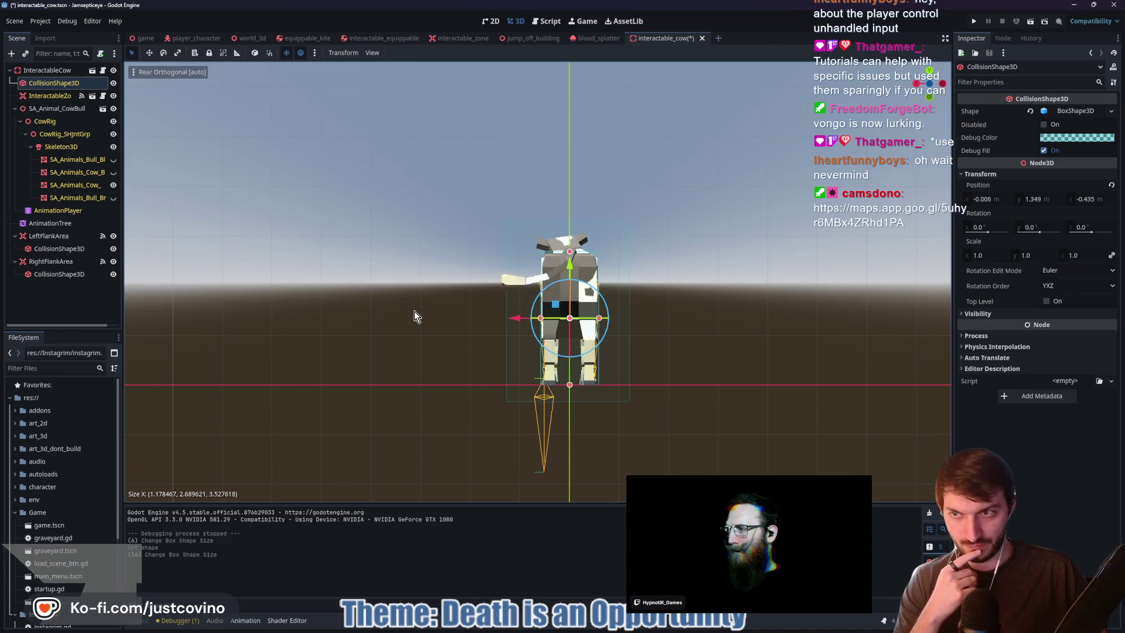
key(ctrl+s)
drag(382, 319, 562, 346)
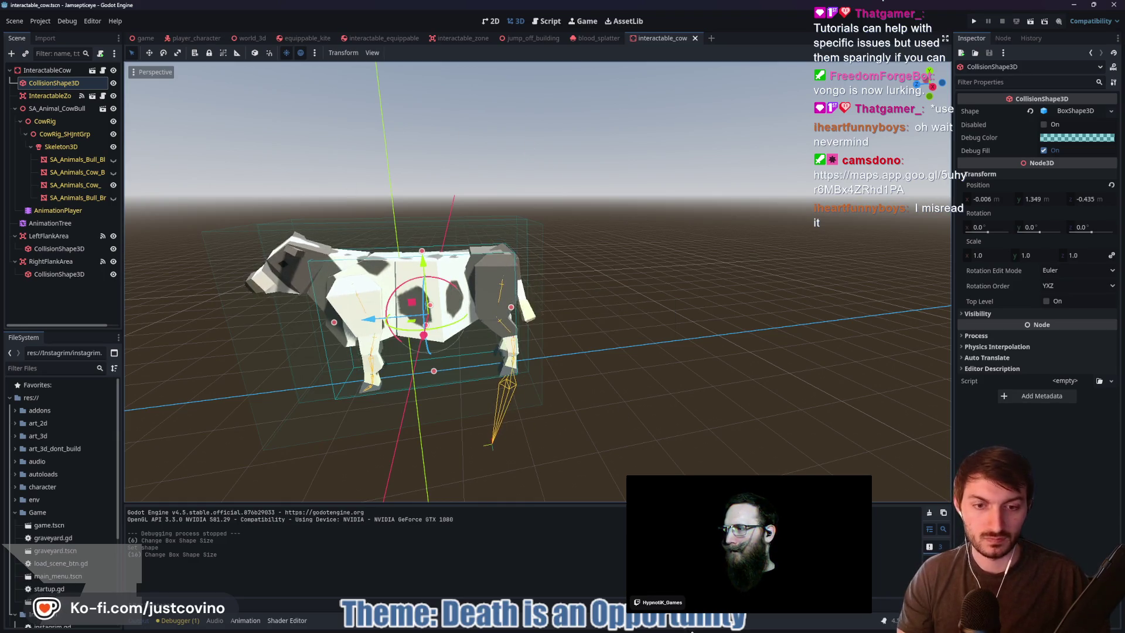
click(634, 629)
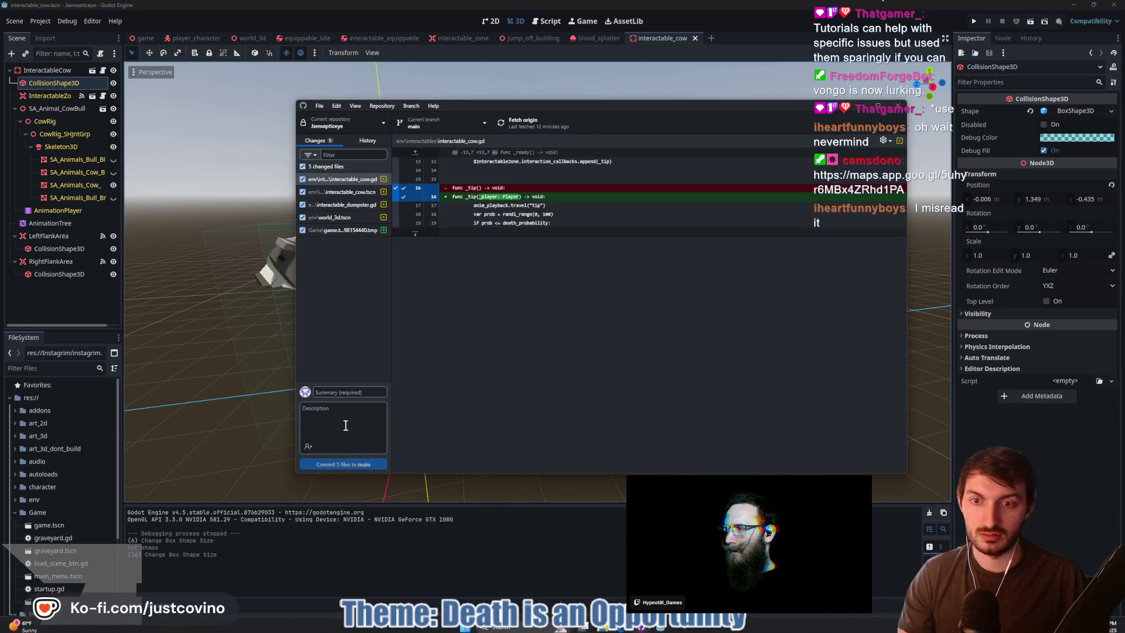
Commit the five changed files to main as 'Cow Size Fixed' and push to origin
text(d)
text(GMOOO = Big Cow)
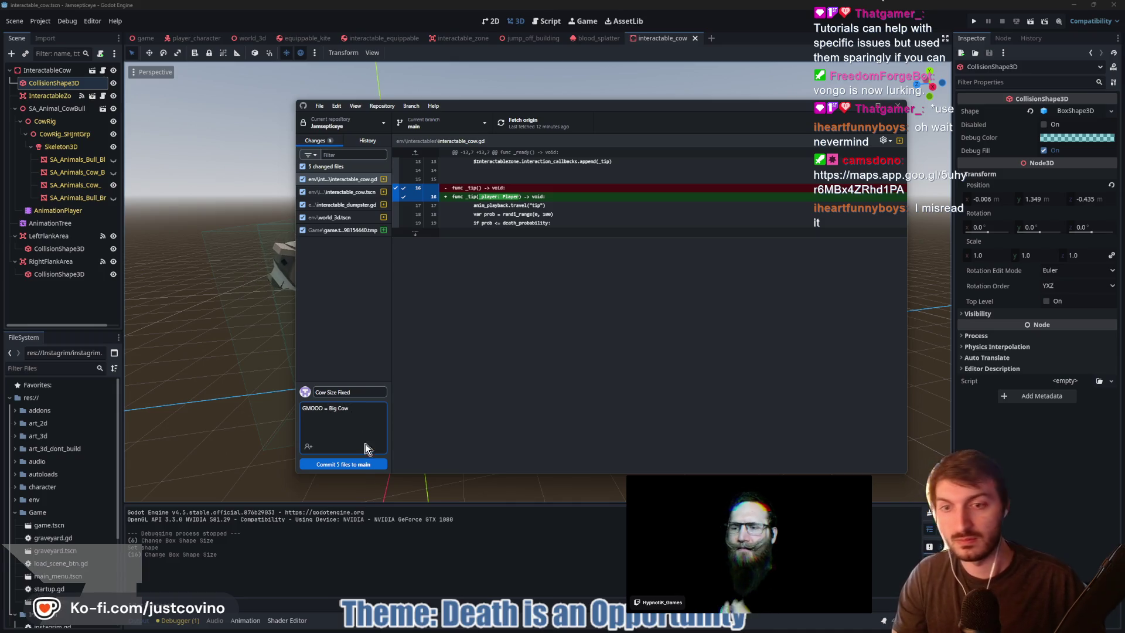
click(360, 464)
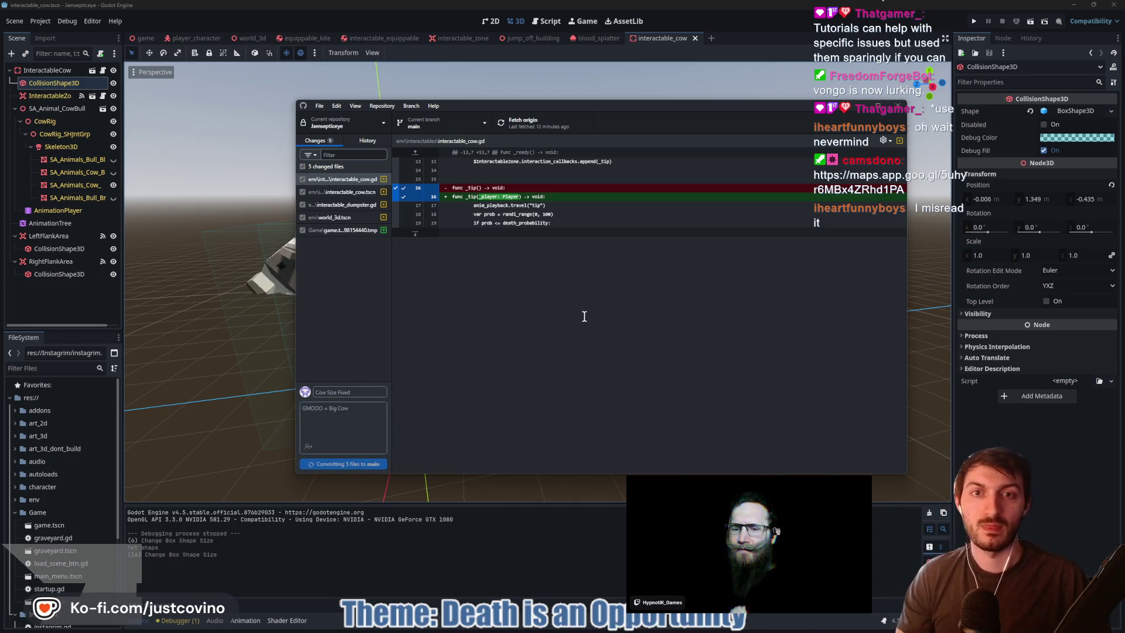
click(744, 228)
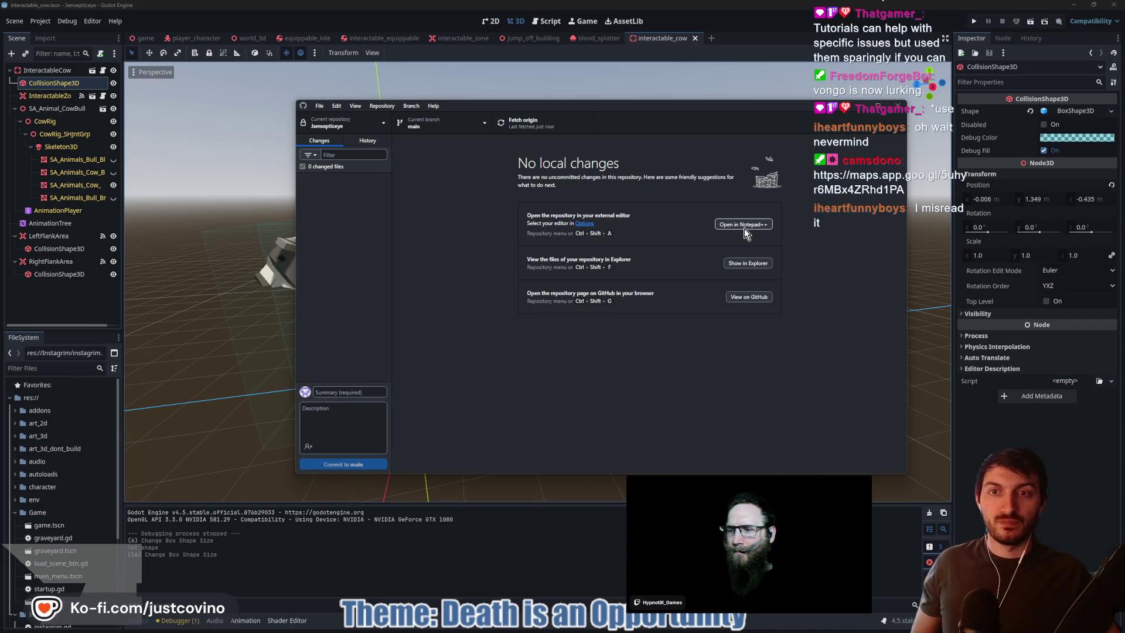
key(alt+Tab)
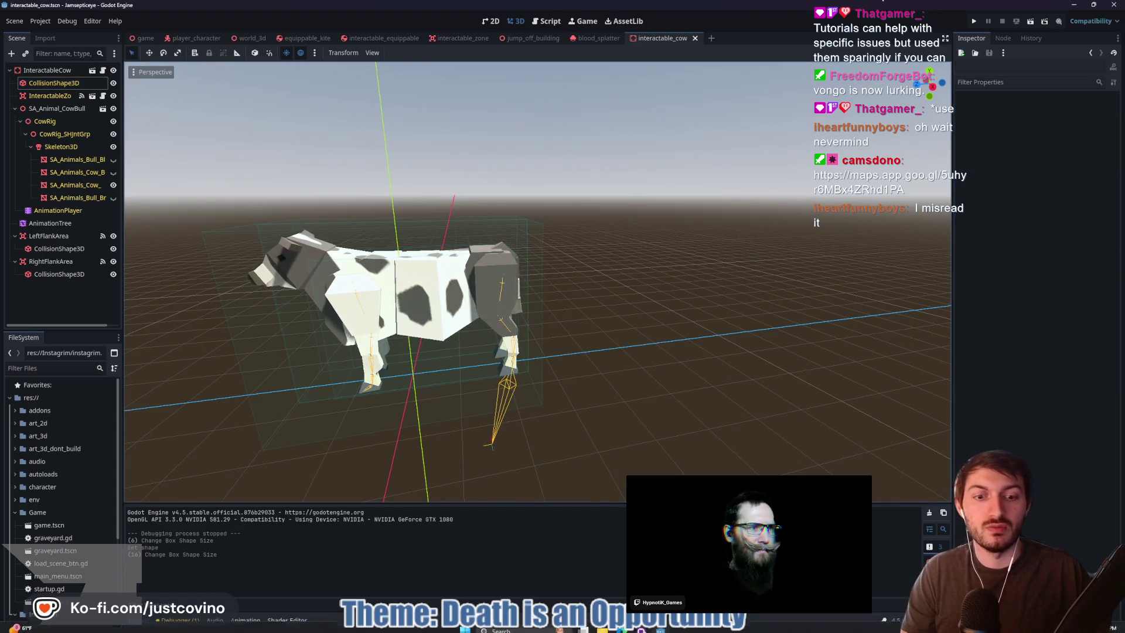
key(alt+Tab)
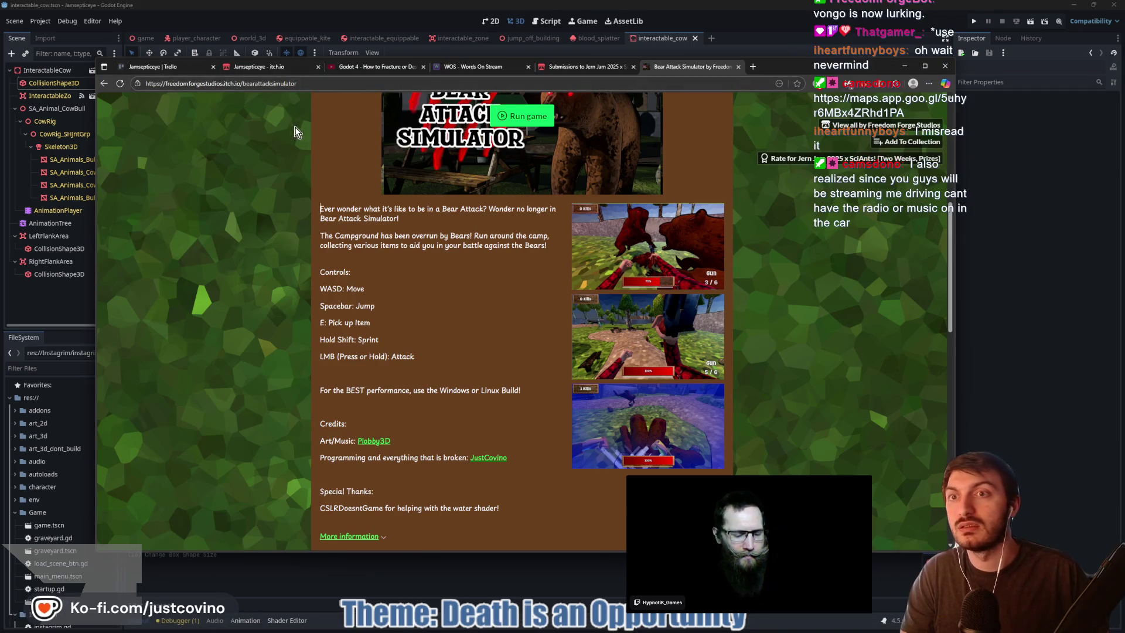
Switch to the Jamsepticeye Trello board tab
click(160, 65)
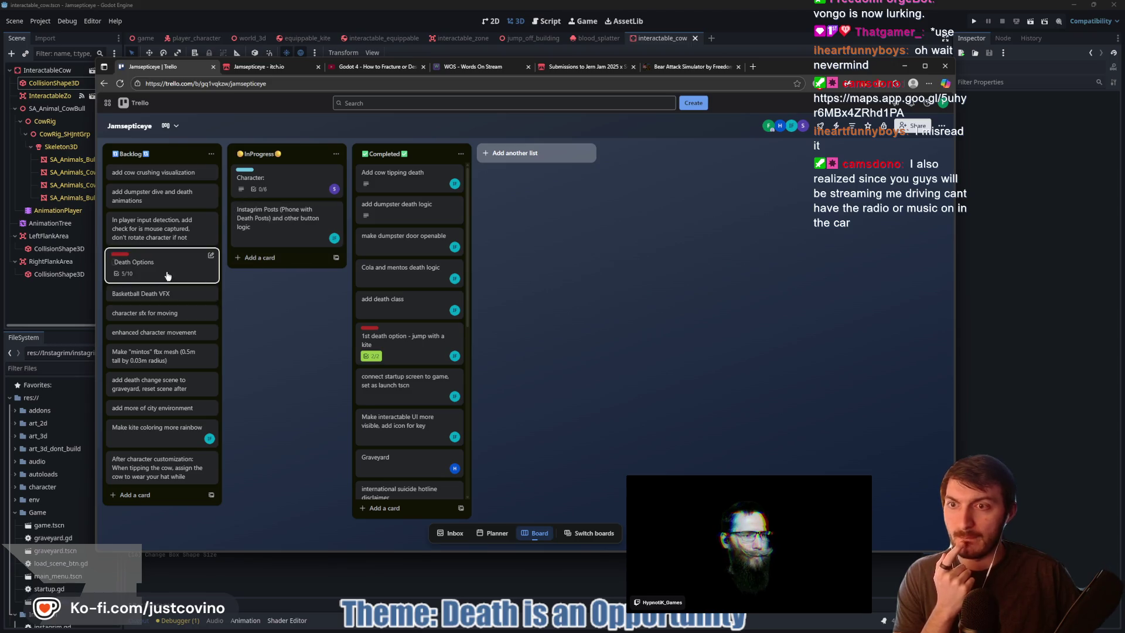
click(140, 262)
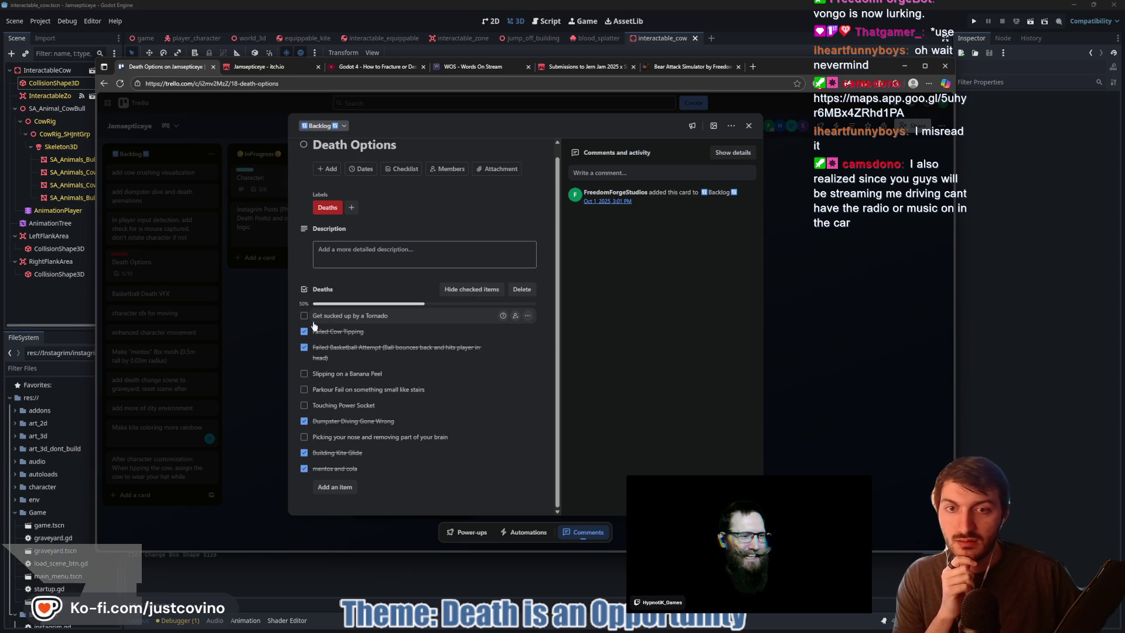
click(255, 321)
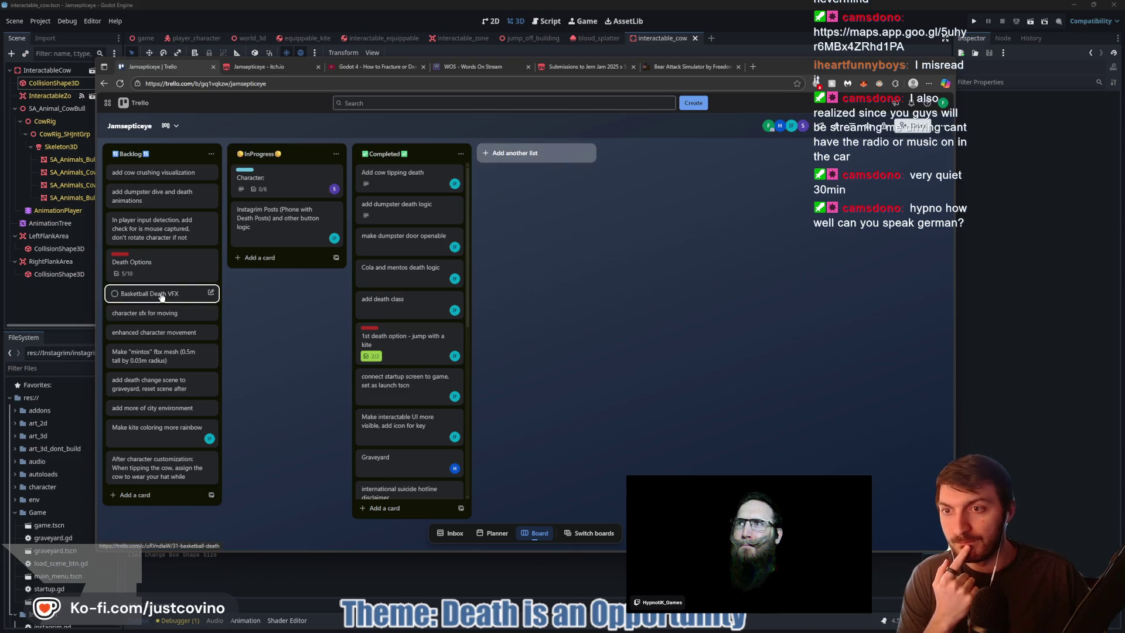
Reopen and close the Death Options card, then go back to Godot's game scene
click(141, 266)
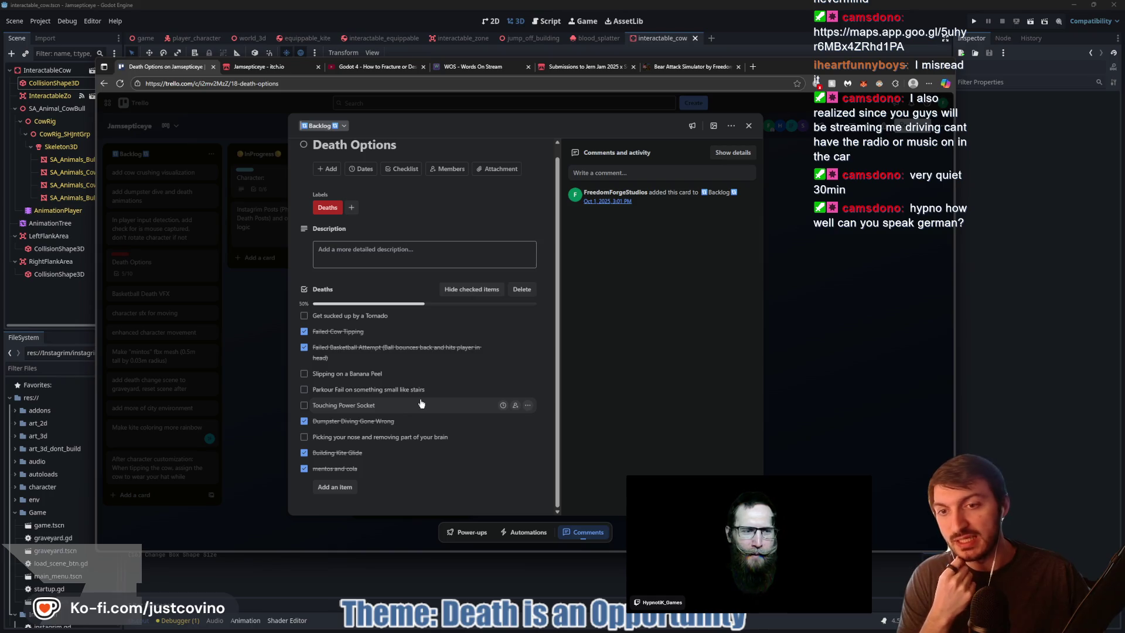
click(842, 397)
click(1088, 357)
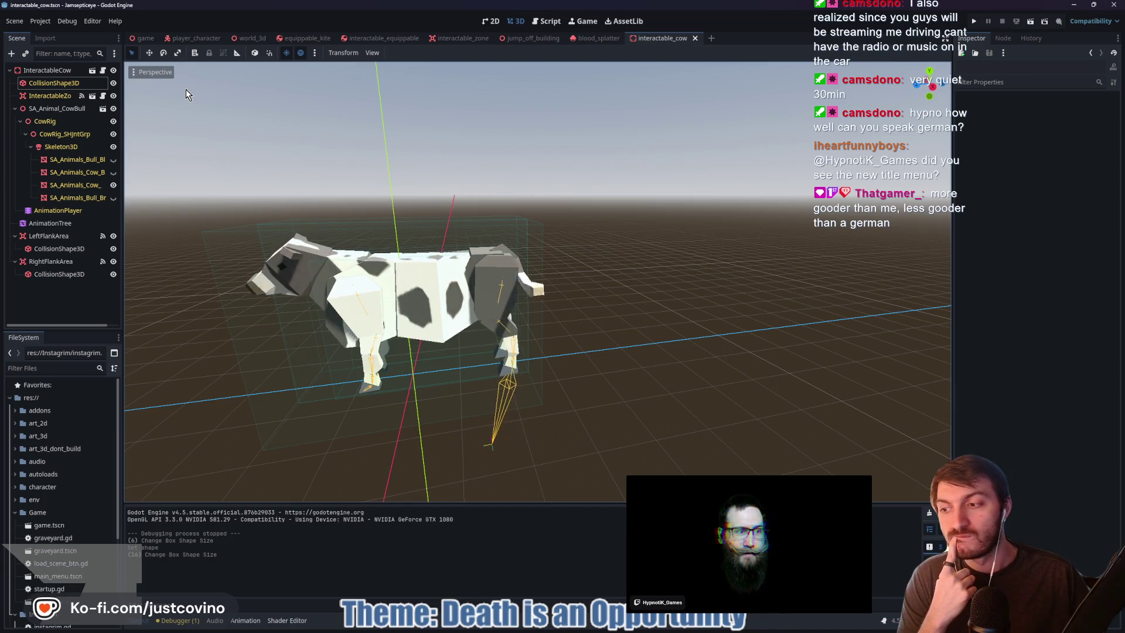
key(ctrl+Tab)
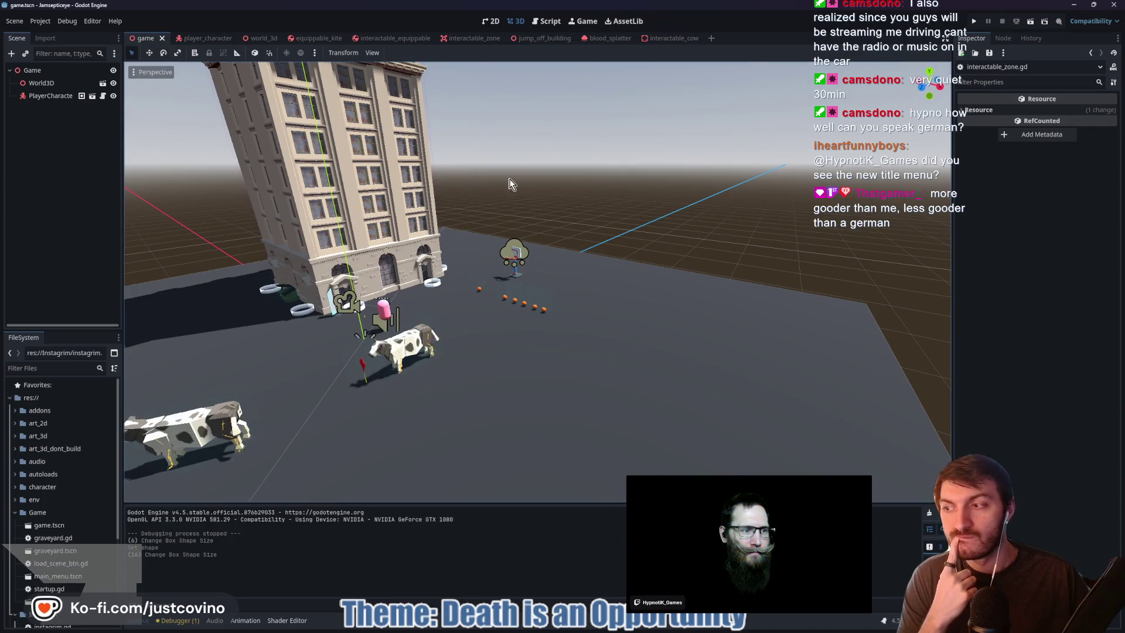
Zoom and orbit around the city level to look over the building and cows
scroll(526, 193, down, 5)
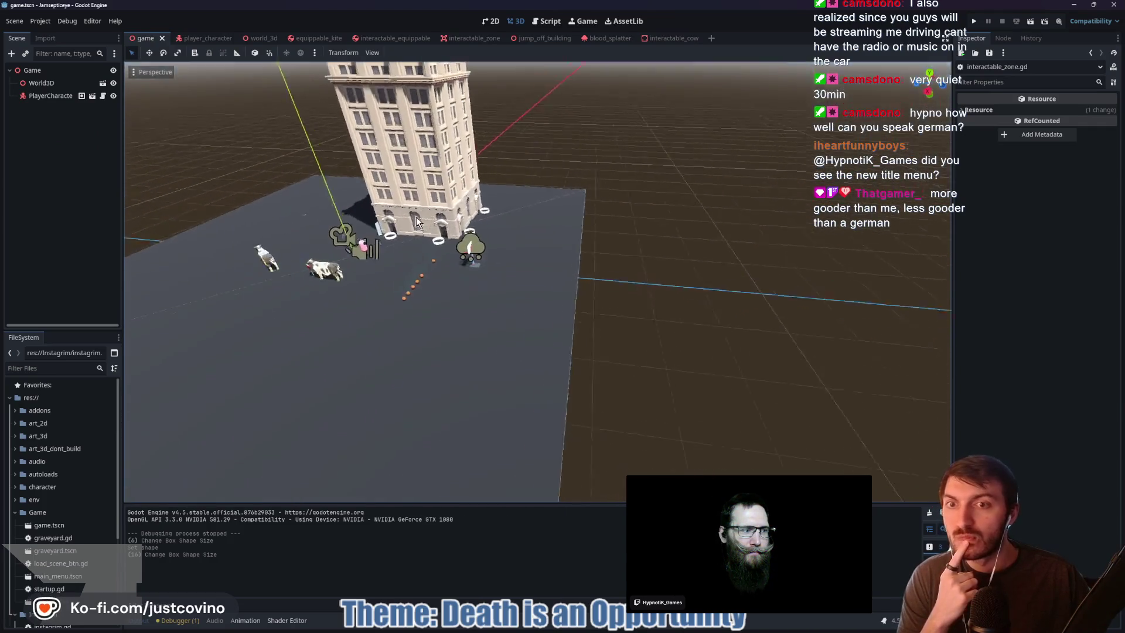
scroll(491, 205, up, 5)
scroll(491, 205, up, 3)
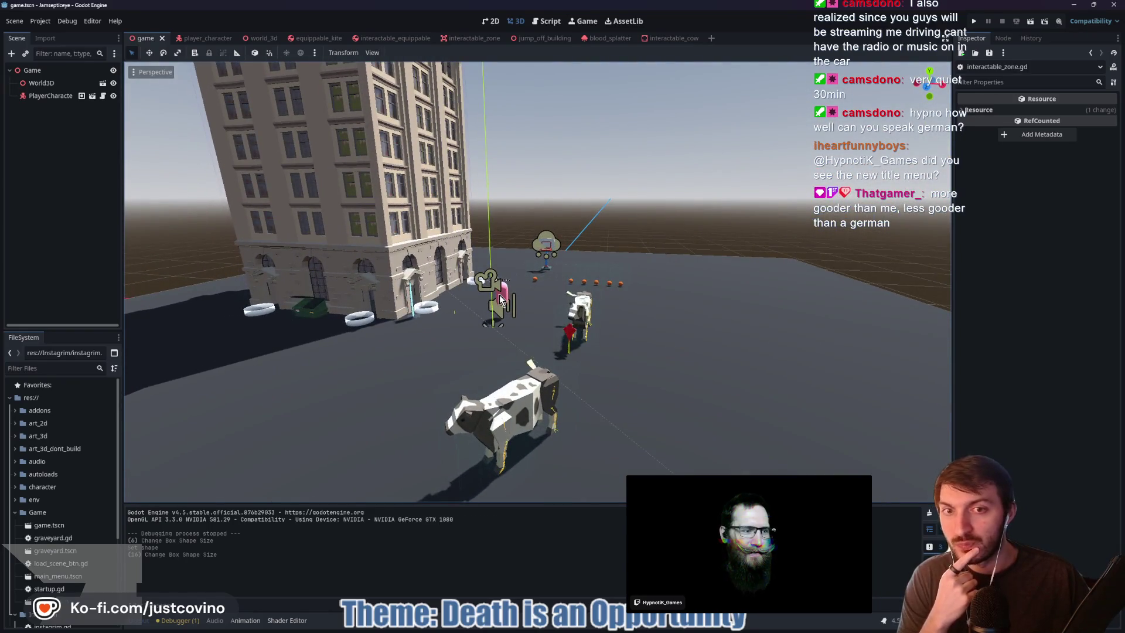
scroll(562, 246, down, 5)
scroll(564, 242, up, 5)
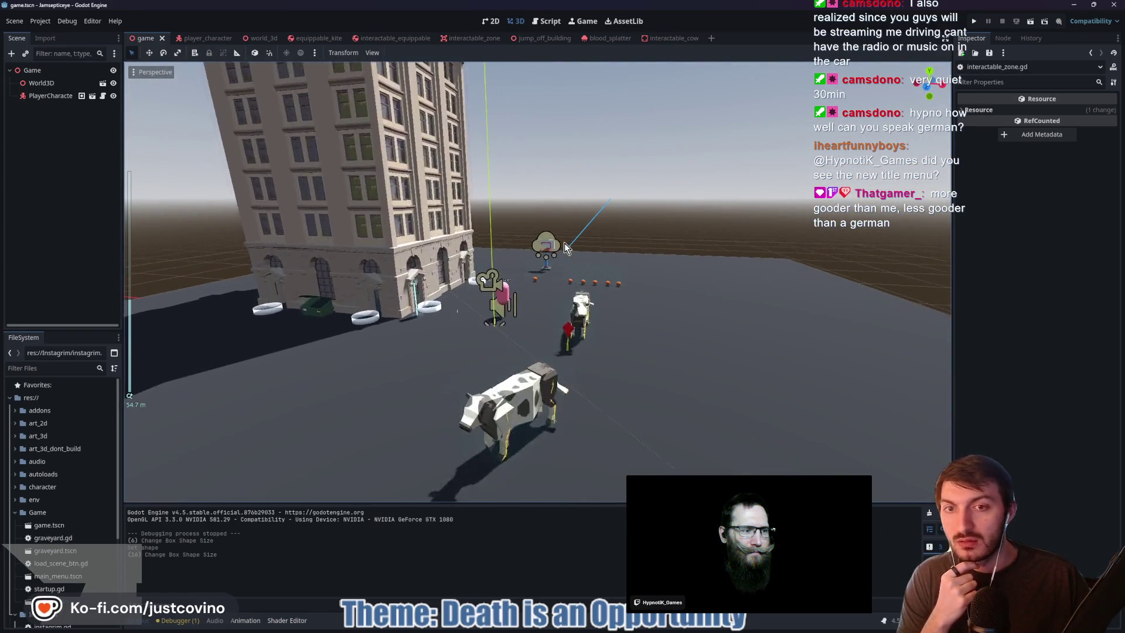
drag(654, 250, 600, 252)
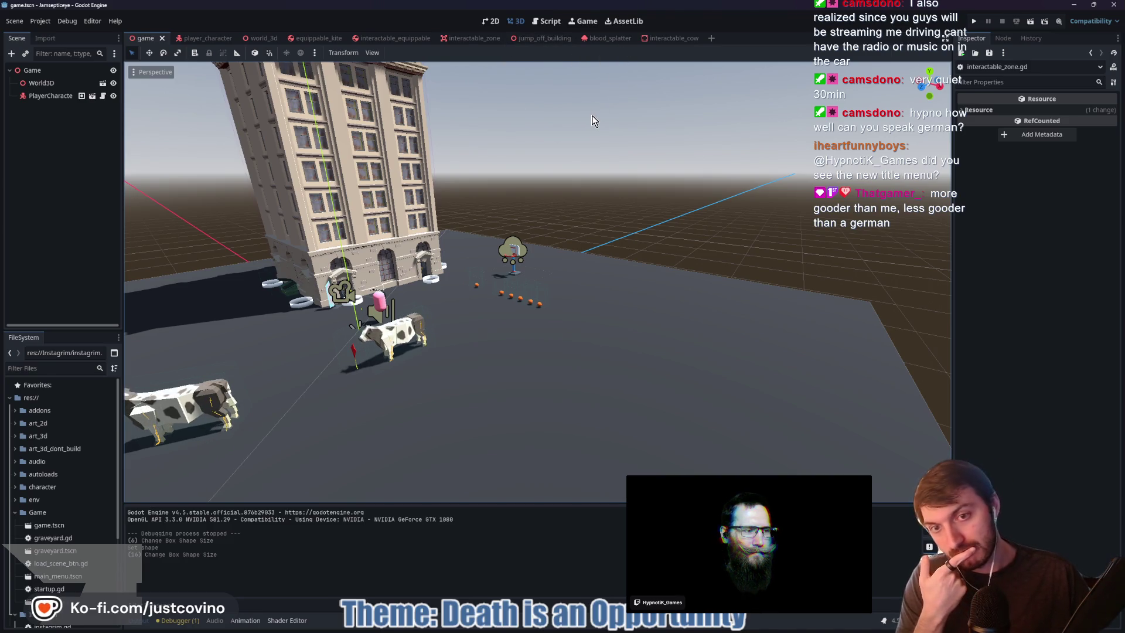
mouse_move(604, 625)
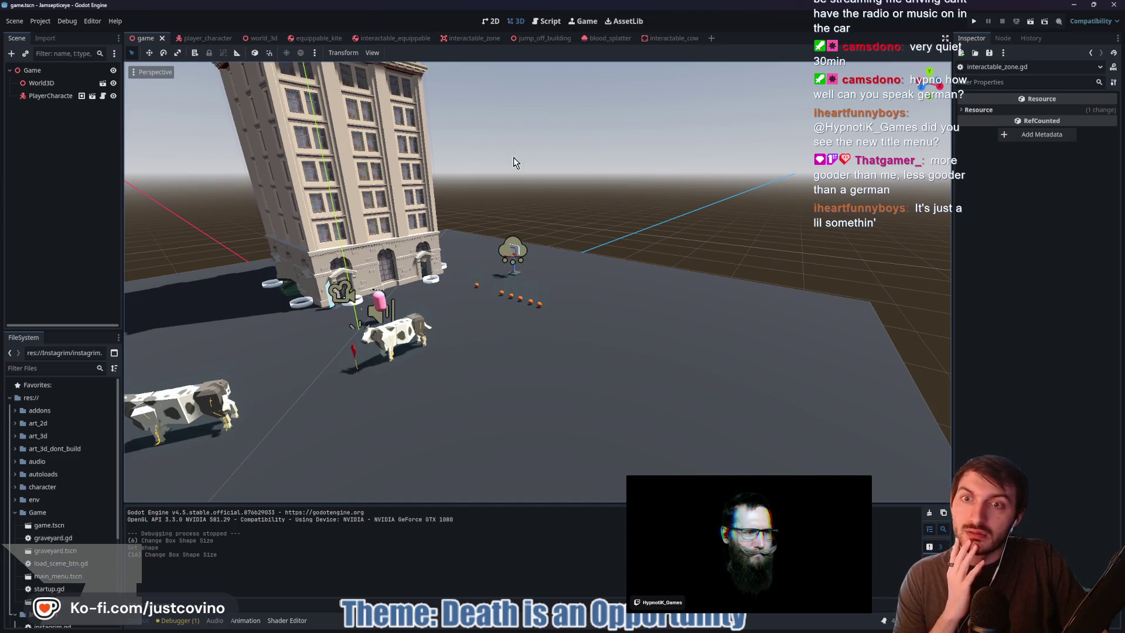
scroll(513, 156, down, 5)
scroll(516, 250, up, 6)
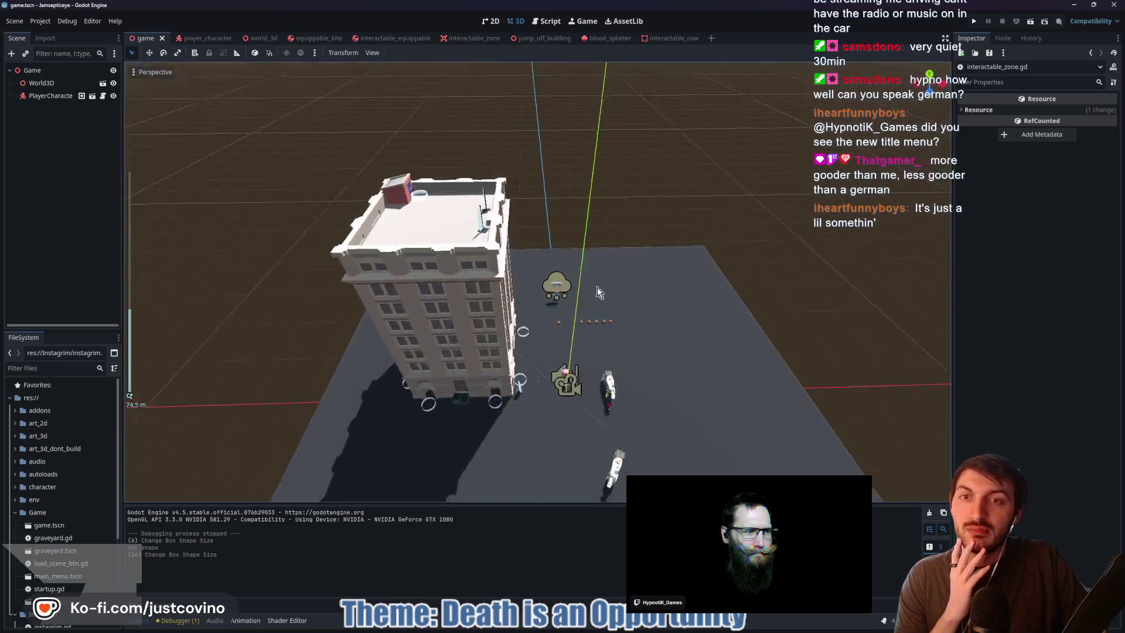
Orbit the view low and close to a cow for a nearer look
mouse_move(599, 291)
mouse_down()
mouse_move(510, 261)
mouse_move(586, 238)
mouse_up()
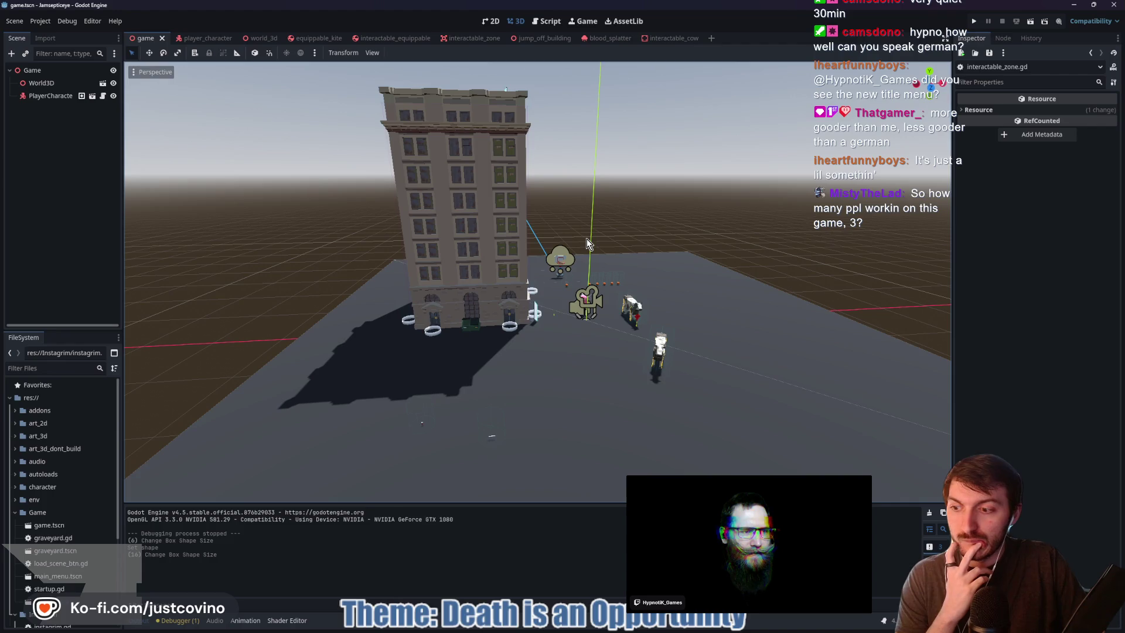
drag(649, 244, 580, 249)
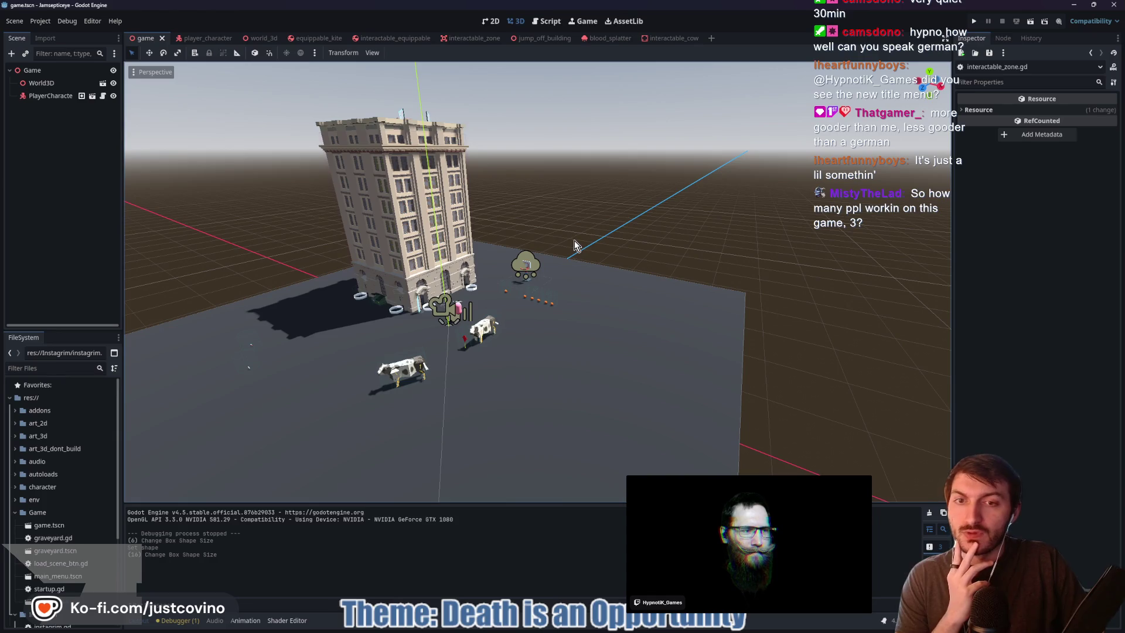
scroll(566, 239, up, 6)
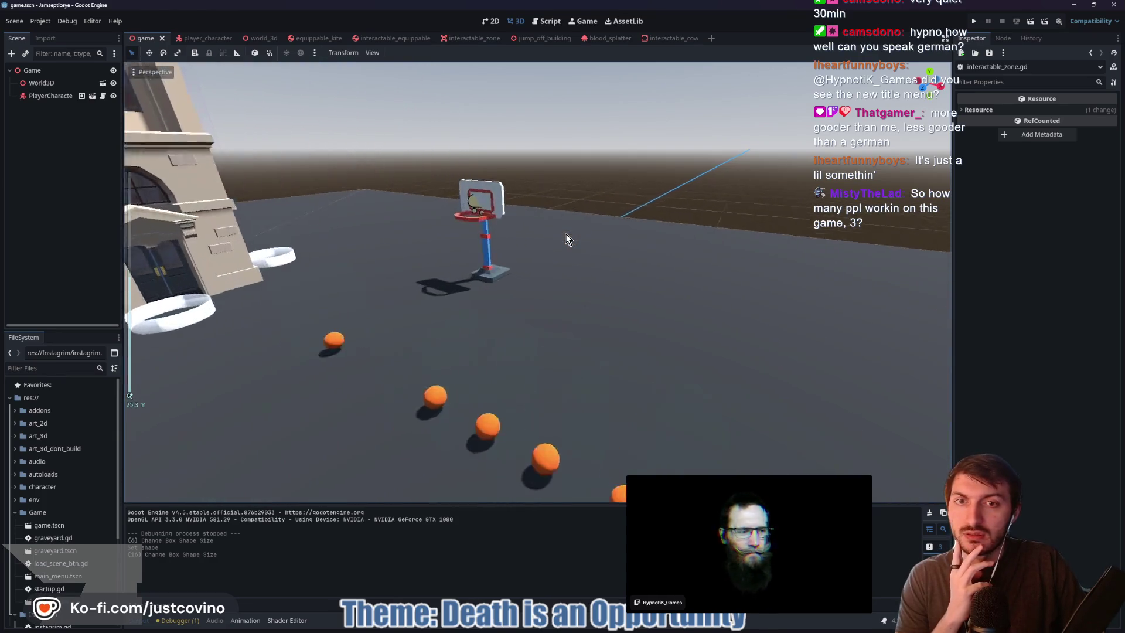
scroll(565, 239, down, 5)
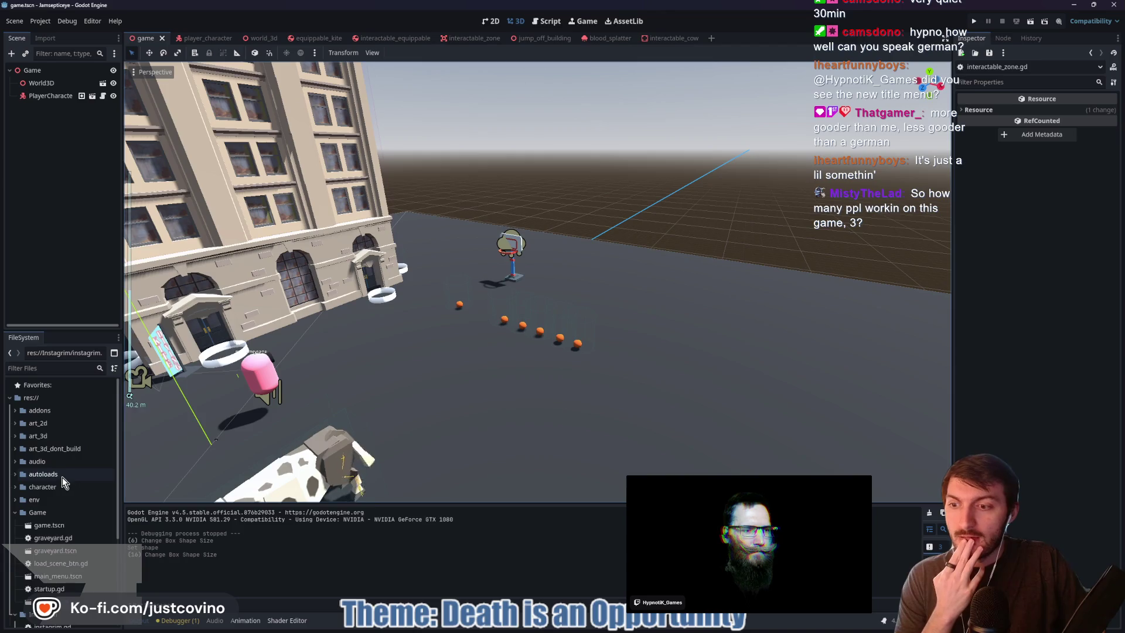
mouse_move(566, 431)
mouse_down()
mouse_move(538, 430)
mouse_move(599, 427)
mouse_up()
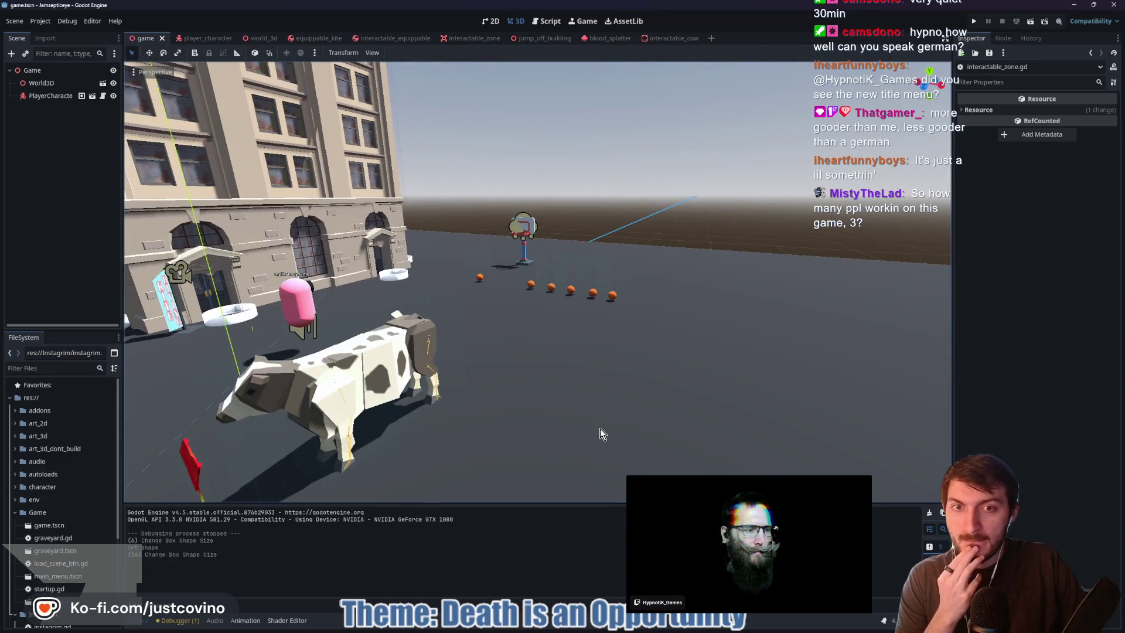
click(646, 630)
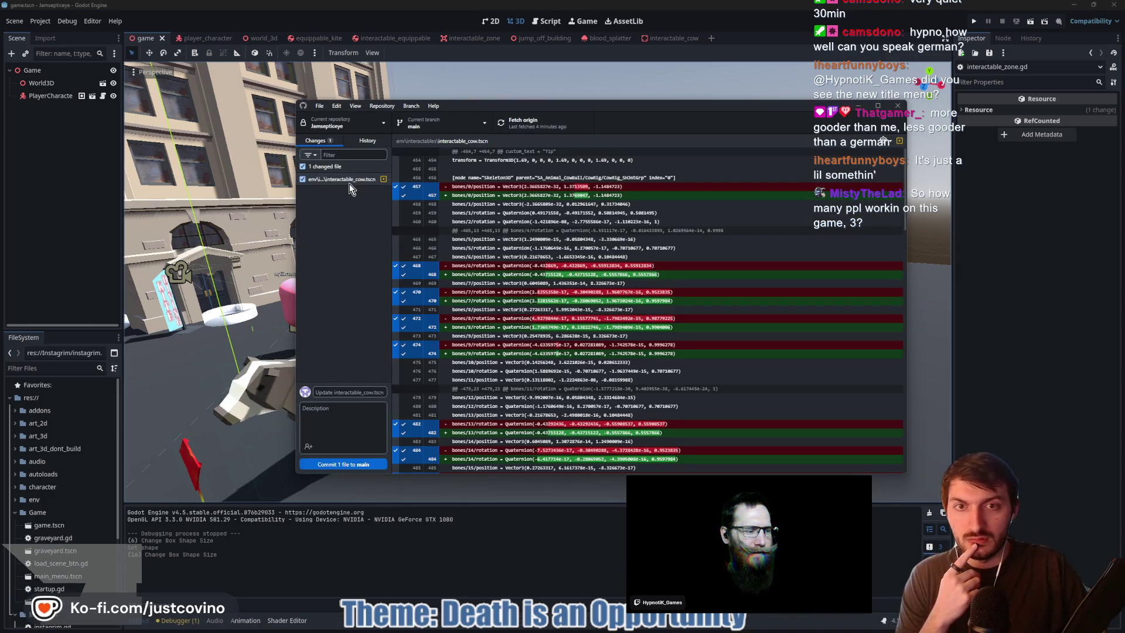
Discard the changes to interactable_cow.tscn, fetch origin, and return to Godot
scroll(566, 270, down, 5)
scroll(565, 270, down, 3)
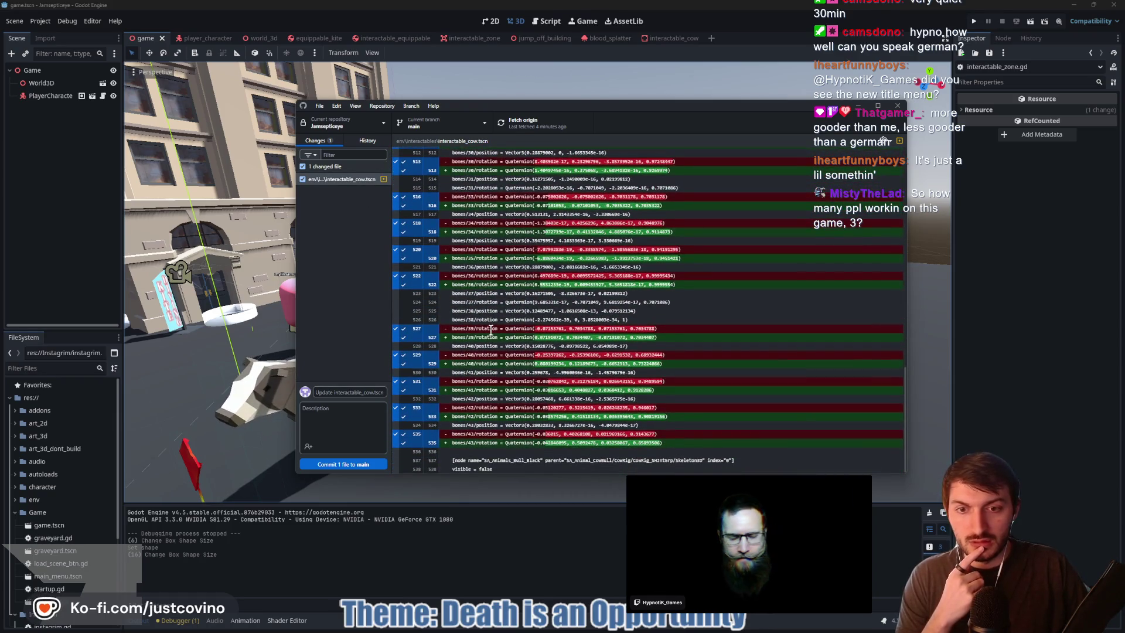
scroll(491, 330, up, 8)
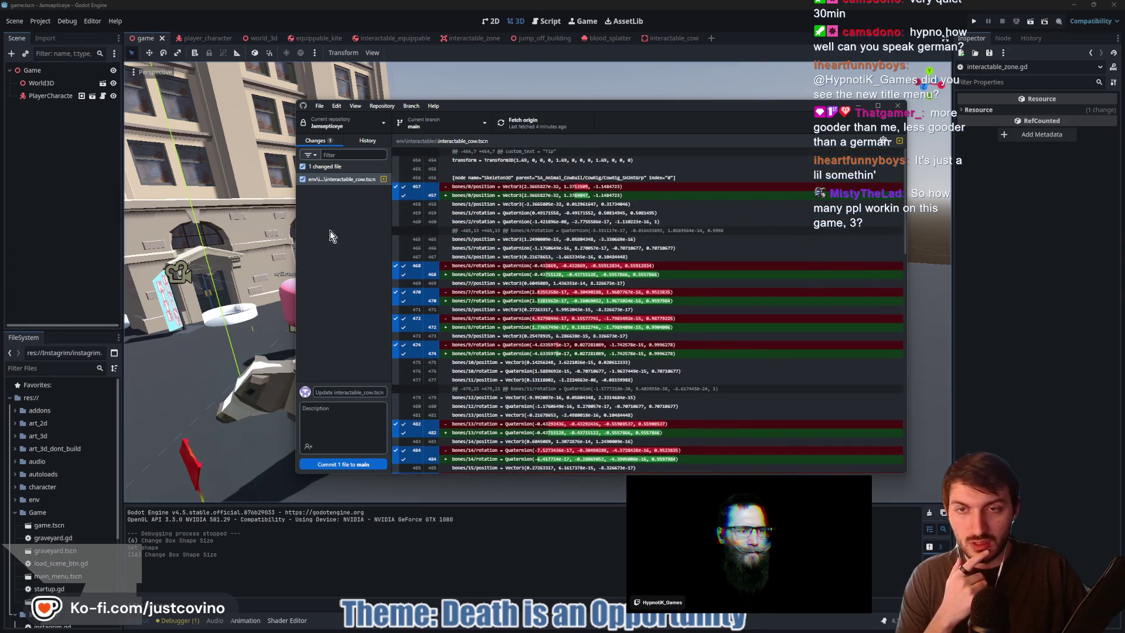
right_click(333, 182)
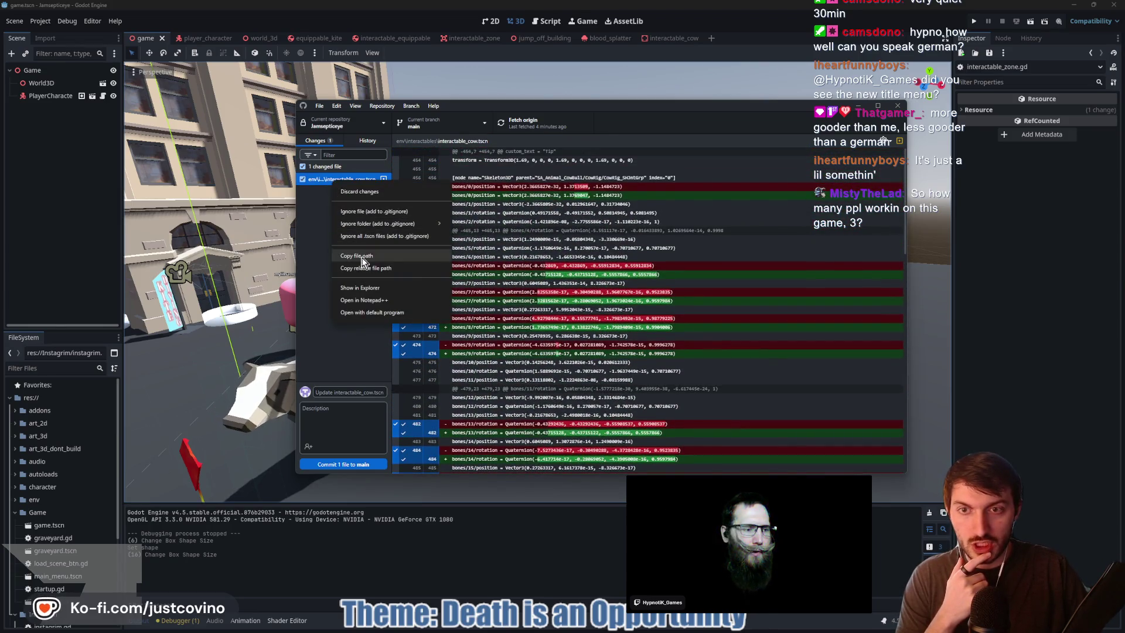
click(346, 193)
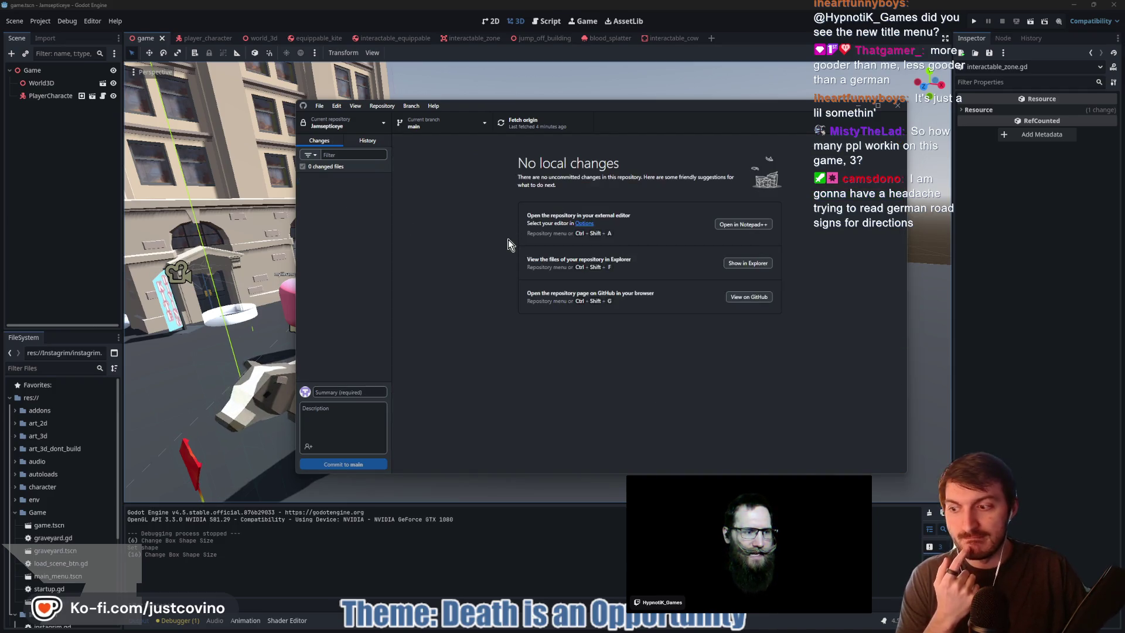
click(516, 123)
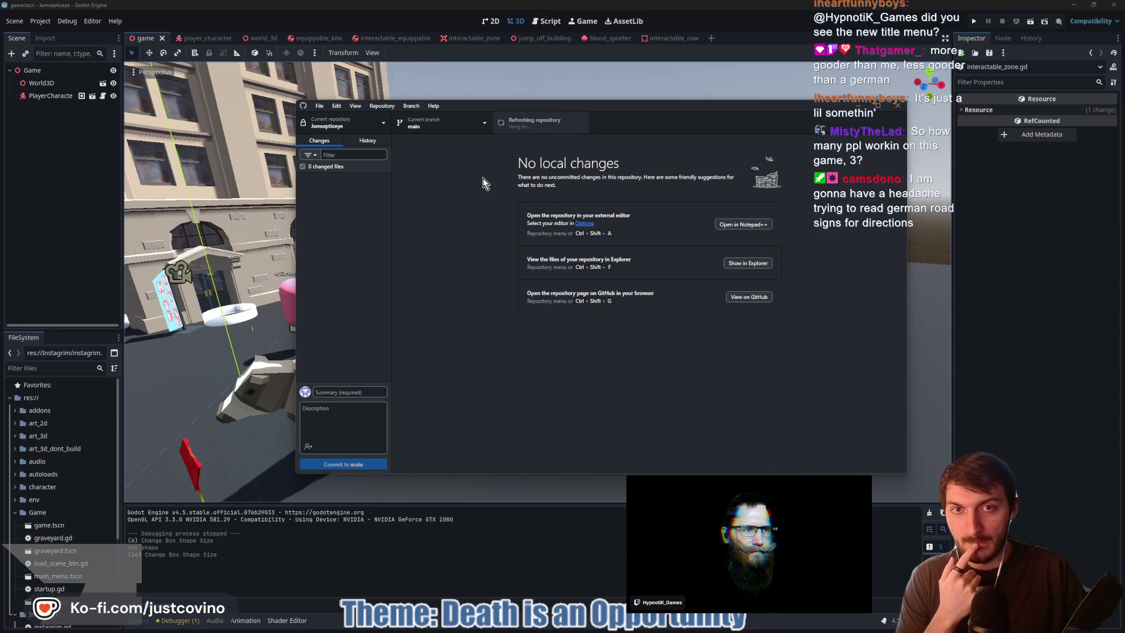
click(194, 196)
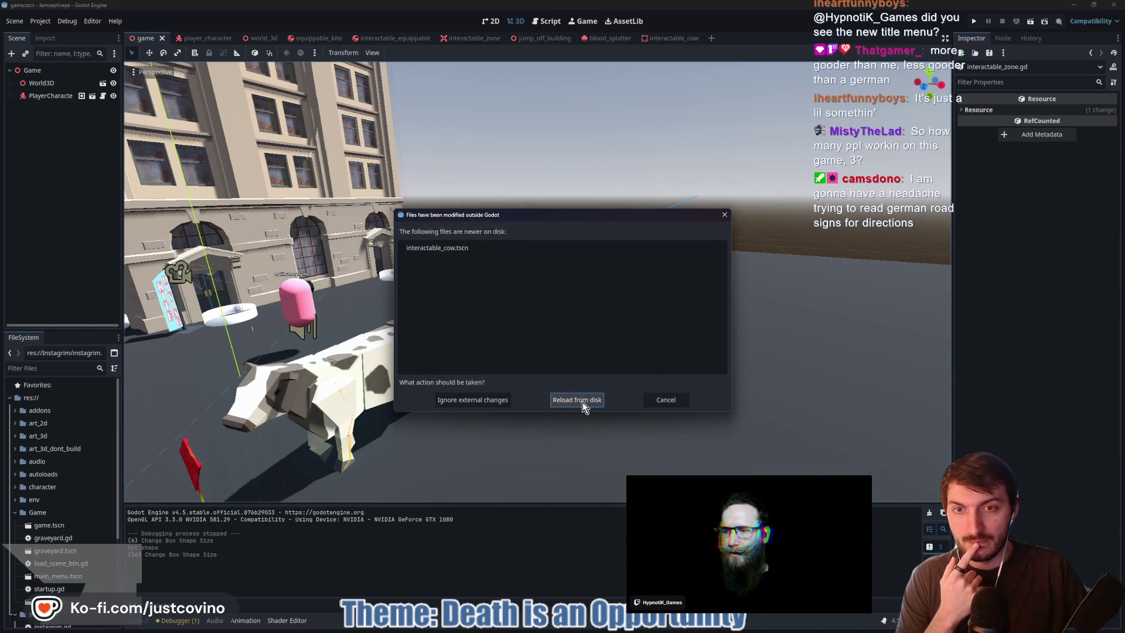
Reload the externally modified interactable_cow scene from disk
click(577, 399)
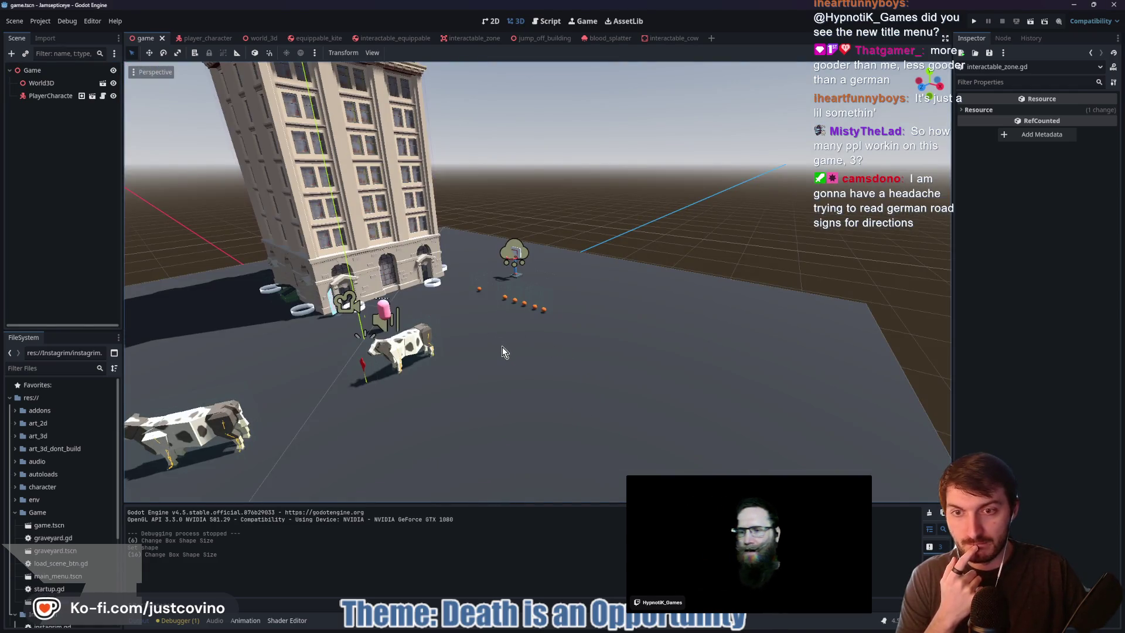
scroll(501, 347, up, 5)
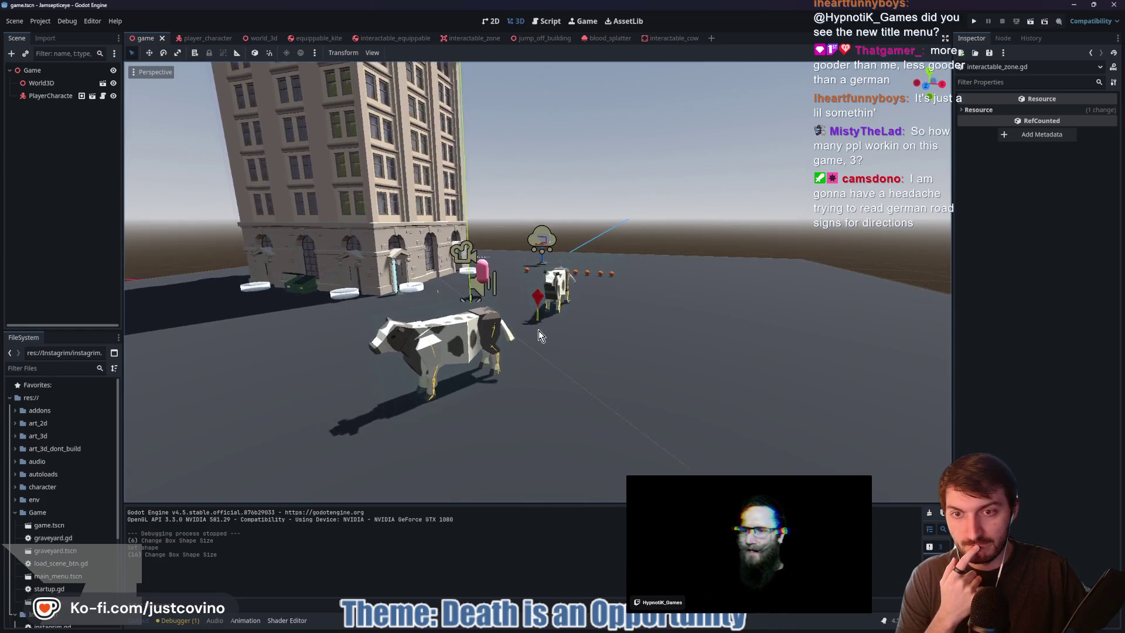
scroll(539, 331, up, 3)
scroll(554, 331, up, 2)
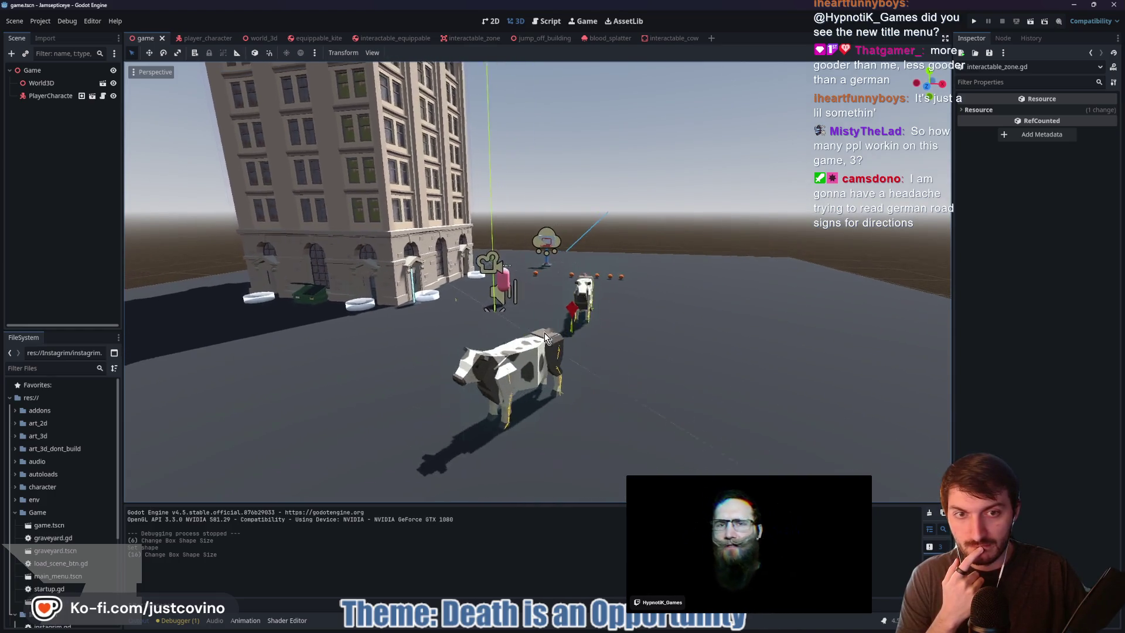
Check the restored interactable_cow scene, then return to the game scene and run it
click(657, 37)
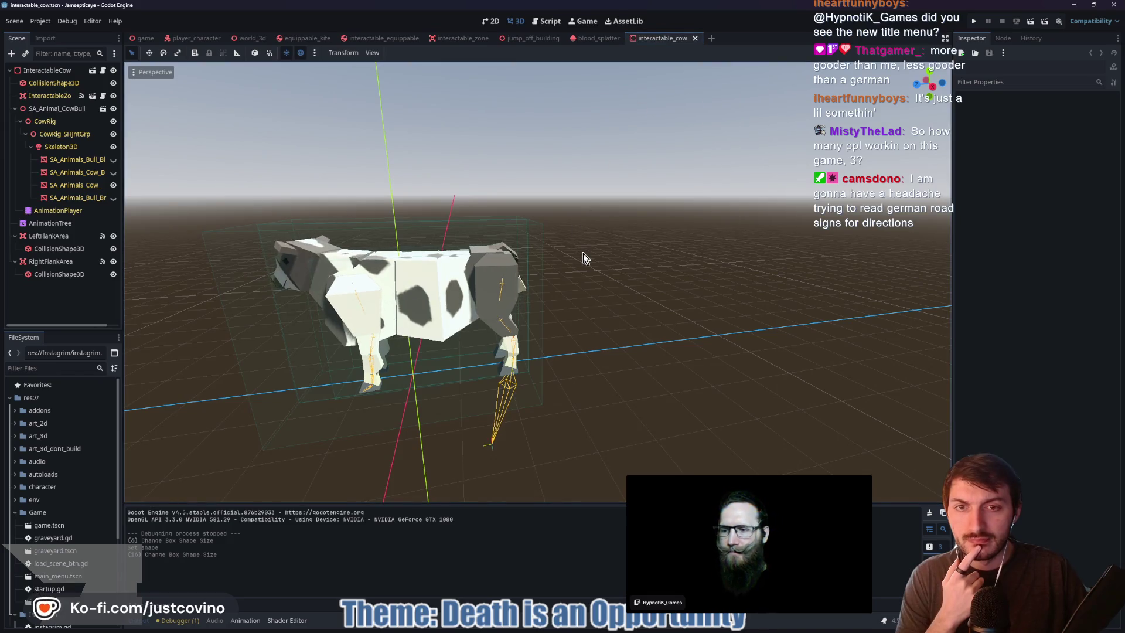
scroll(595, 251, up, 3)
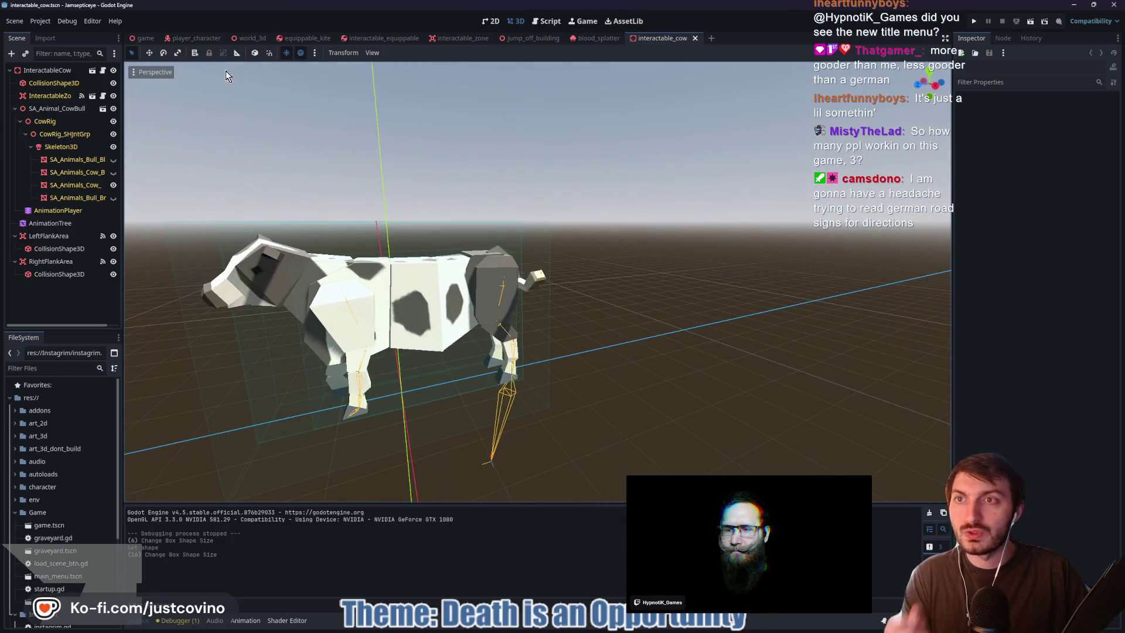
click(143, 38)
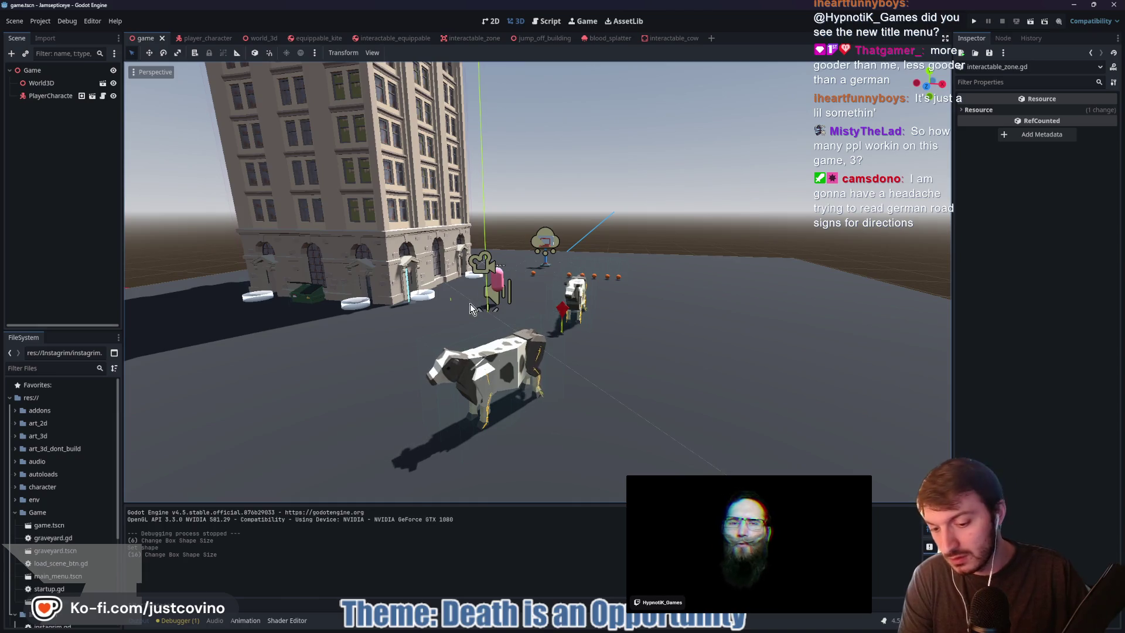
key(F5)
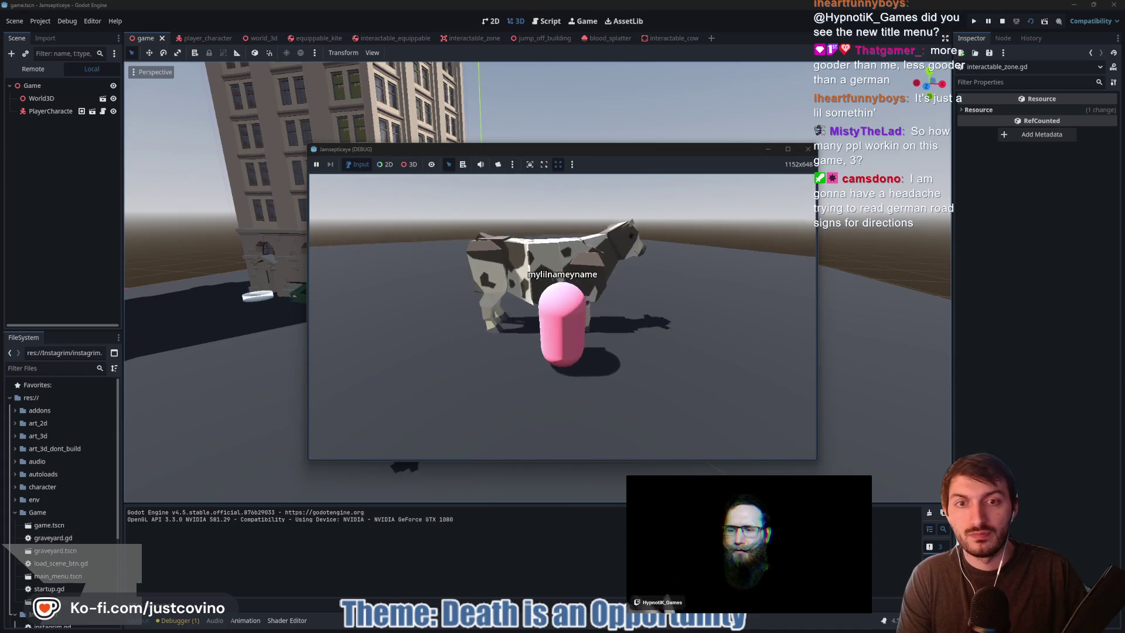
Tip over the nearby cow to trigger the Catastrophe death, stop the game, and open player_character
key(e)
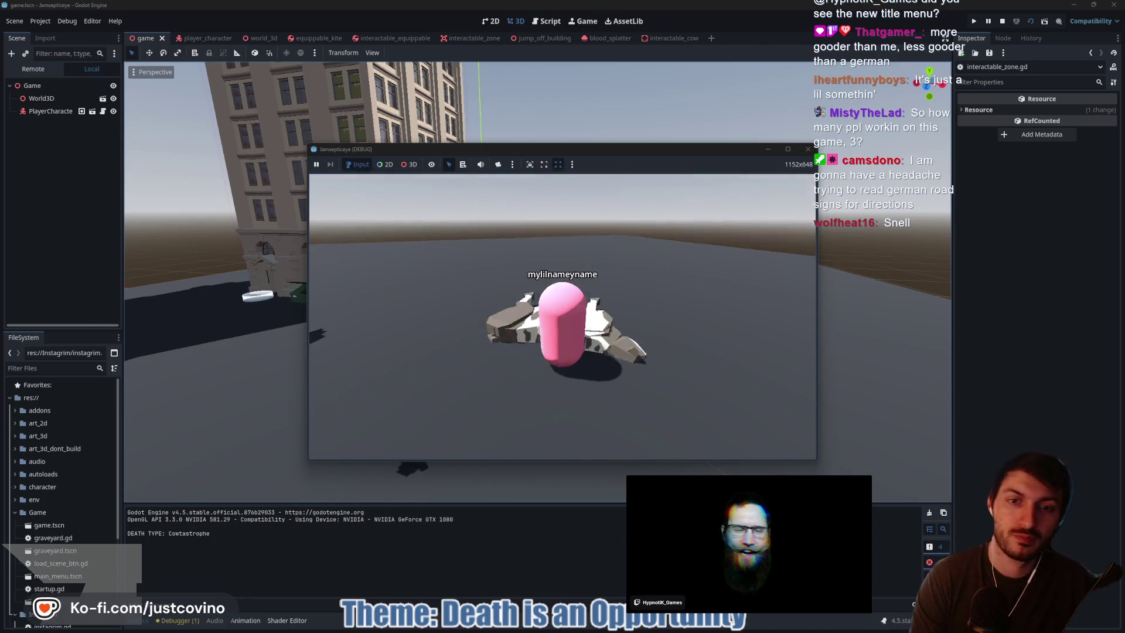
key(F8)
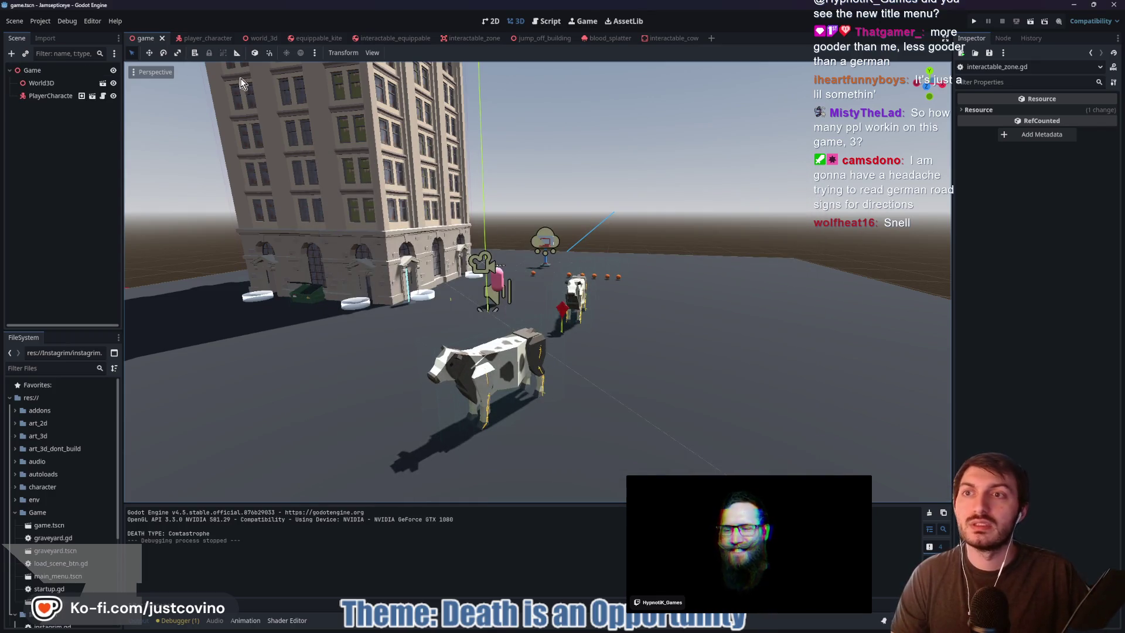
click(202, 39)
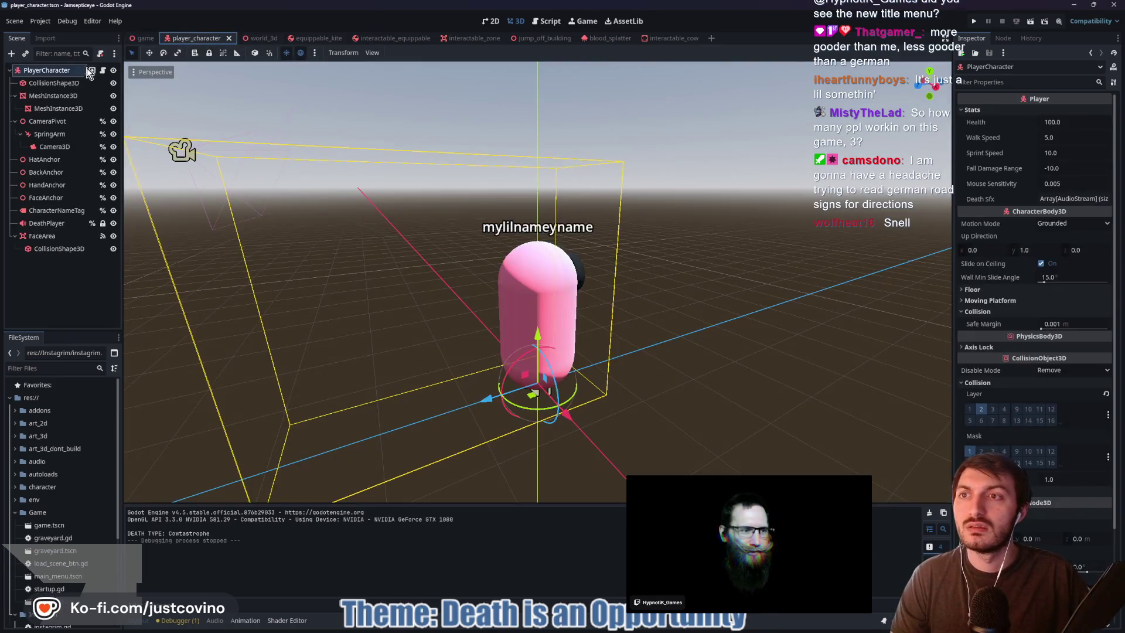
Add print("You're Dead. Controls Disabled (except Camera Looking)") below is_dead = true in die()
click(104, 71)
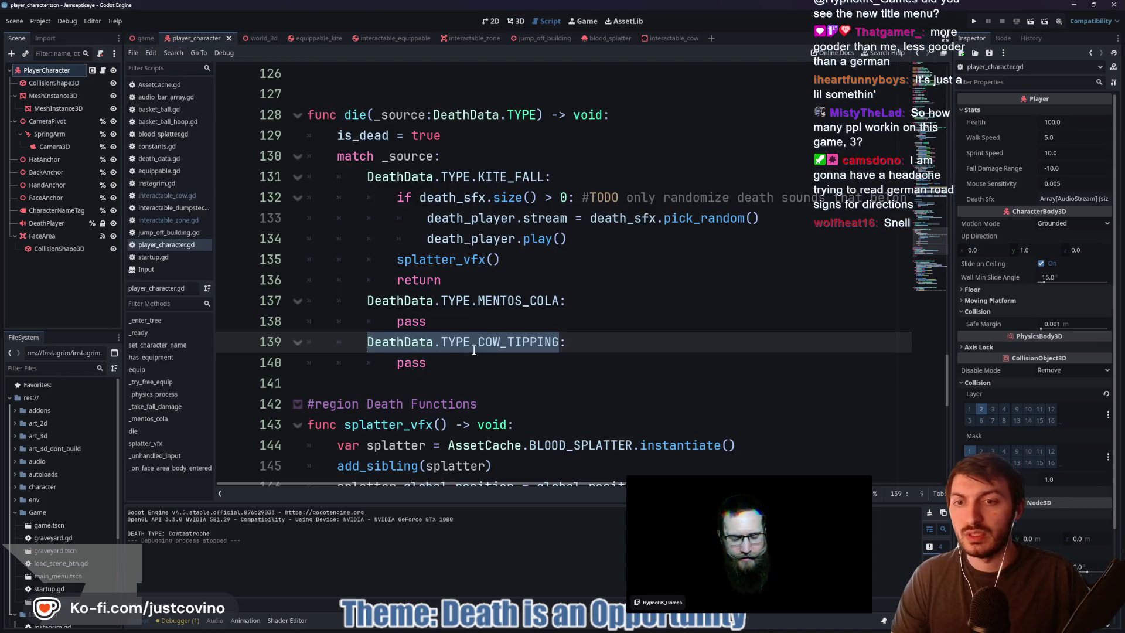
click(440, 356)
click(467, 133)
key(Return)
text(print("You're Dead. Con)
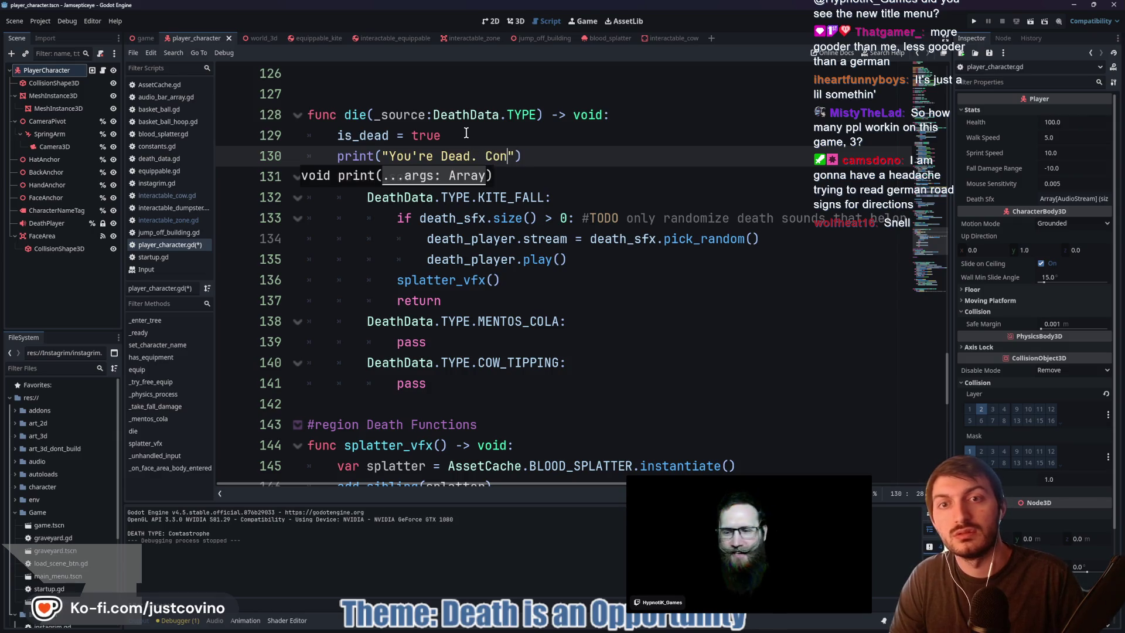
text(trols Disabled (e)
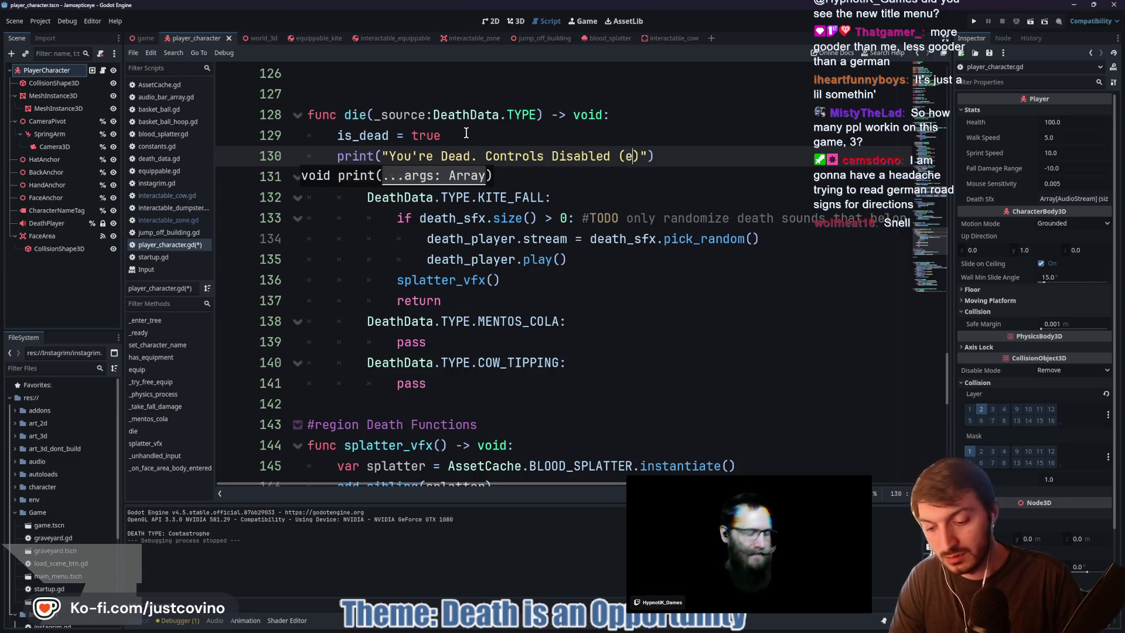
text(M)
key(BackSpace)
text(Camera Looking)
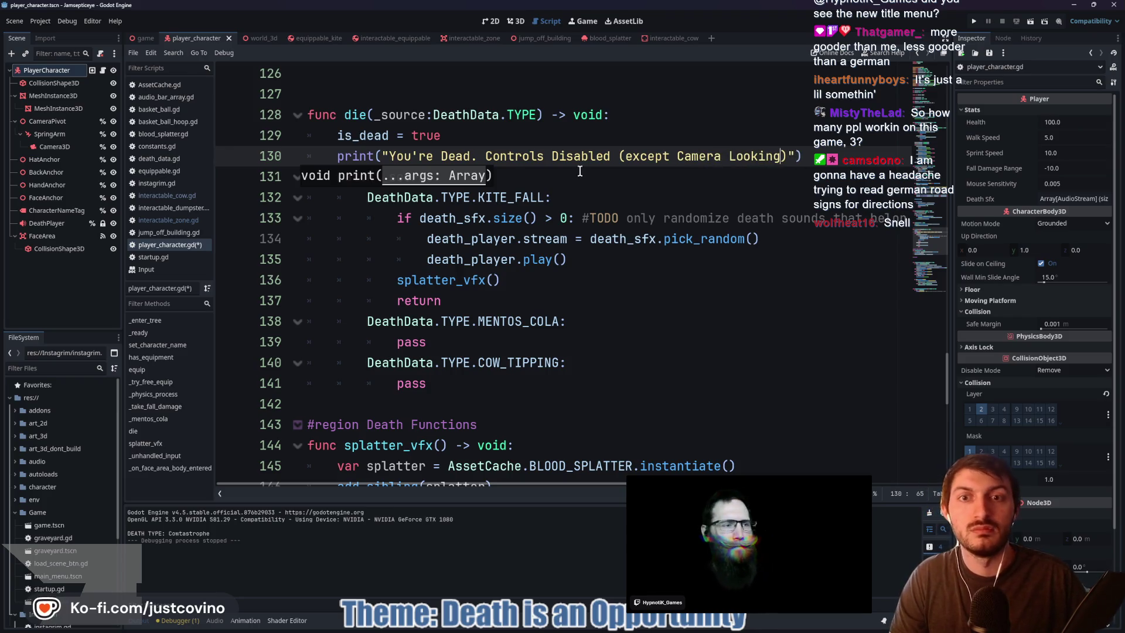
Save player_character.gd and bring up its pending changes in GitHub Desktop
click(568, 178)
key(ctrl+s)
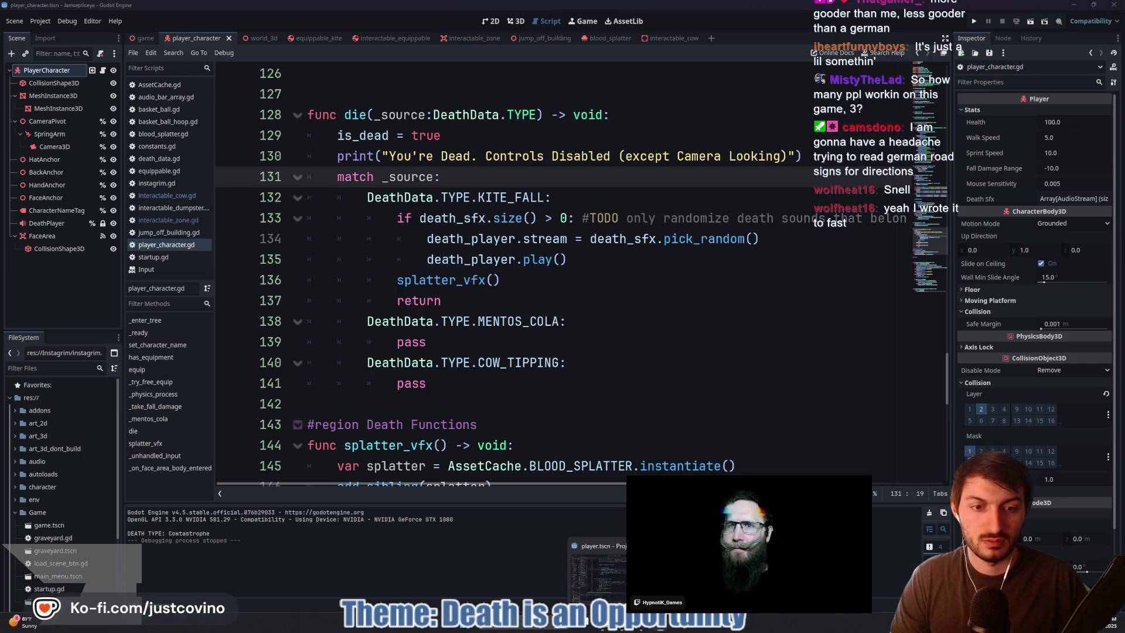
click(641, 630)
text(you're dead p)
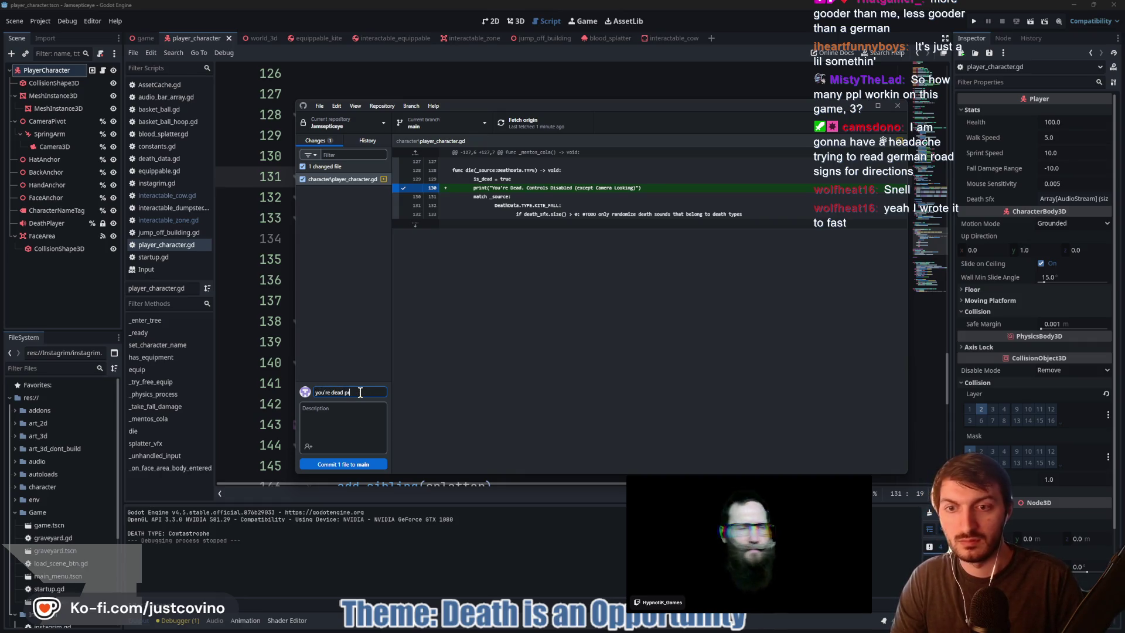
Commit player_character.gd to main as "you're dead print", push to origin, and return to Godot
text(int)
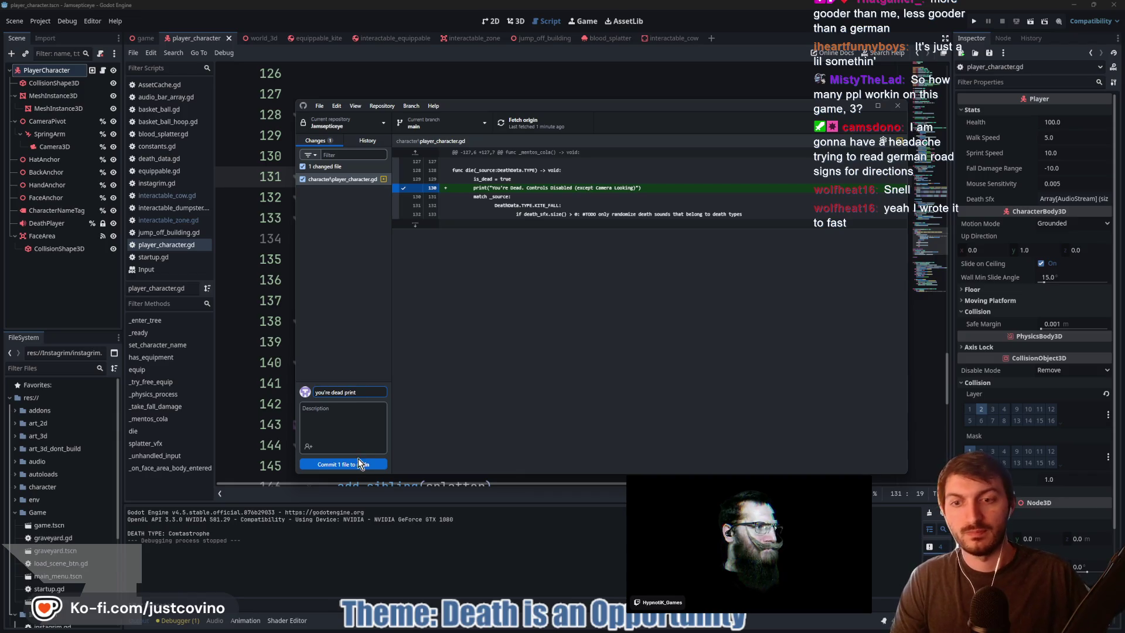
click(357, 464)
click(752, 225)
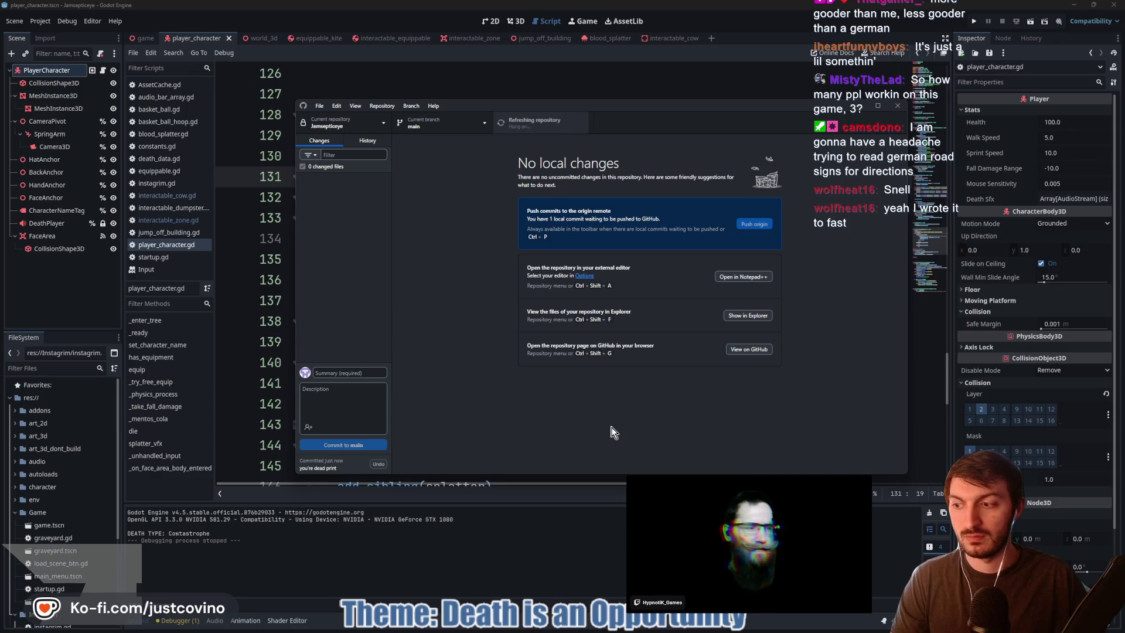
click(572, 527)
click(515, 345)
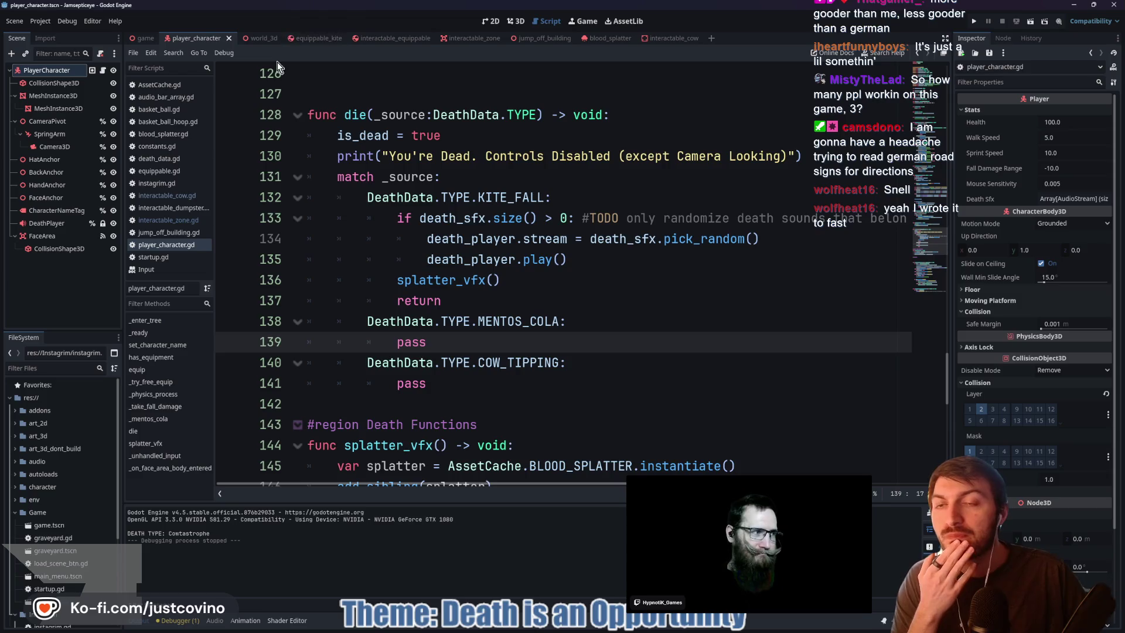
Show the game scene in the 3D view, zoomed out and orbited to frame the building and cows
mouse_move(141, 38)
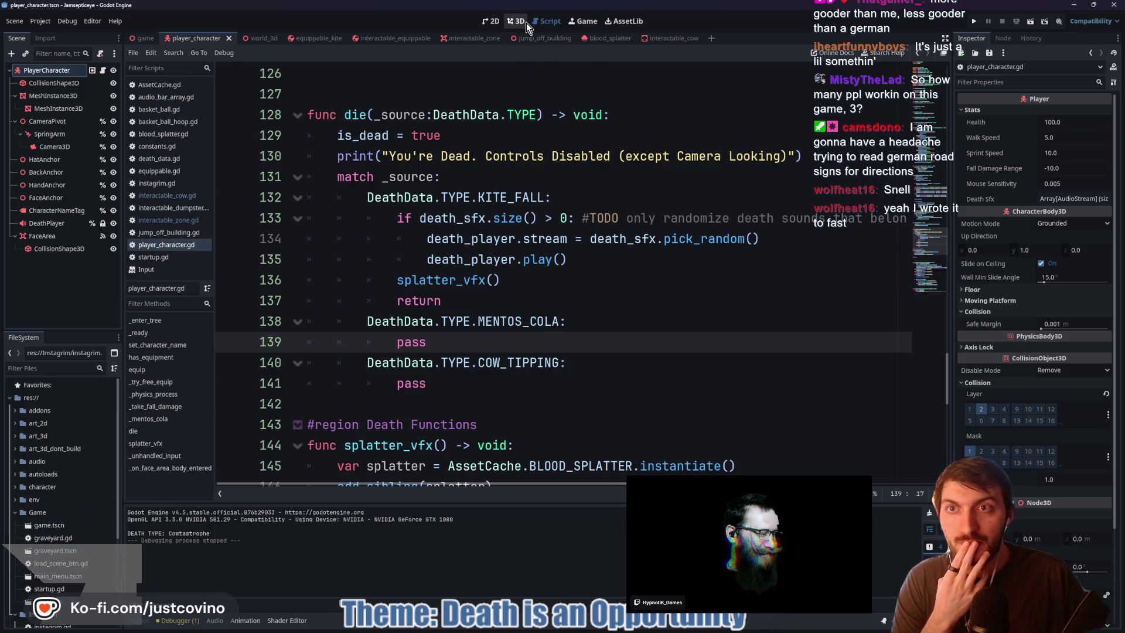
mouse_move(621, 628)
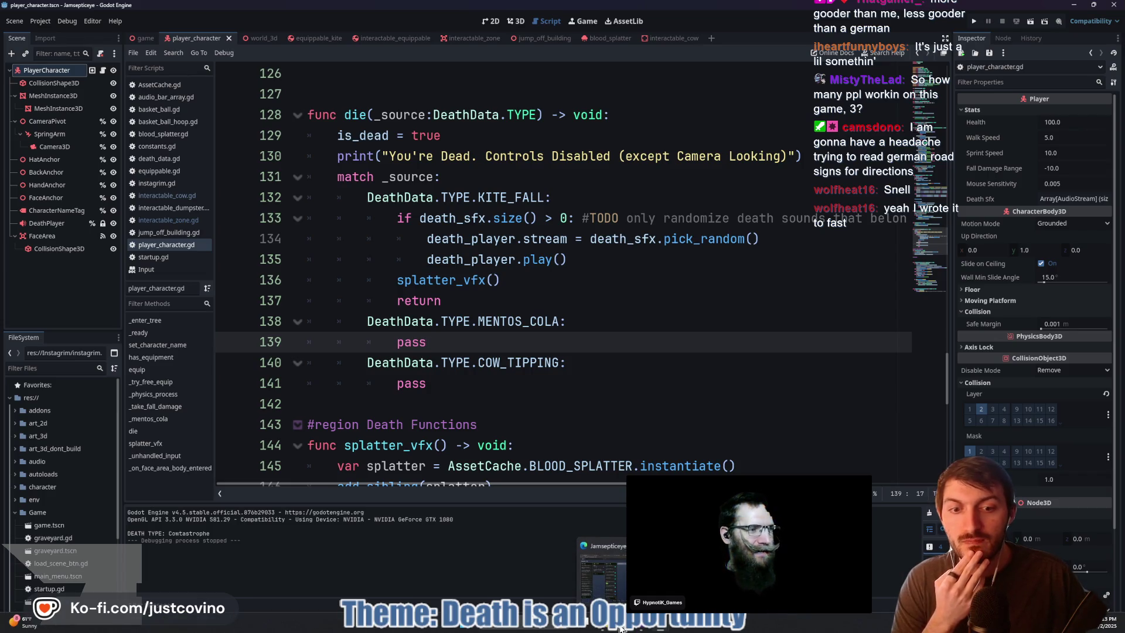
click(144, 39)
click(515, 21)
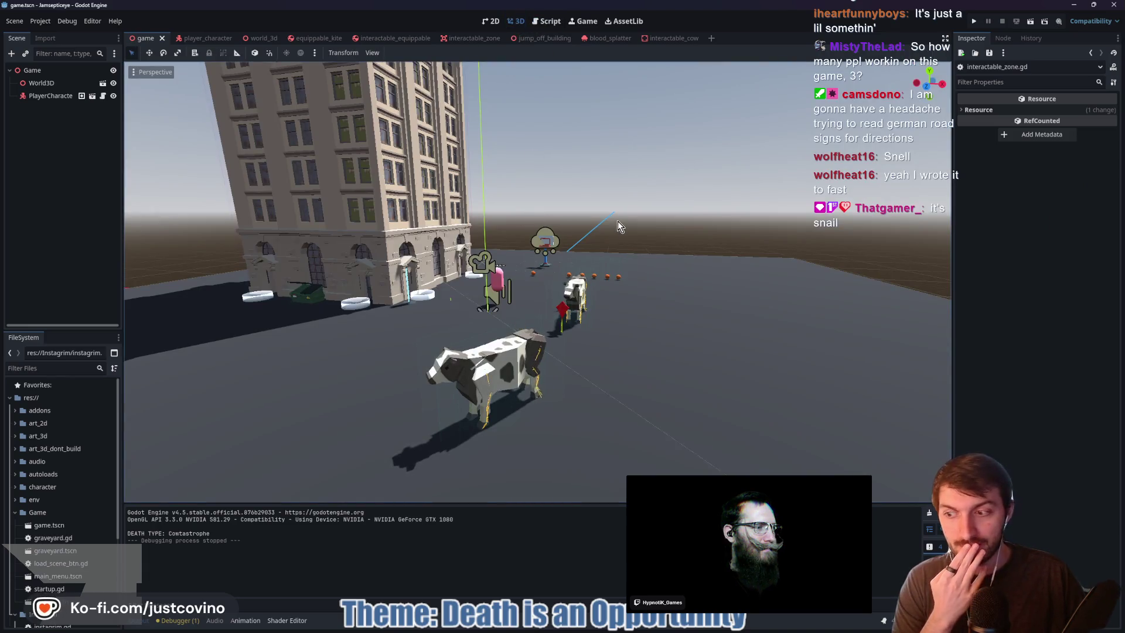
scroll(599, 226, down, 5)
mouse_move(508, 300)
mouse_down()
mouse_move(525, 287)
mouse_move(539, 300)
mouse_up()
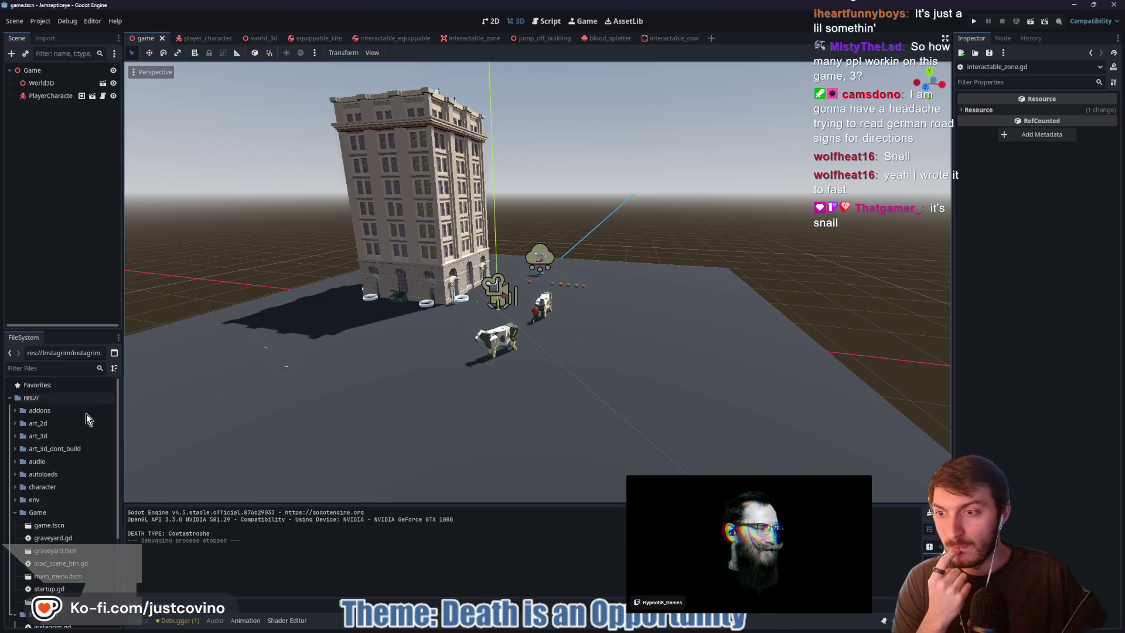
click(17, 447)
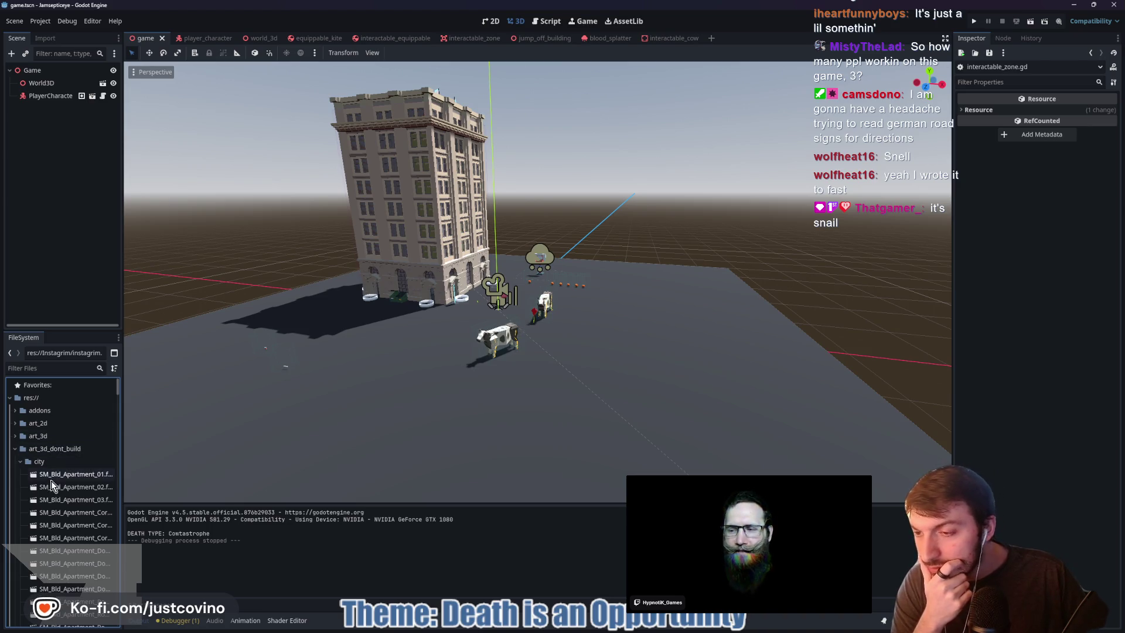
Browse art_3d_dont_build's city folder down to the Shop models, then open the world_3d scene
scroll(20, 462, down, 1)
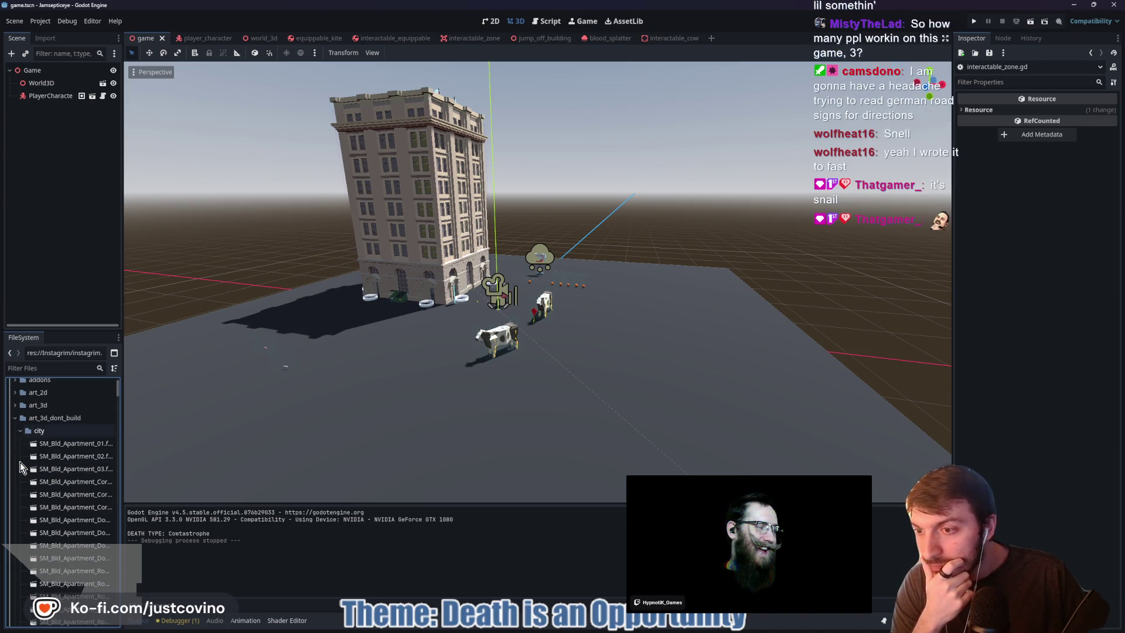
click(21, 431)
click(22, 431)
scroll(49, 473, down, 5)
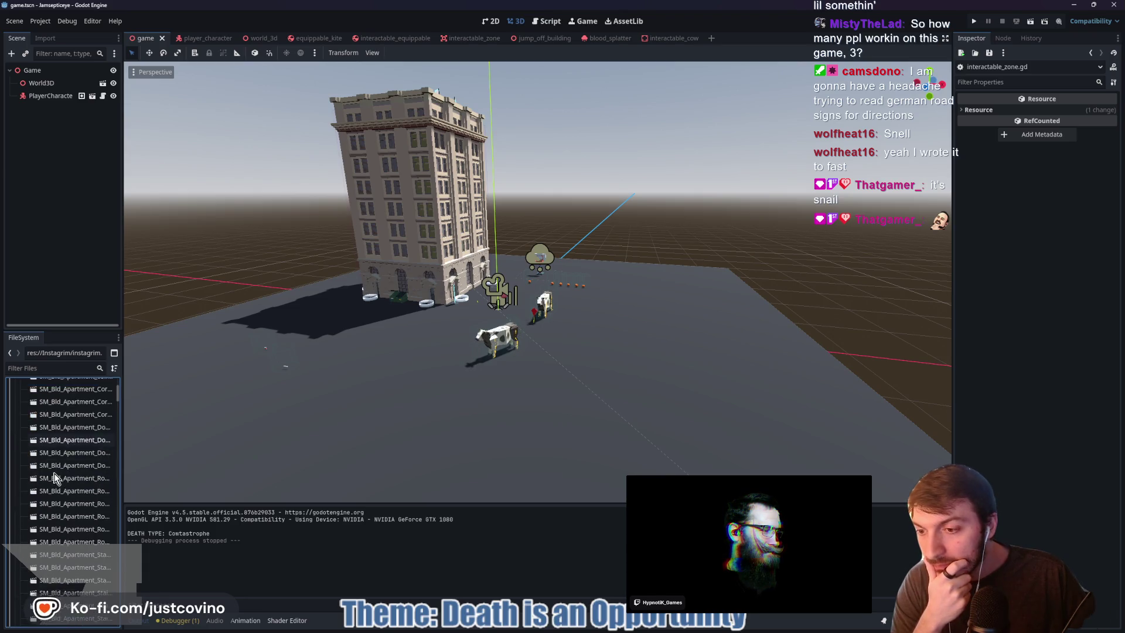
scroll(50, 477, down, 8)
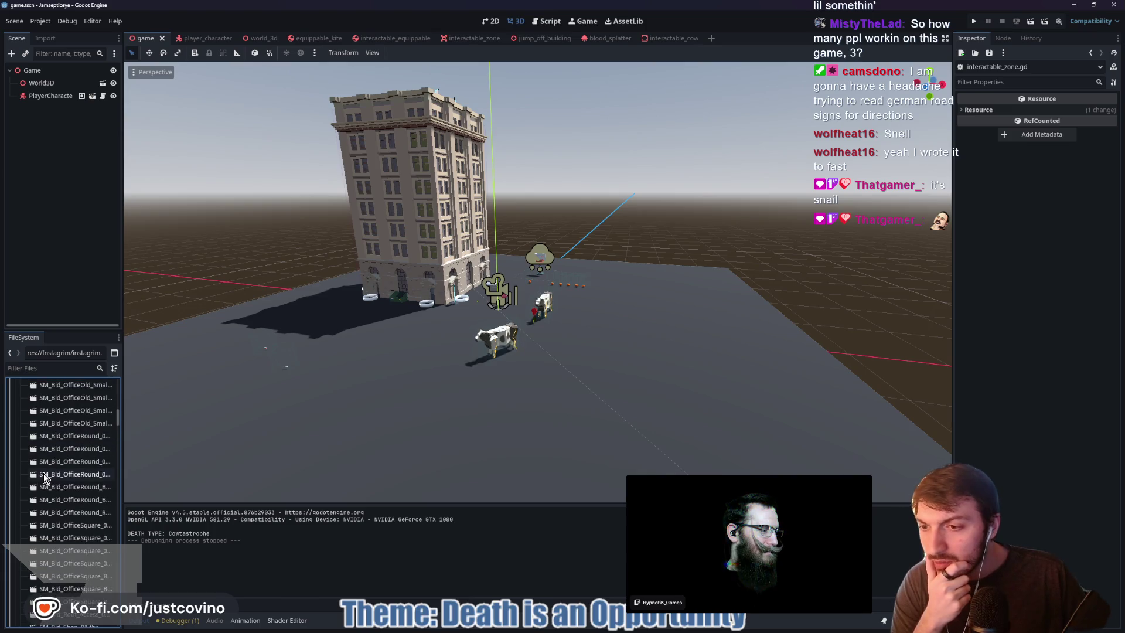
scroll(44, 477, down, 1)
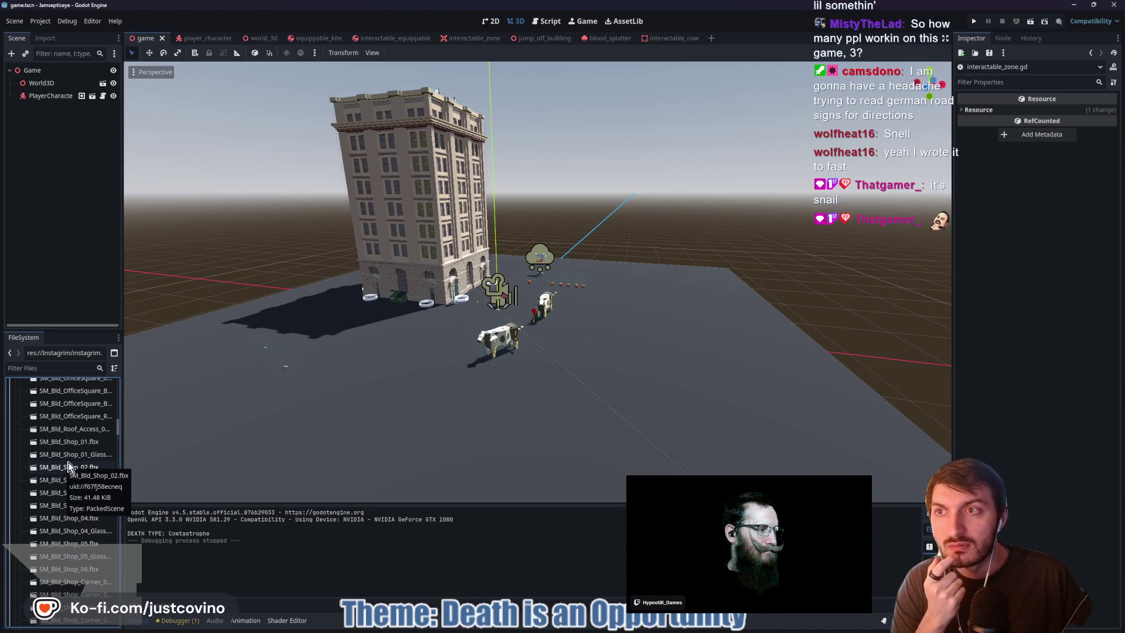
click(254, 40)
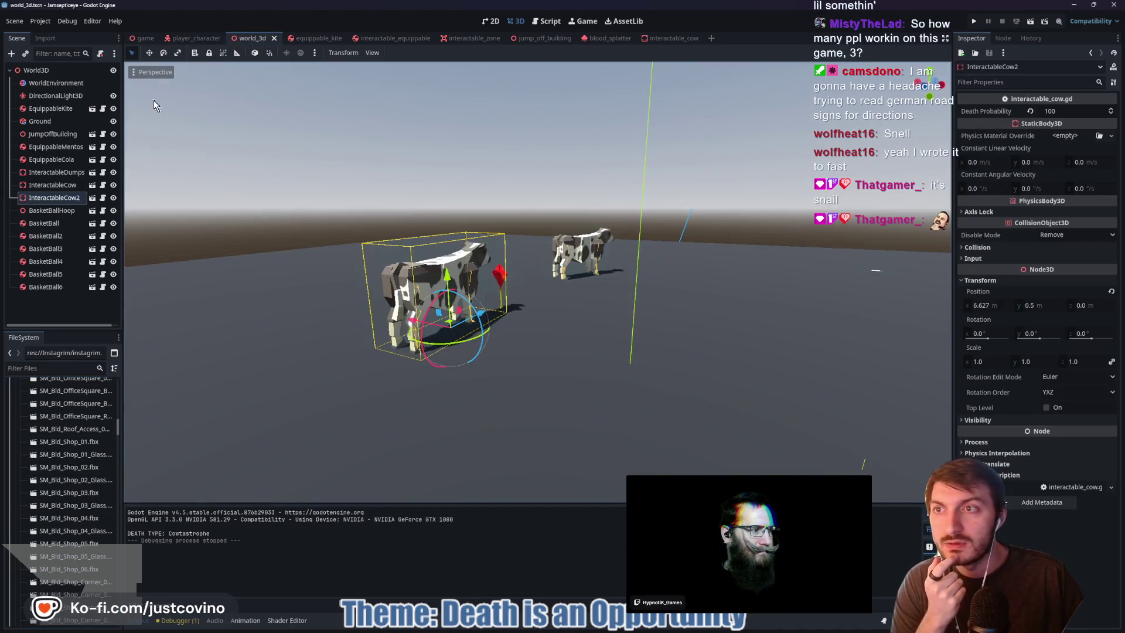
Place SM_Bld_Shop_01_Glass into world_3d, raise it about 7 units, then delete it
click(37, 71)
scroll(313, 353, down, 6)
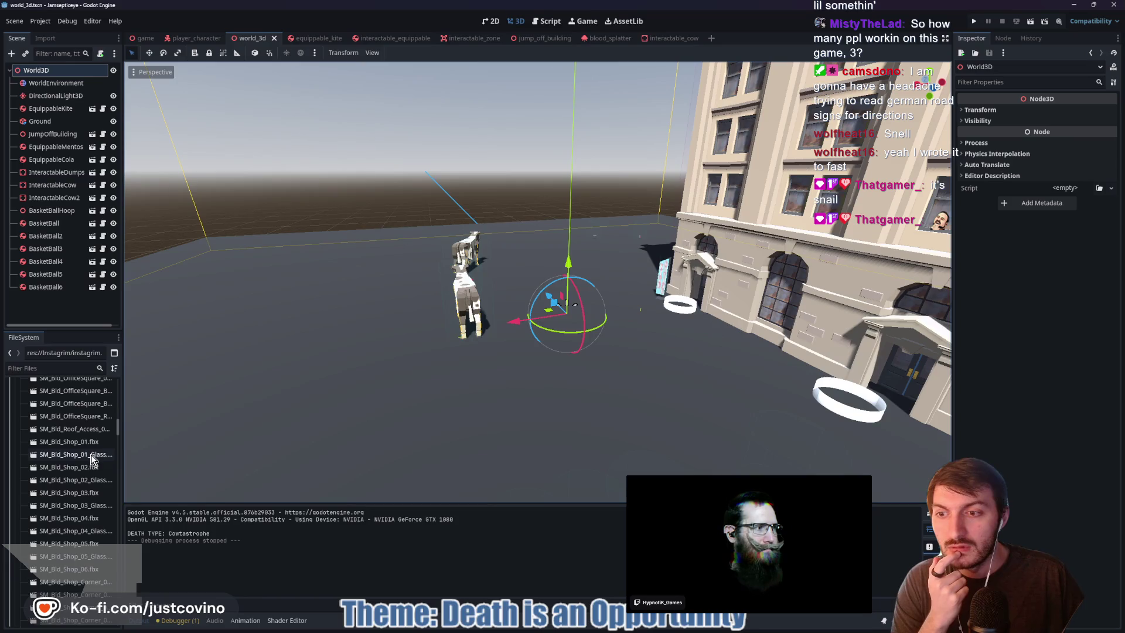
click(91, 458)
drag(91, 459, 507, 367)
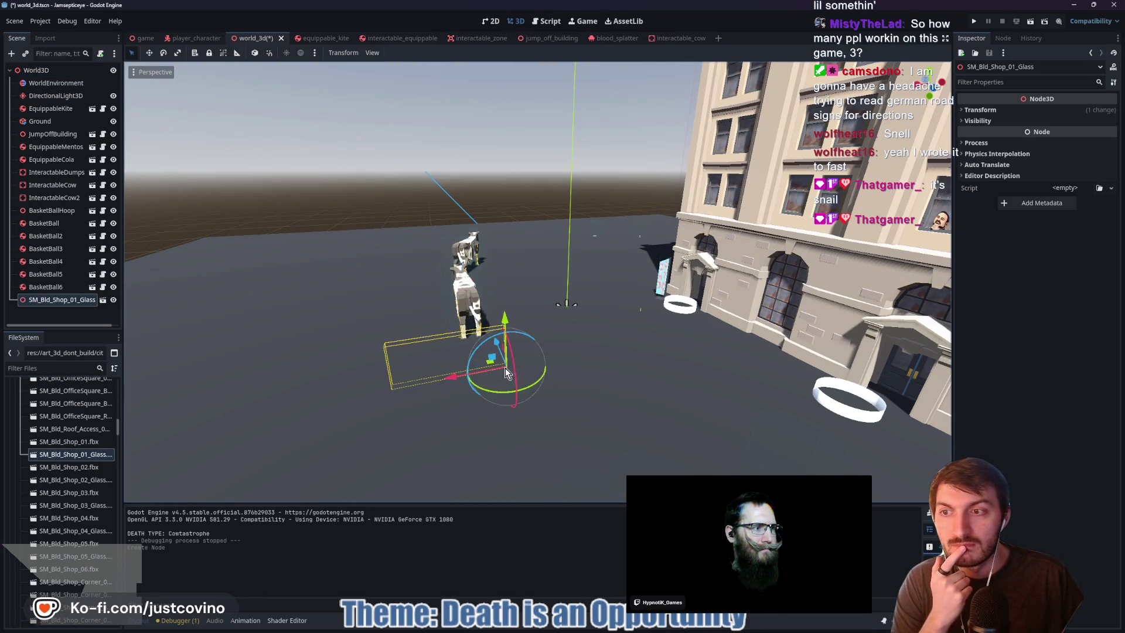
mouse_move(504, 321)
mouse_down()
mouse_move(502, 111)
mouse_move(506, 151)
mouse_move(604, 253)
mouse_move(806, 286)
mouse_move(785, 283)
mouse_up()
scroll(783, 276, up, 5)
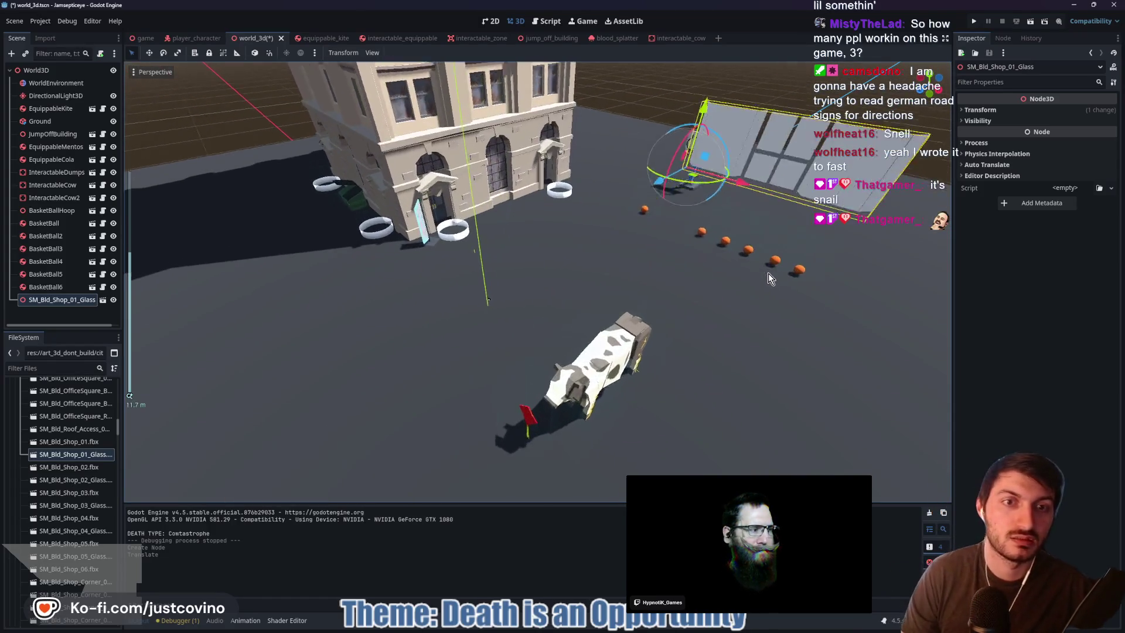
mouse_move(699, 218)
mouse_down()
mouse_move(544, 286)
mouse_move(470, 336)
mouse_move(597, 313)
mouse_up()
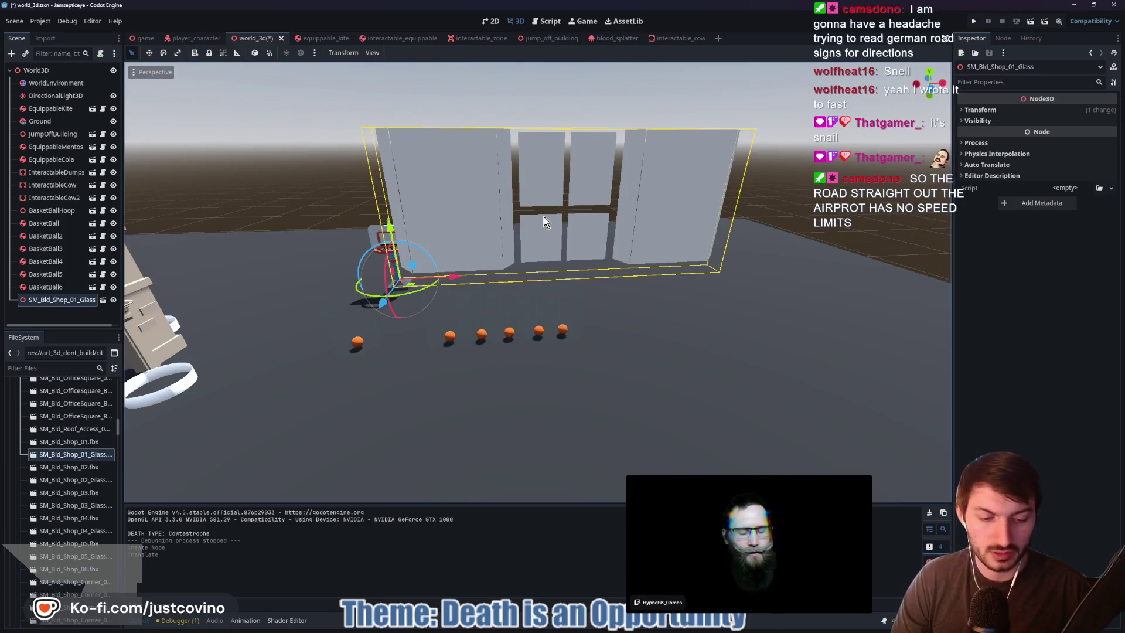
key(Delete)
key(Escape)
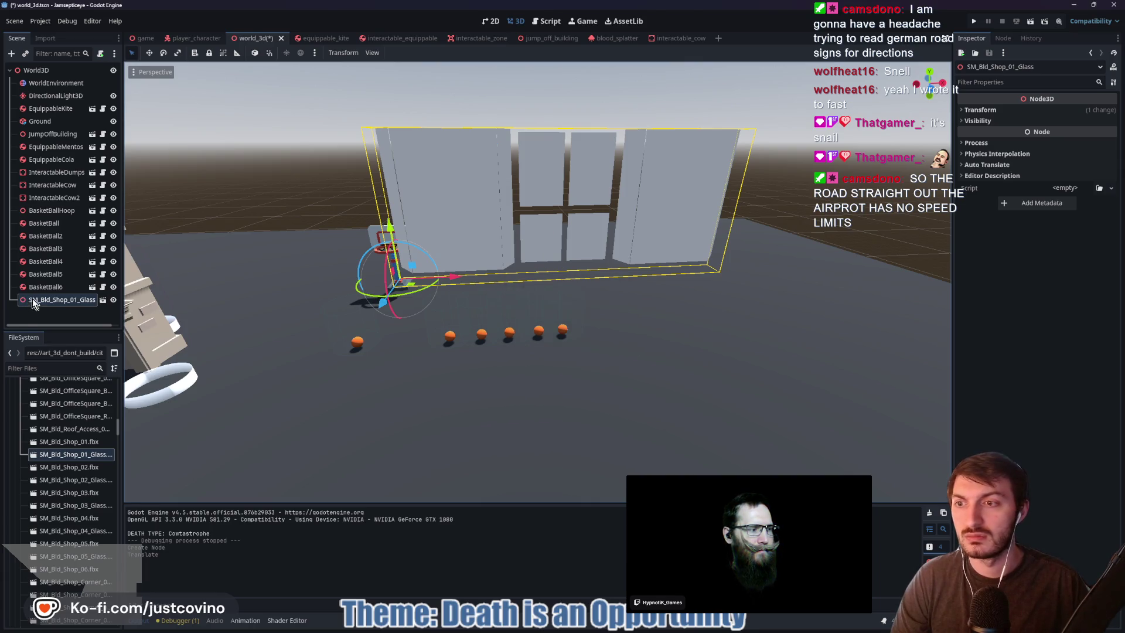
key(Delete)
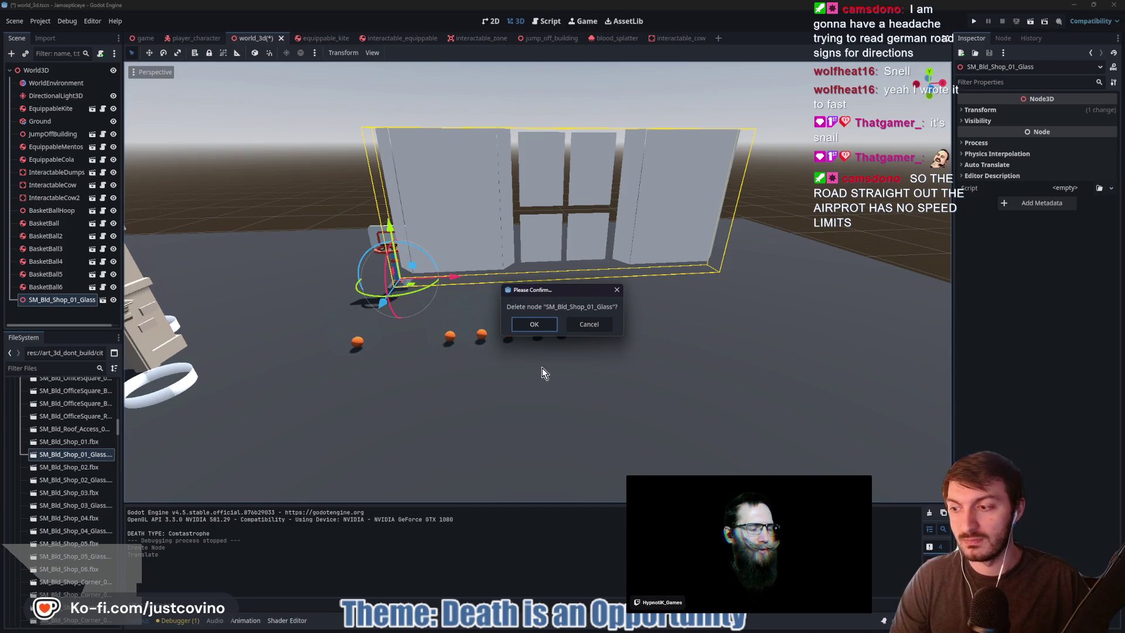
click(525, 325)
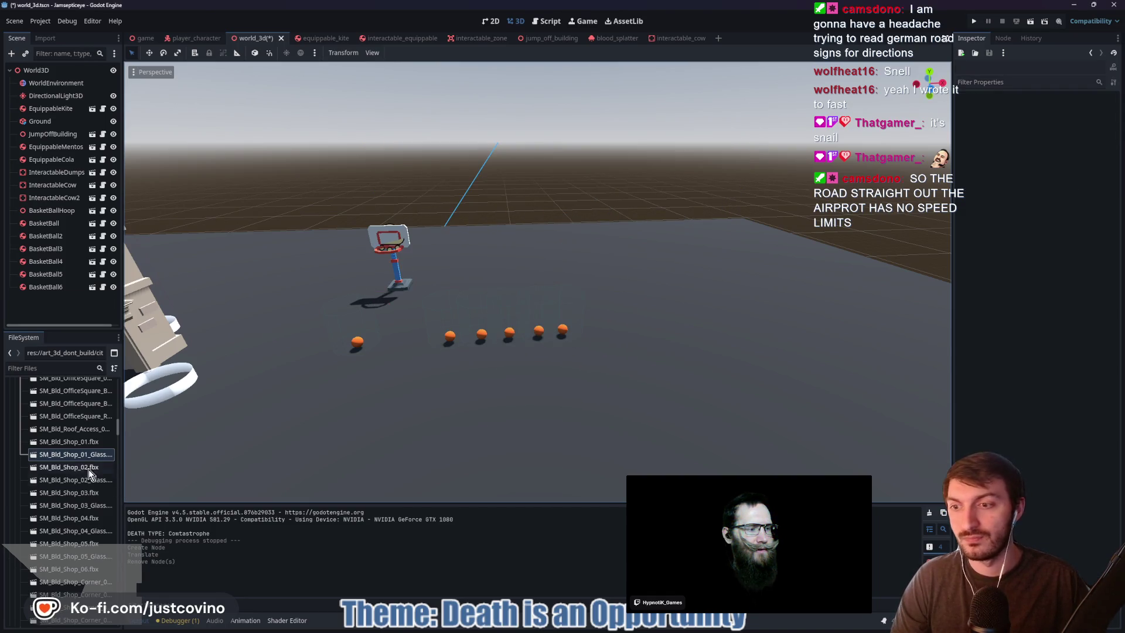
Drop SM_Bld_Shop_02 into the world, frame and inspect it, then delete it
mouse_move(72, 467)
mouse_down()
mouse_move(57, 467)
mouse_move(463, 360)
mouse_move(521, 298)
mouse_up()
key(f)
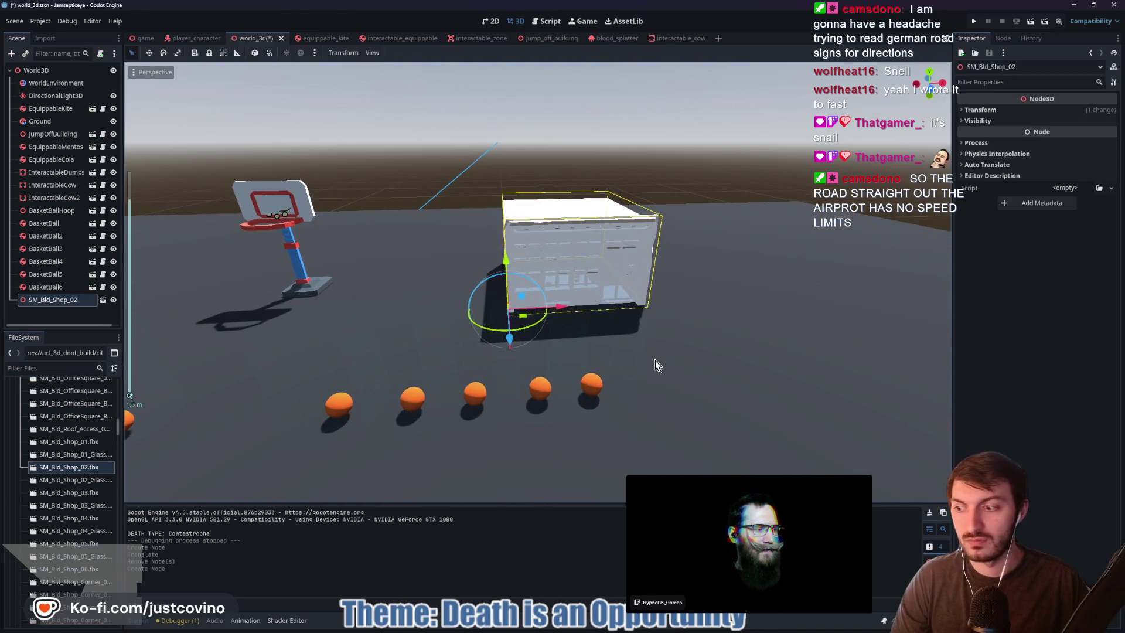
scroll(656, 354, down, 10)
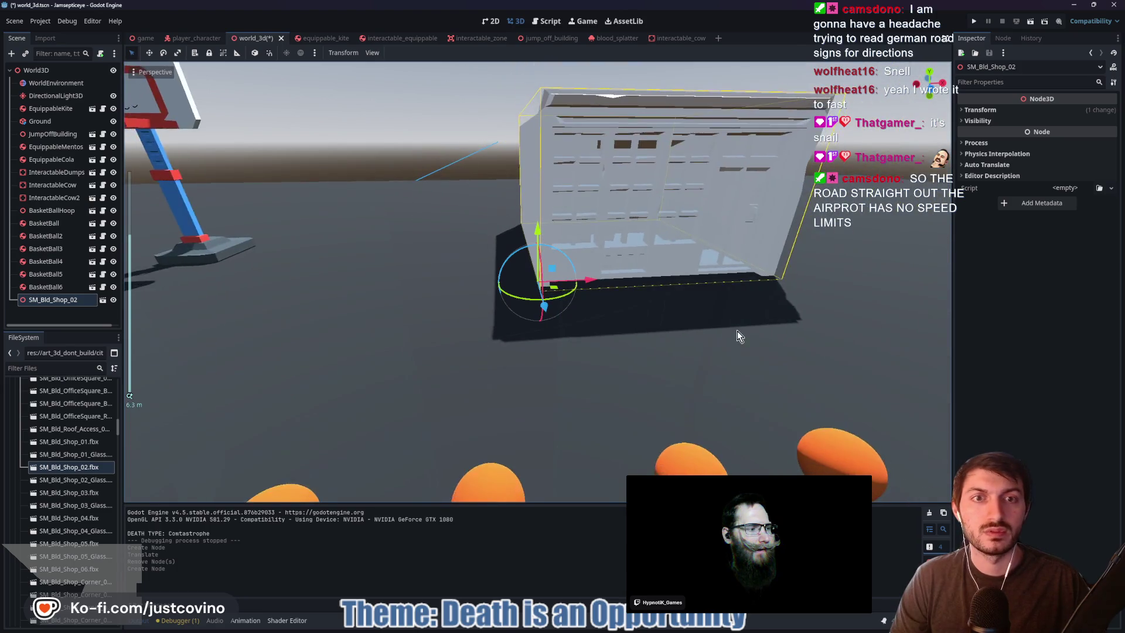
mouse_move(679, 332)
mouse_down()
mouse_move(595, 324)
mouse_move(872, 318)
mouse_move(802, 319)
mouse_up()
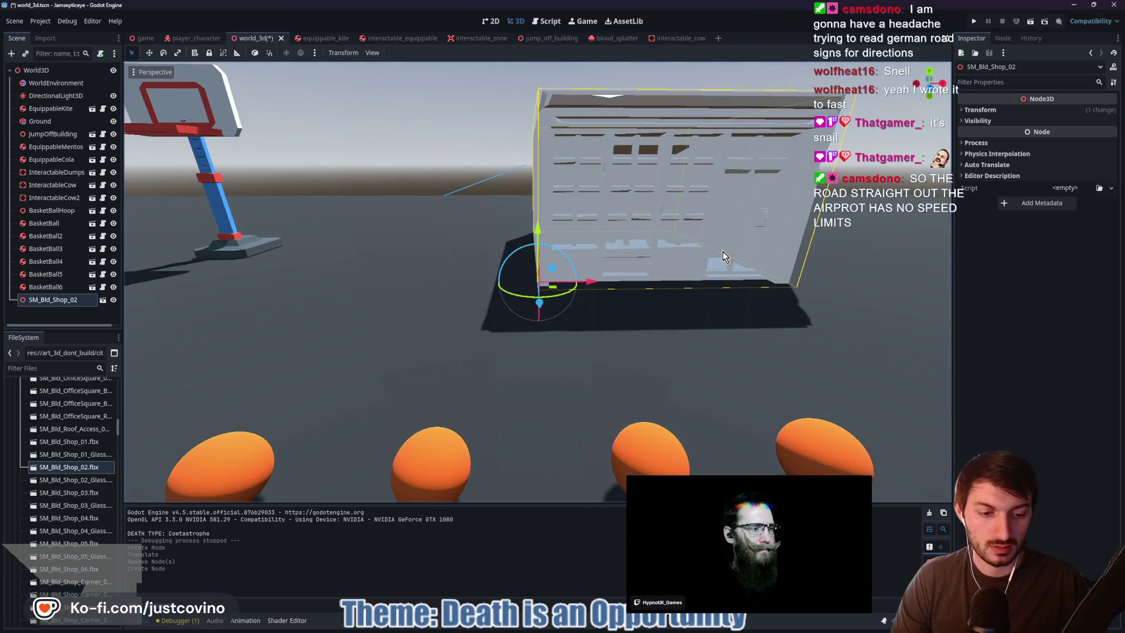
key(Delete)
click(530, 328)
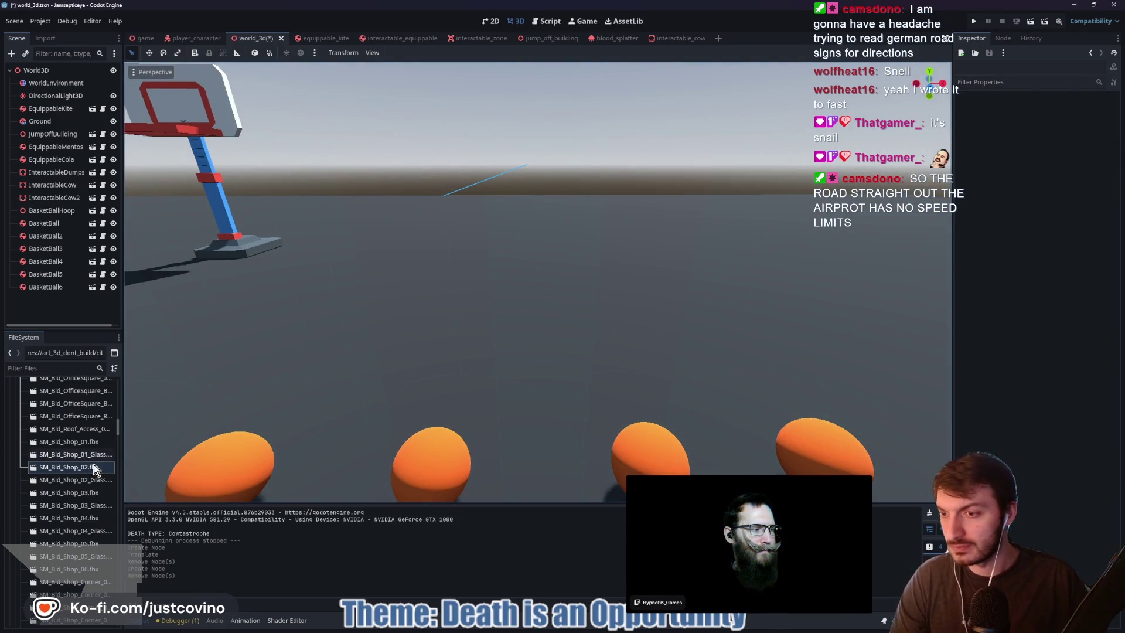
Scroll down to the prop models and place the fire hydrant SM_Prop_Hydrant_01 in the world
scroll(85, 494, down, 5)
scroll(83, 497, down, 3)
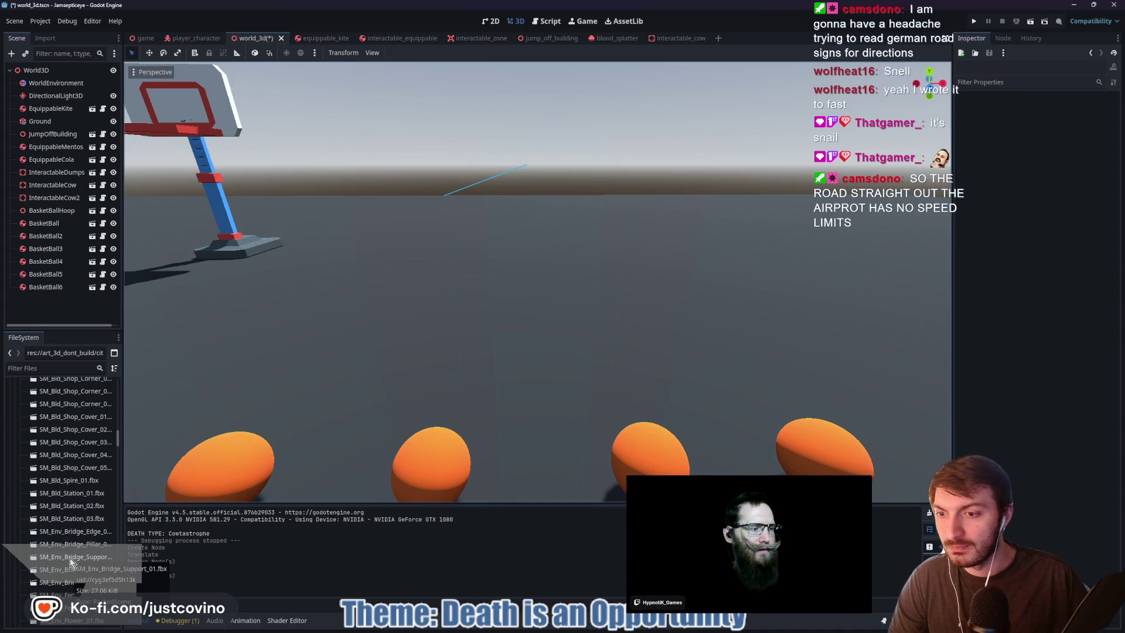
scroll(70, 539, down, 5)
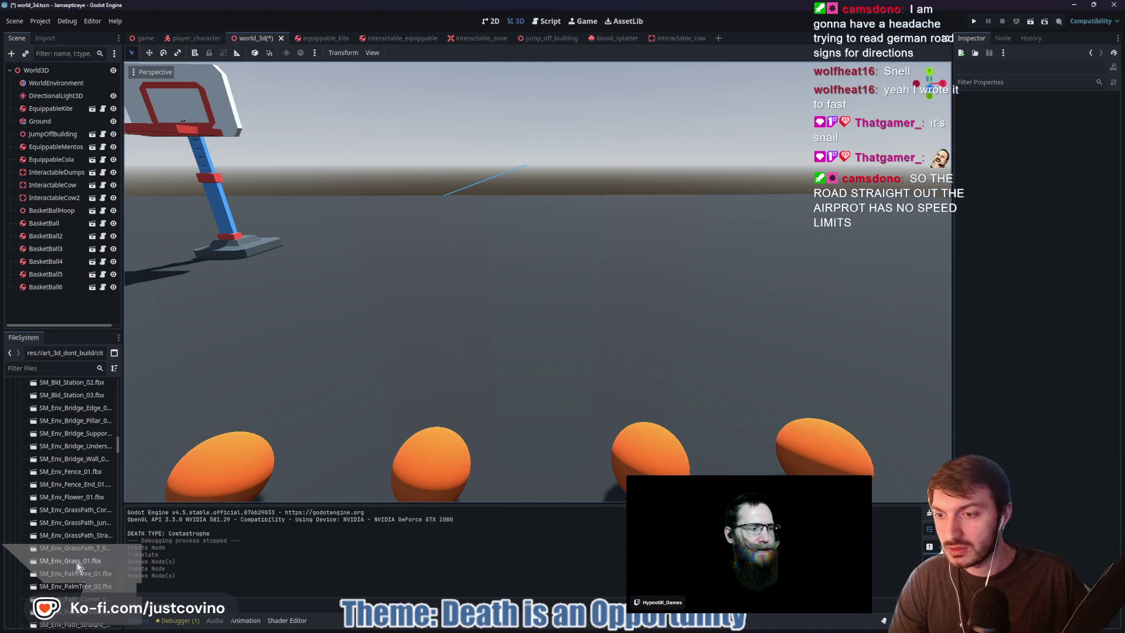
scroll(82, 571, down, 5)
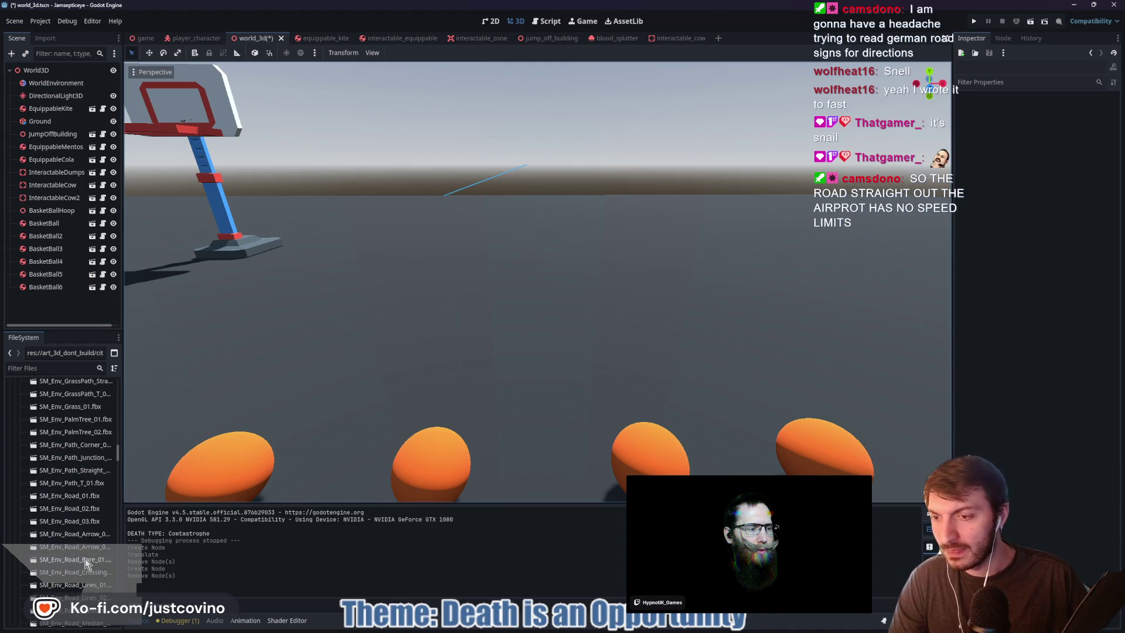
scroll(69, 533, down, 6)
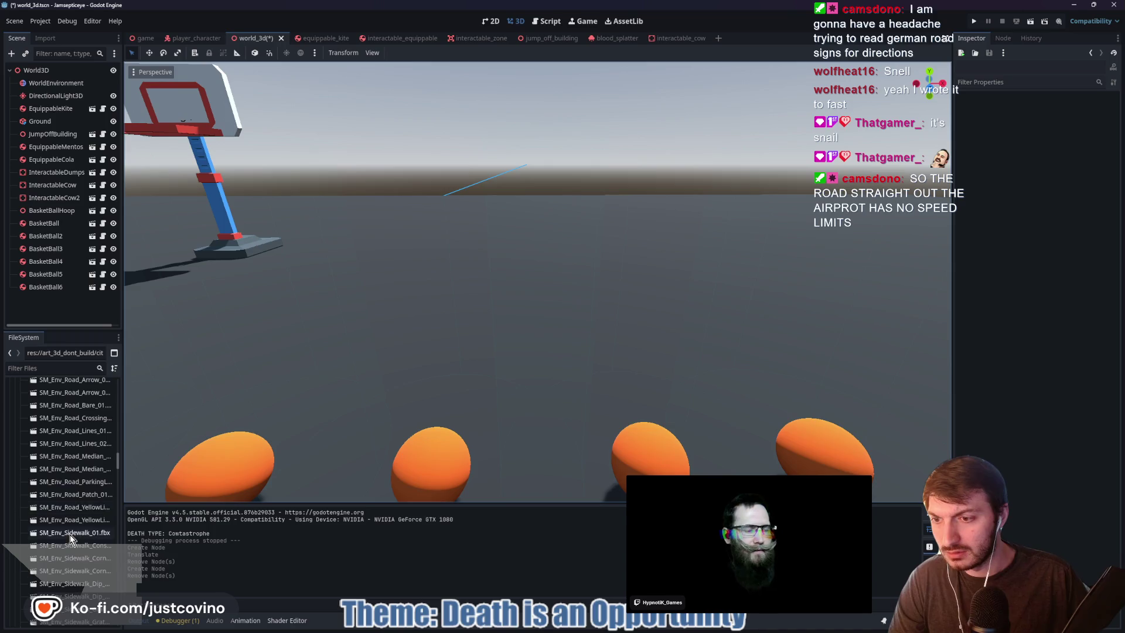
scroll(69, 538, down, 10)
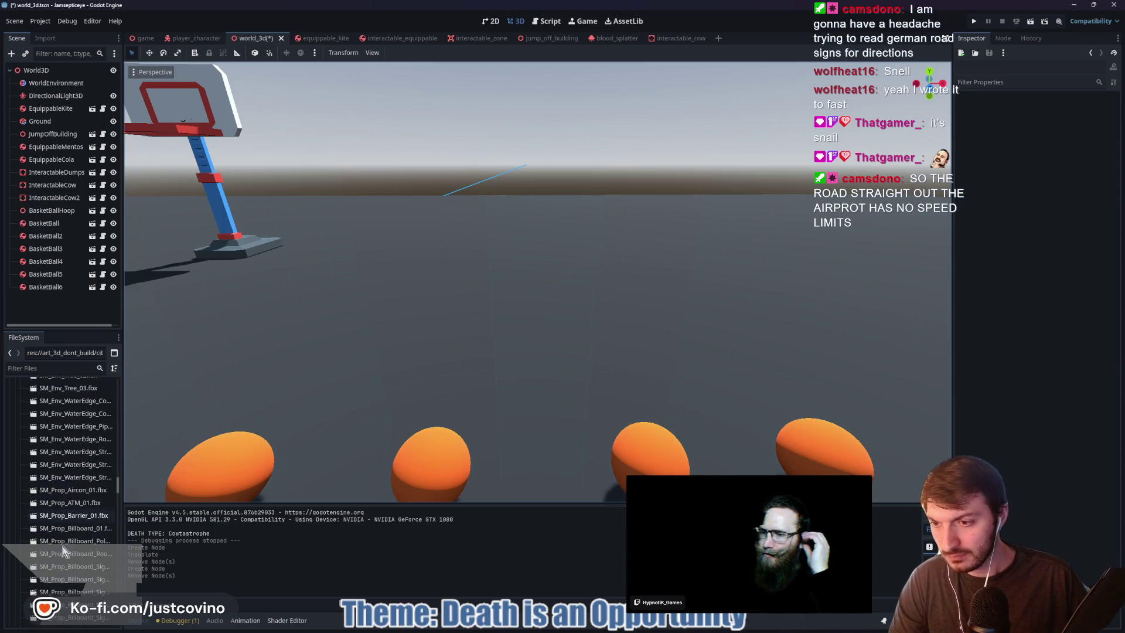
scroll(71, 572, down, 5)
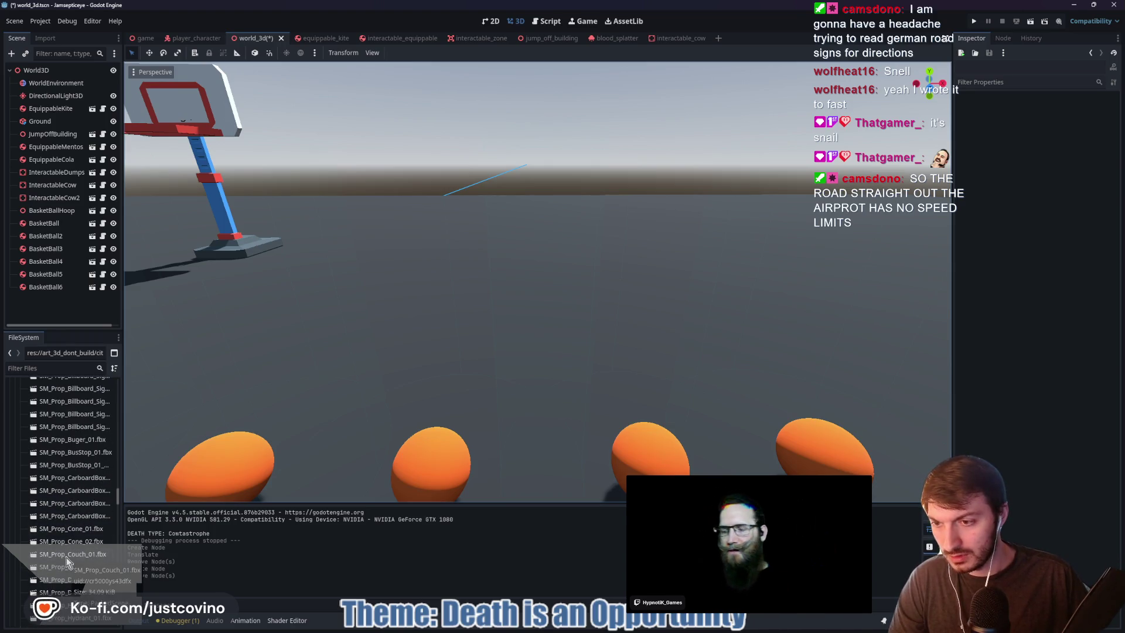
scroll(65, 554, down, 3)
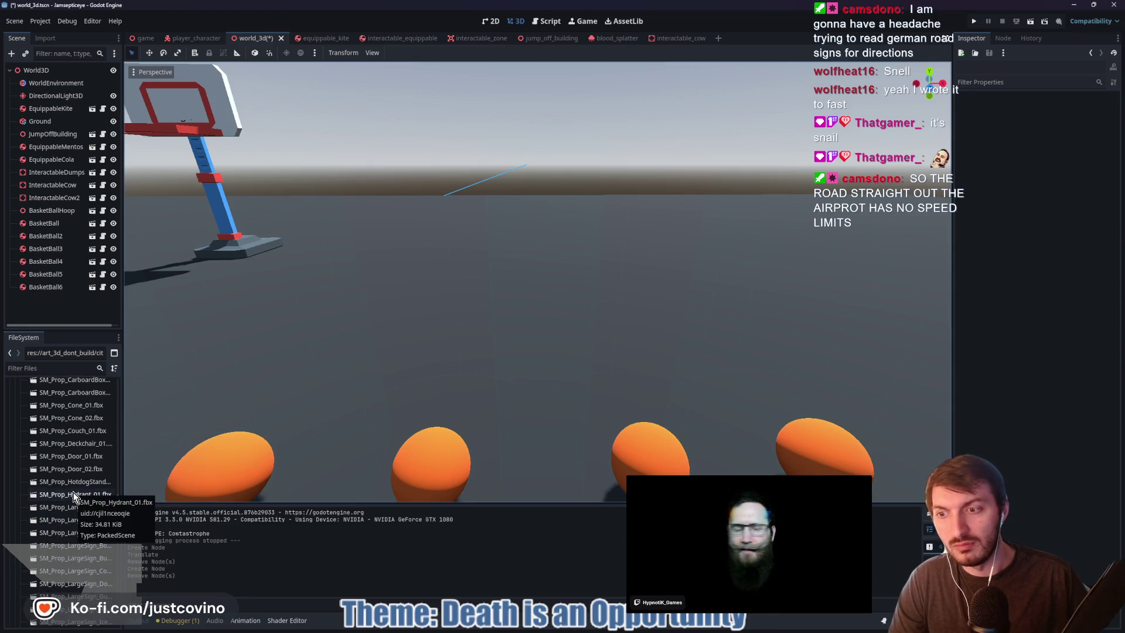
mouse_move(73, 492)
mouse_down()
mouse_move(176, 480)
mouse_move(475, 338)
mouse_move(466, 363)
mouse_move(455, 360)
mouse_move(519, 351)
mouse_move(348, 370)
mouse_up()
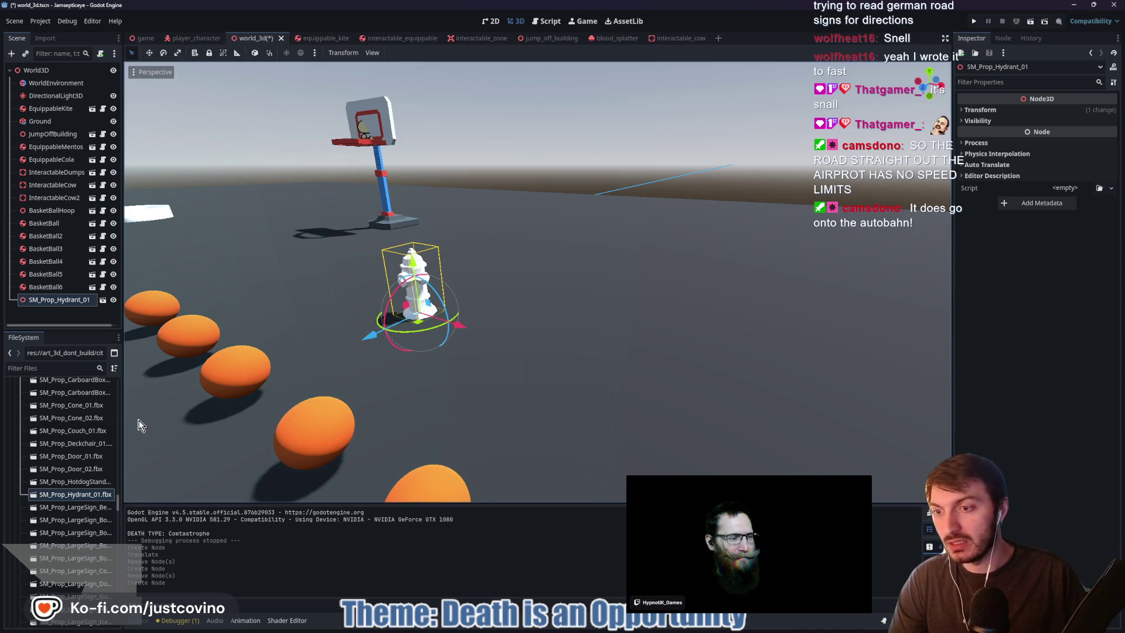
Place the hotdog stand near the building and orbit around it
mouse_move(83, 480)
mouse_down()
mouse_move(145, 476)
mouse_move(613, 365)
mouse_move(627, 343)
mouse_up()
mouse_move(720, 369)
mouse_down()
mouse_move(789, 343)
mouse_move(524, 356)
mouse_move(768, 340)
mouse_move(720, 358)
mouse_move(582, 367)
mouse_move(779, 336)
mouse_move(730, 333)
mouse_up()
scroll(731, 334, up, 5)
scroll(726, 336, down, 4)
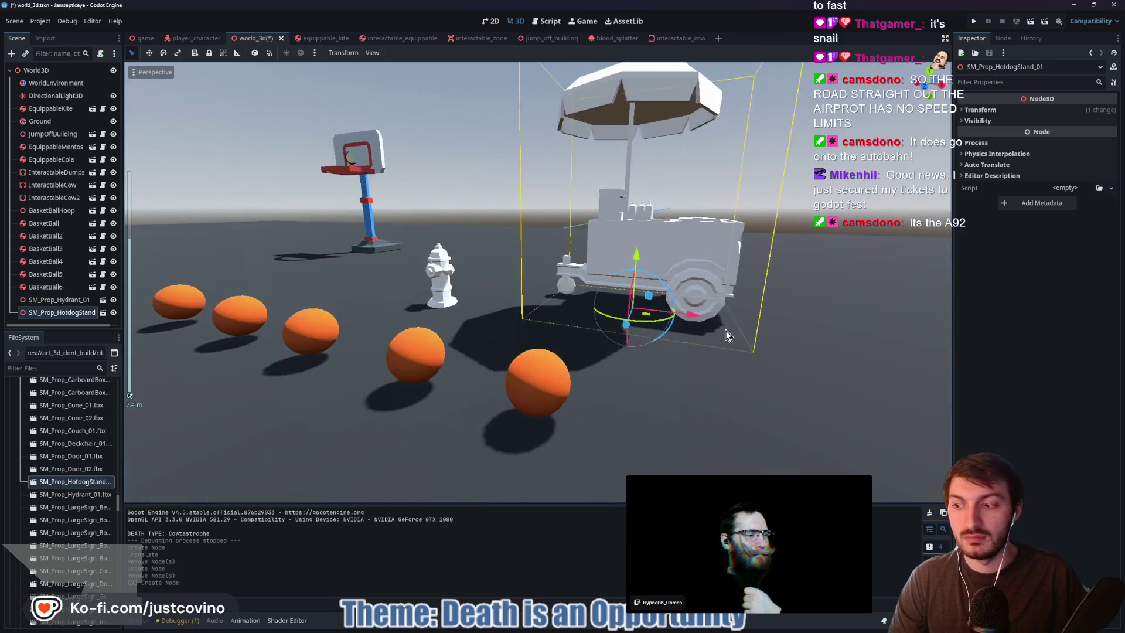
drag(708, 342, 664, 392)
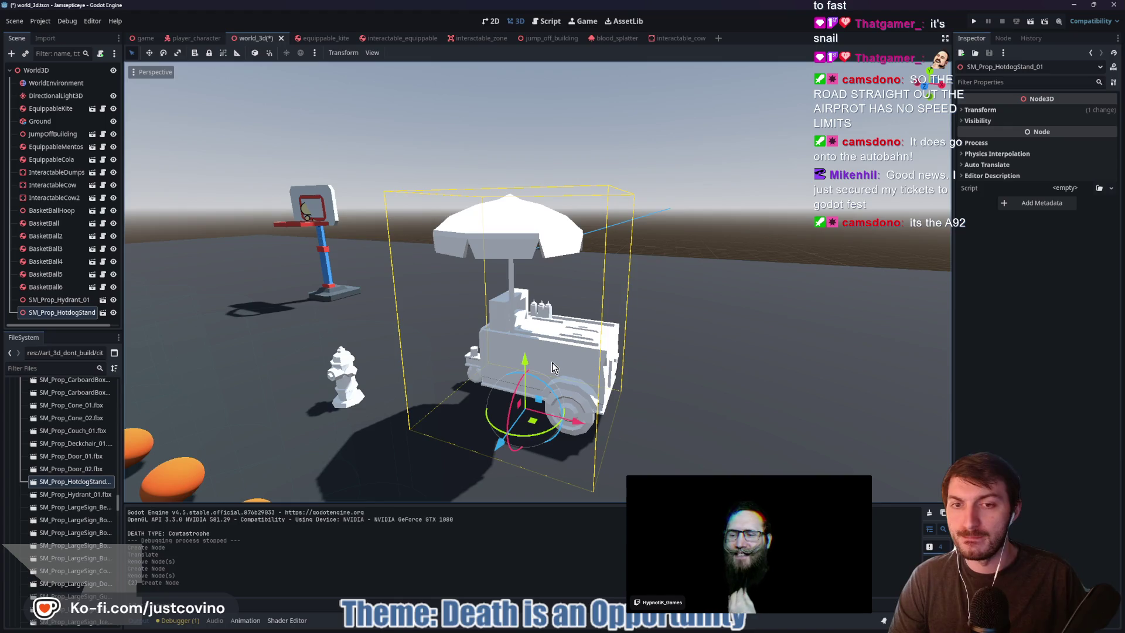
Delete the hotdog stand and the SM_Prop_Hydrant_01 hydrant, confirming each removal
key(Delete)
key(Return)
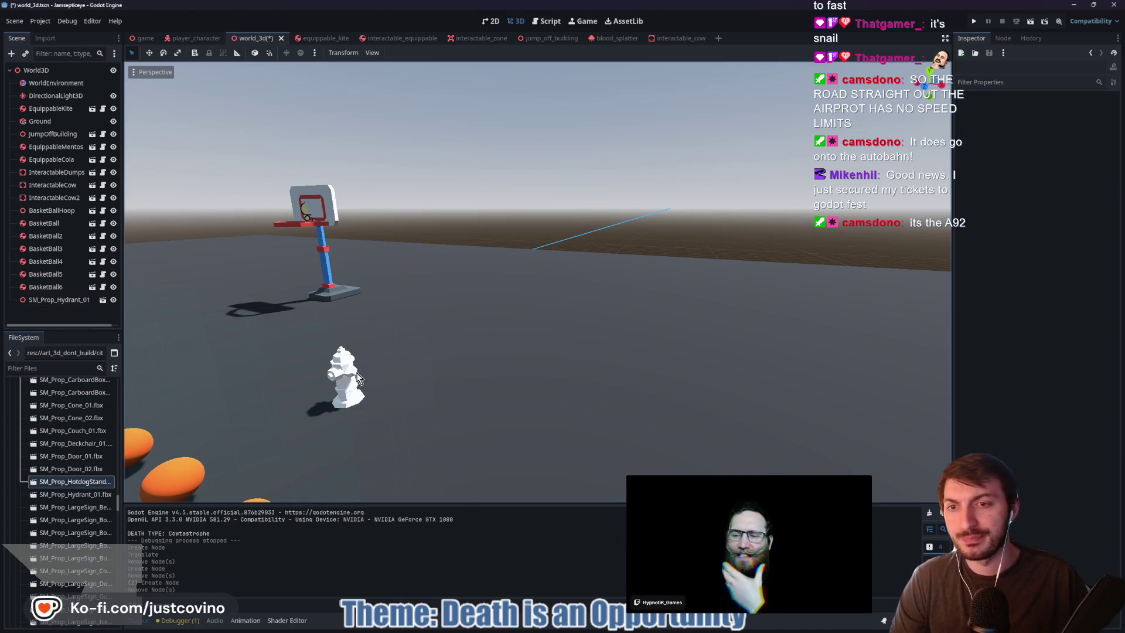
click(350, 374)
key(Delete)
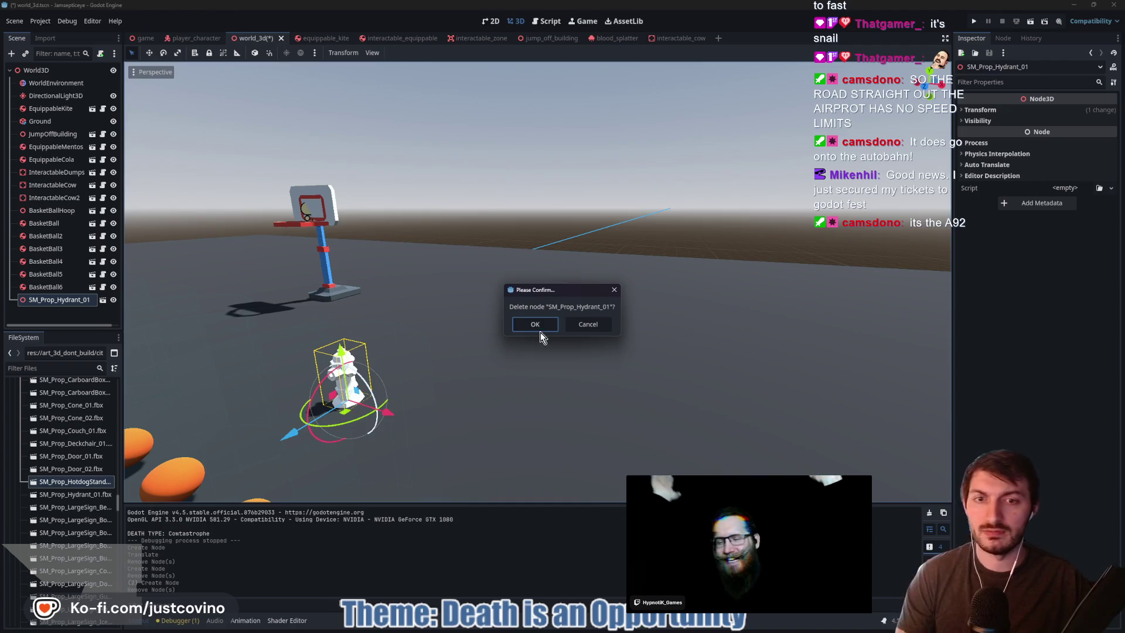
click(523, 324)
scroll(76, 533, down, 5)
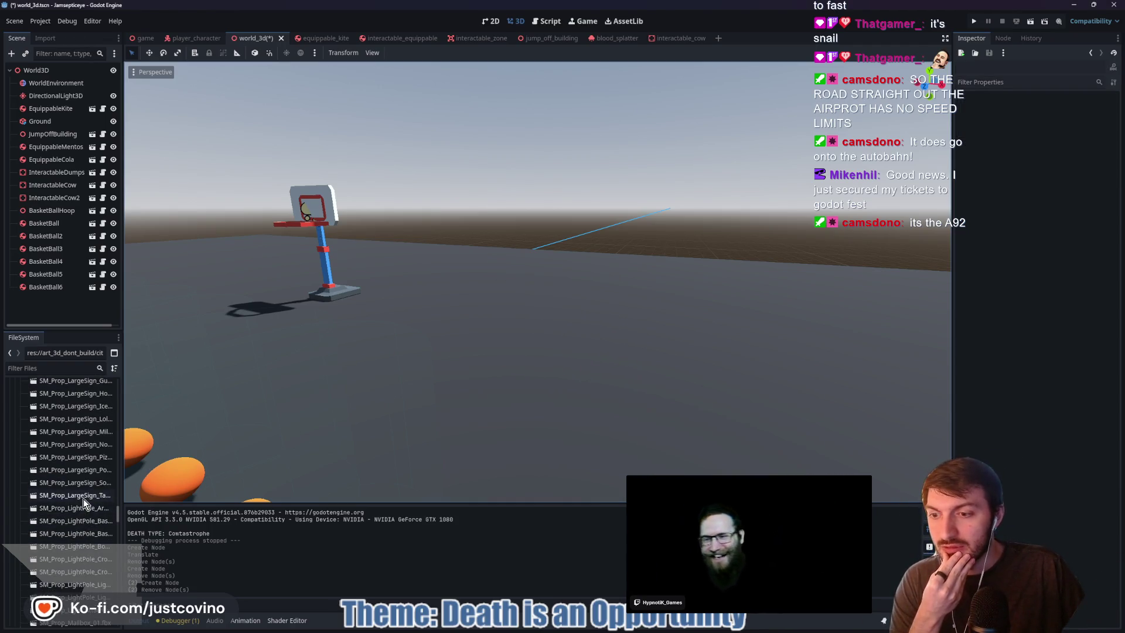
scroll(75, 551, down, 2)
scroll(70, 578, down, 1)
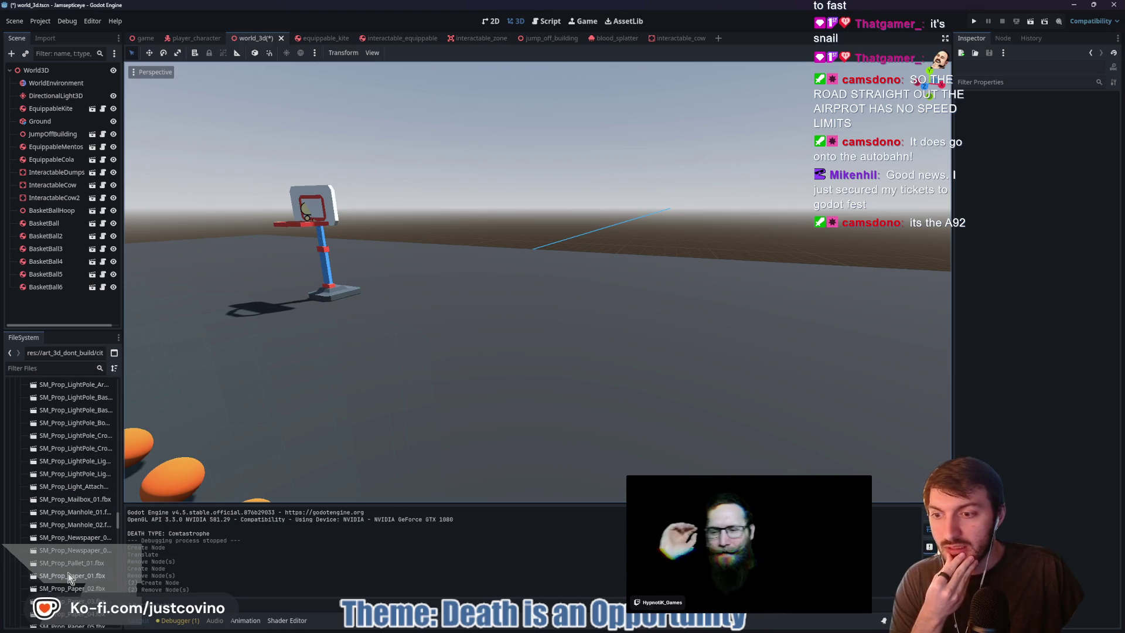
mouse_move(68, 542)
mouse_down()
mouse_move(379, 426)
mouse_move(462, 382)
mouse_up()
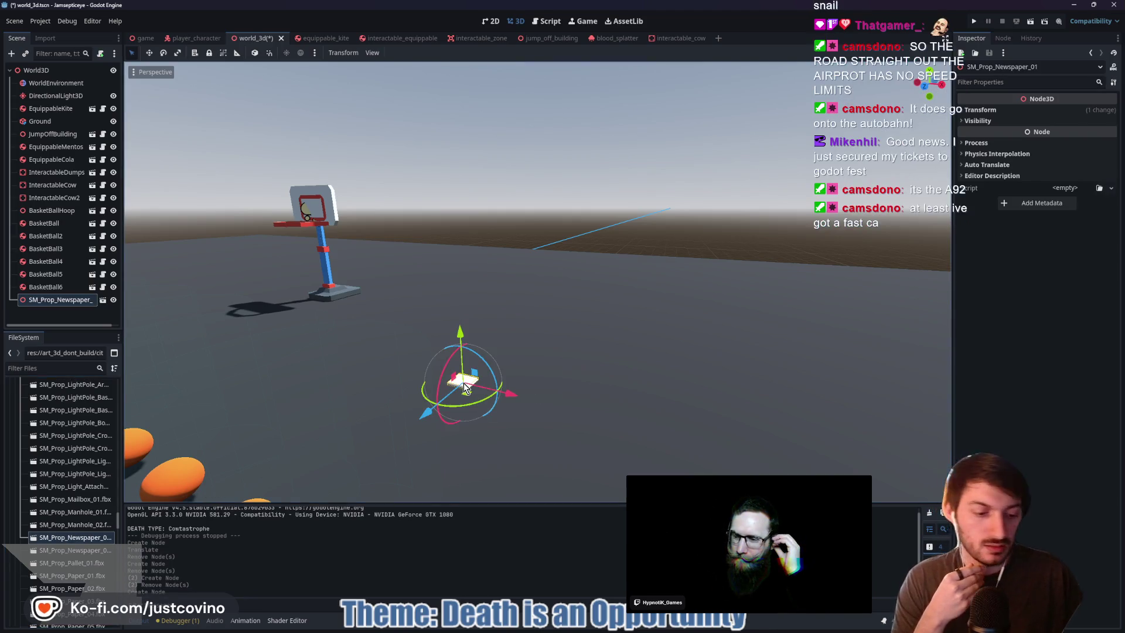
key(Delete)
click(527, 321)
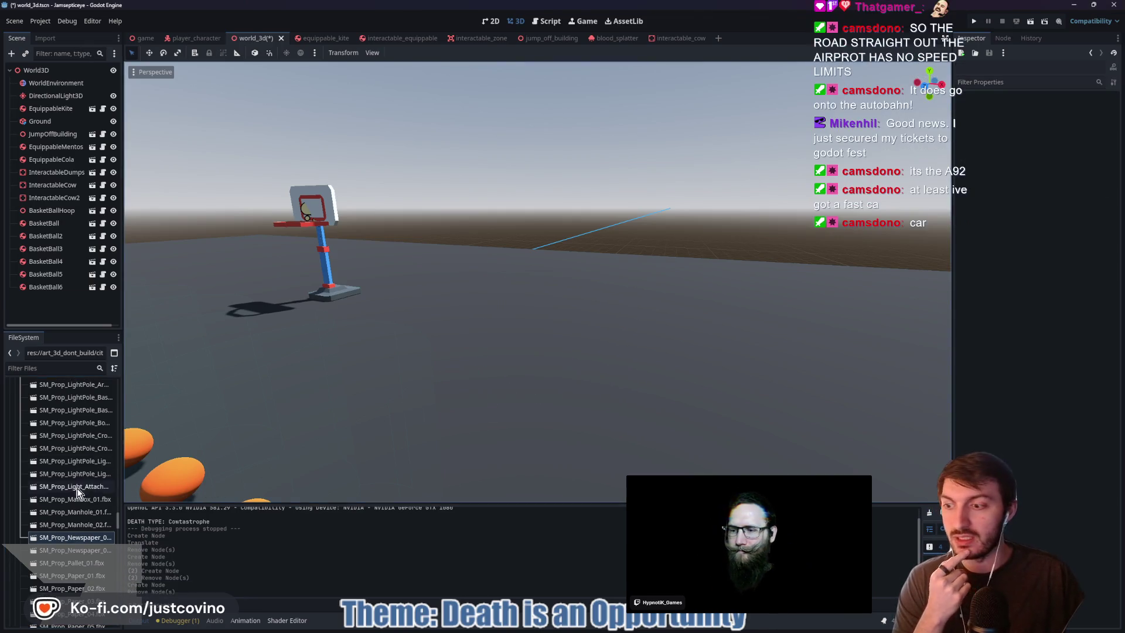
scroll(76, 527, down, 3)
scroll(75, 550, down, 3)
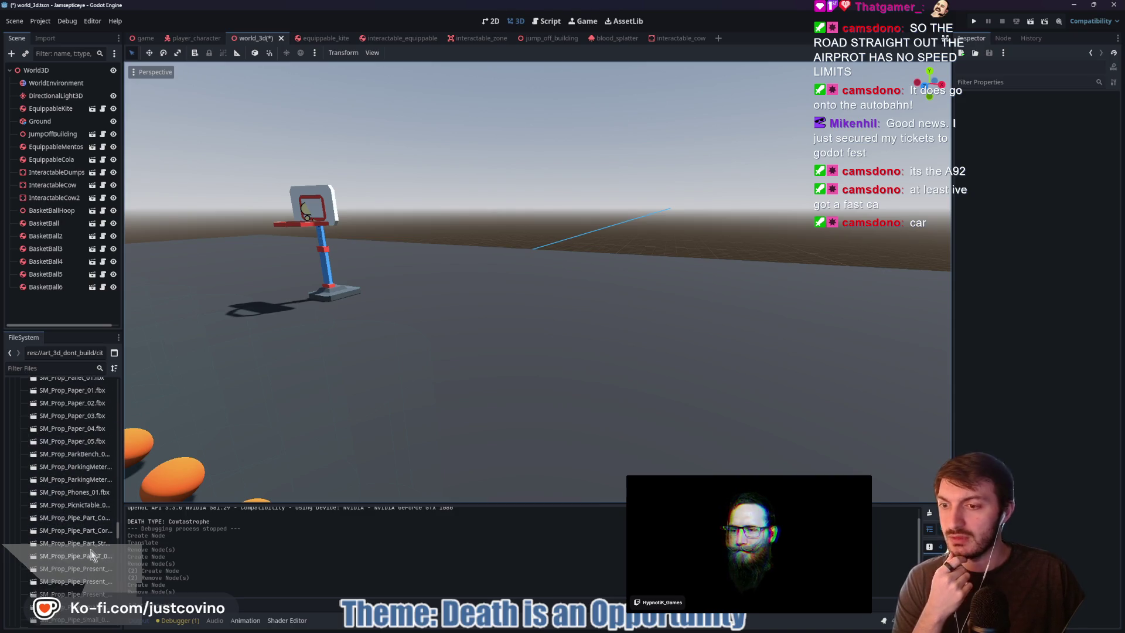
scroll(90, 550, down, 2)
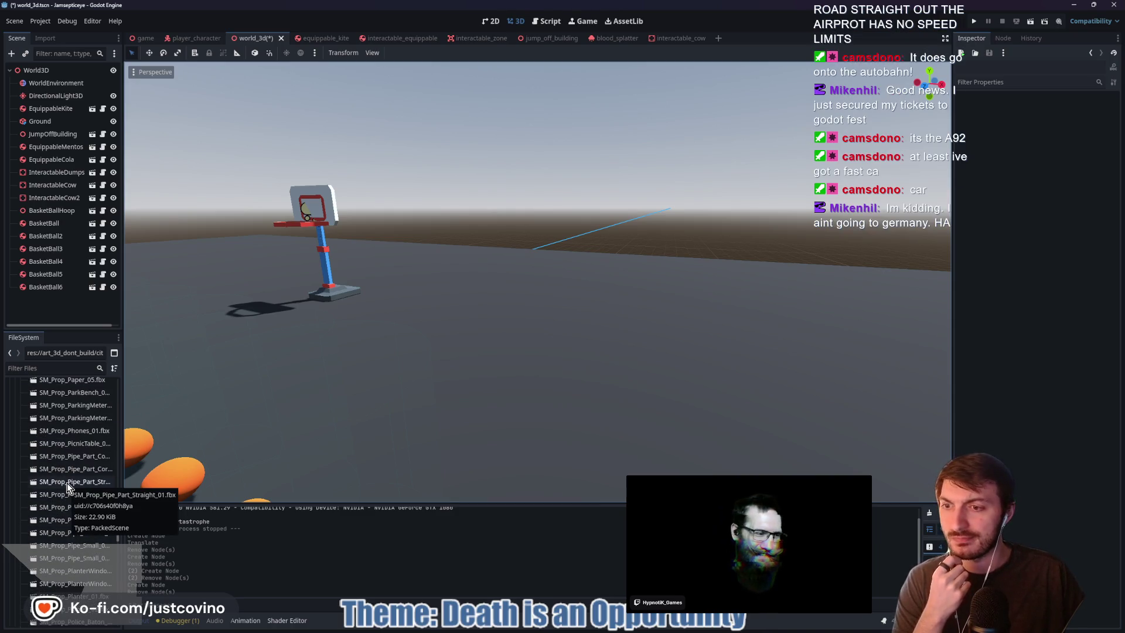
scroll(66, 483, down, 2)
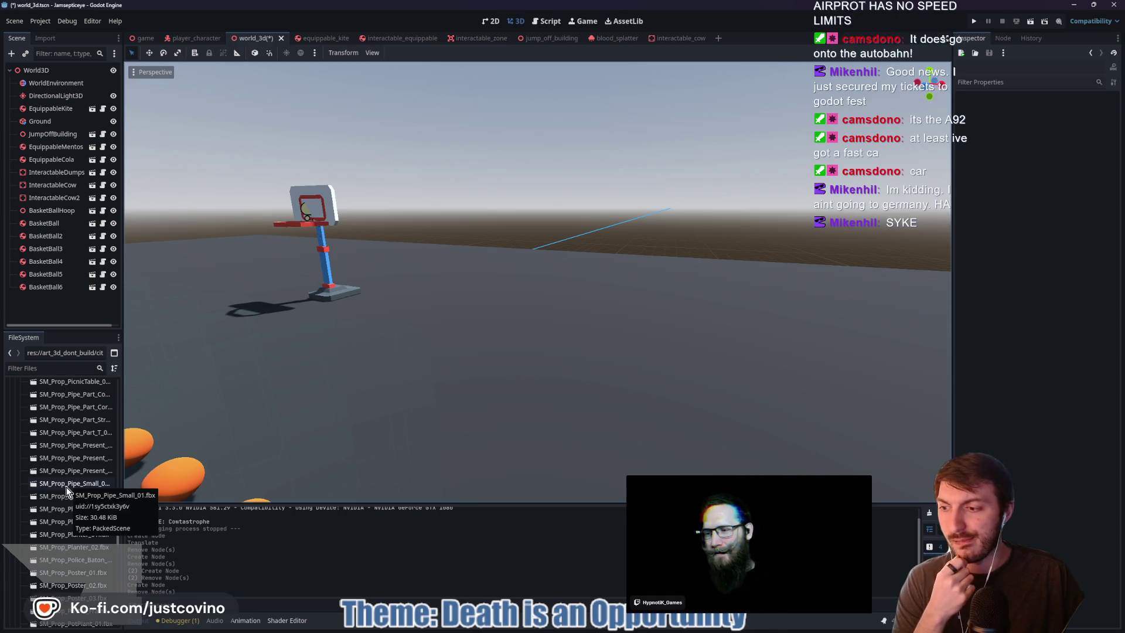
scroll(64, 492, down, 3)
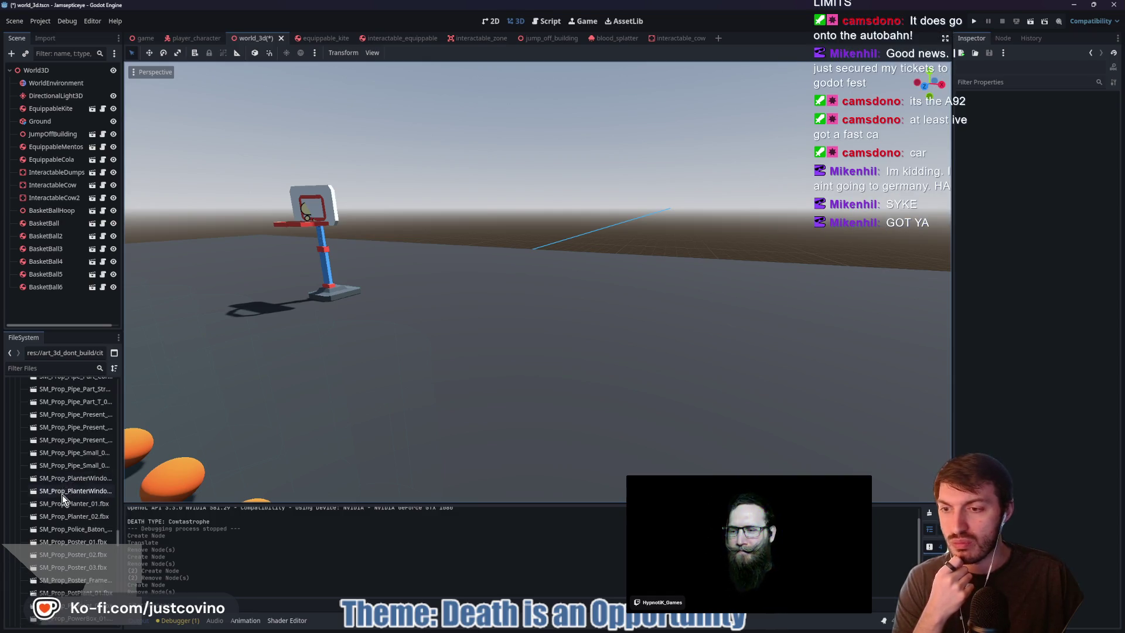
scroll(64, 509, down, 4)
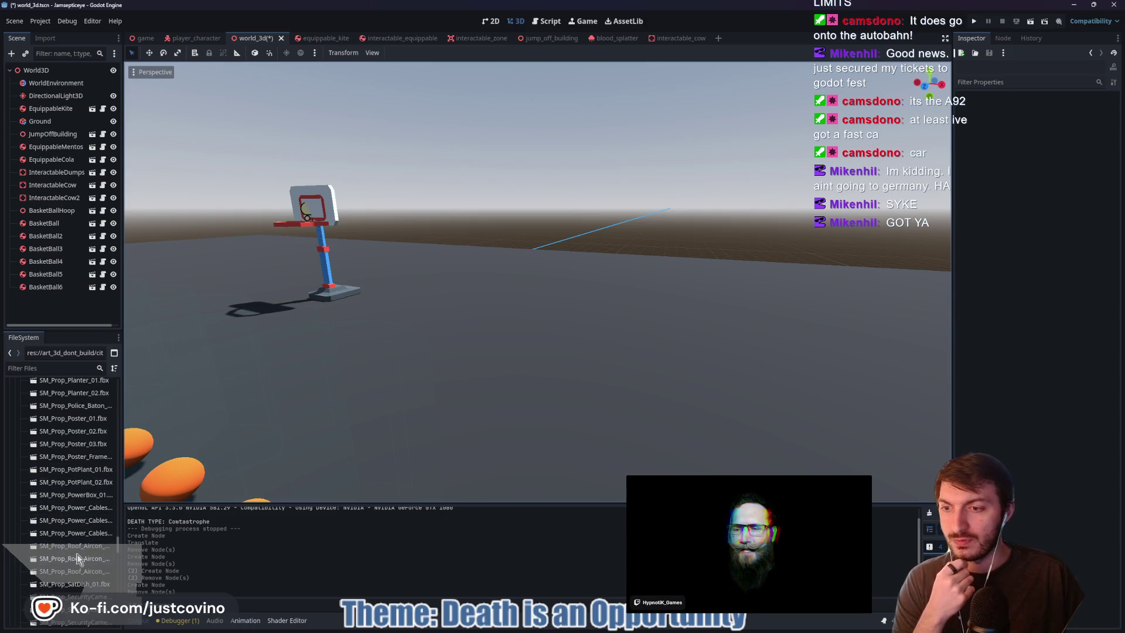
scroll(66, 544, down, 4)
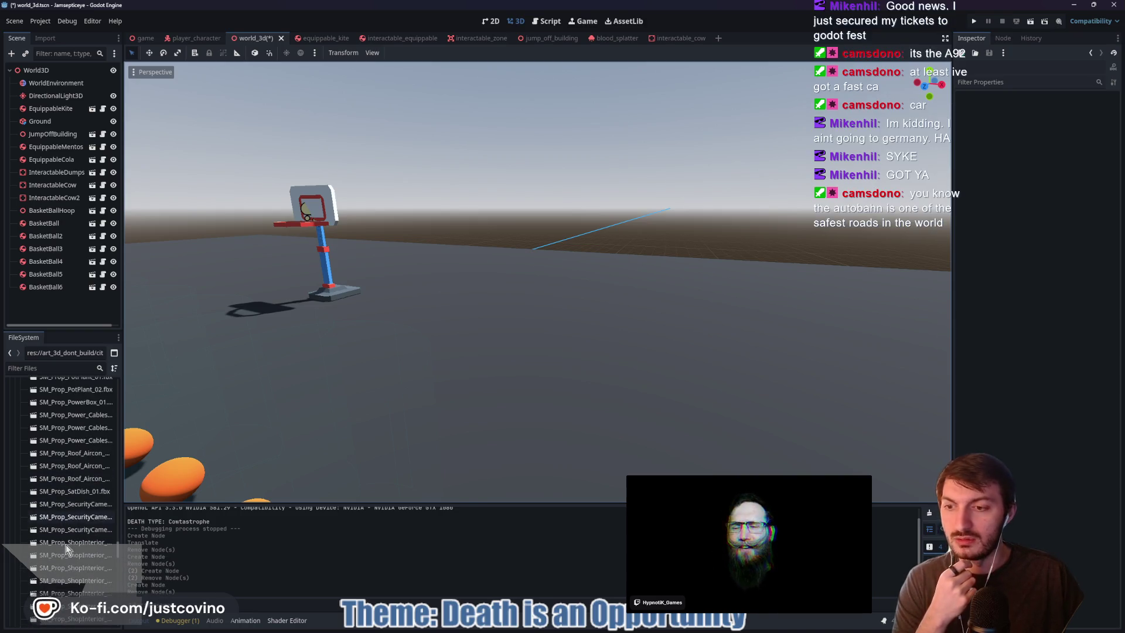
mouse_move(68, 508)
mouse_down()
mouse_move(425, 396)
mouse_move(461, 346)
mouse_up()
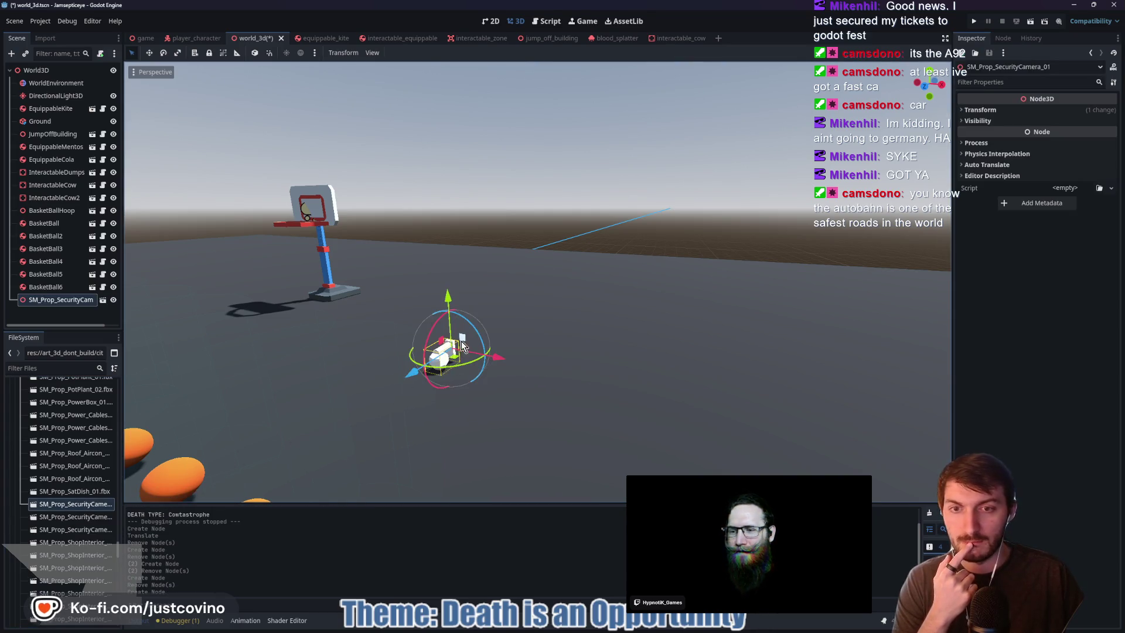
key(Delete)
click(531, 327)
scroll(97, 496, down, 3)
scroll(97, 496, down, 3)
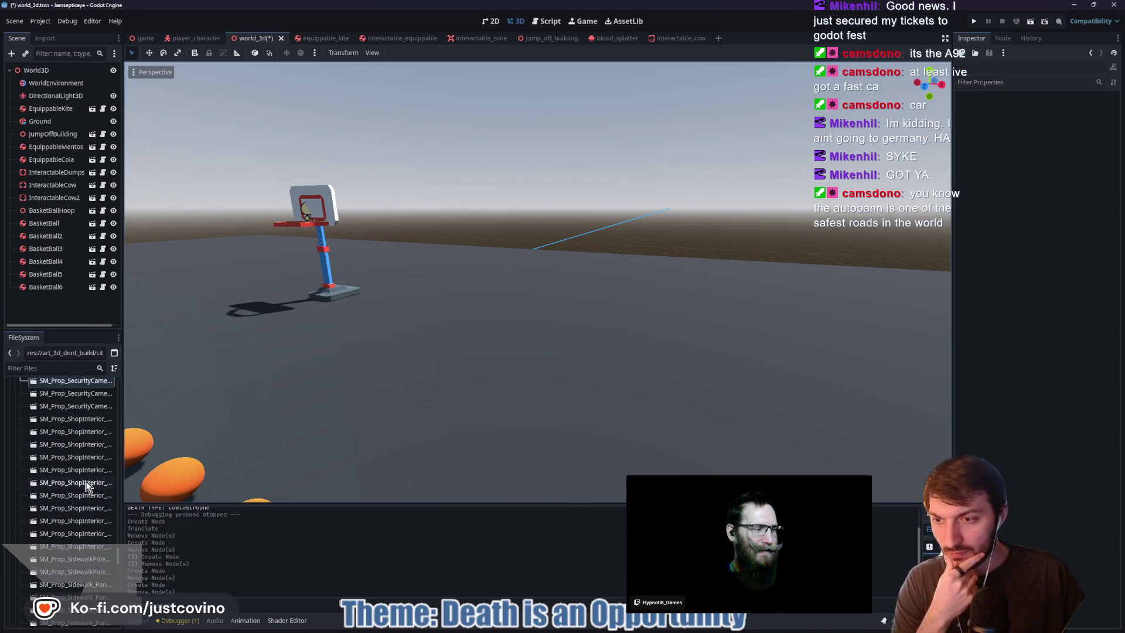
scroll(88, 492, down, 10)
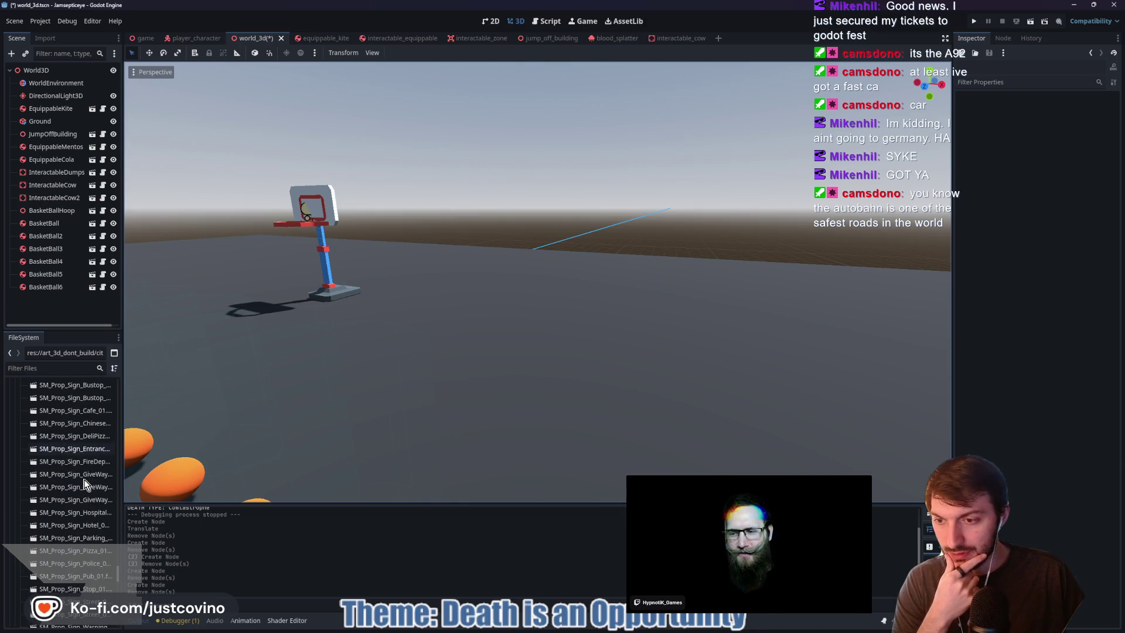
drag(77, 575, 485, 381)
key(Delete)
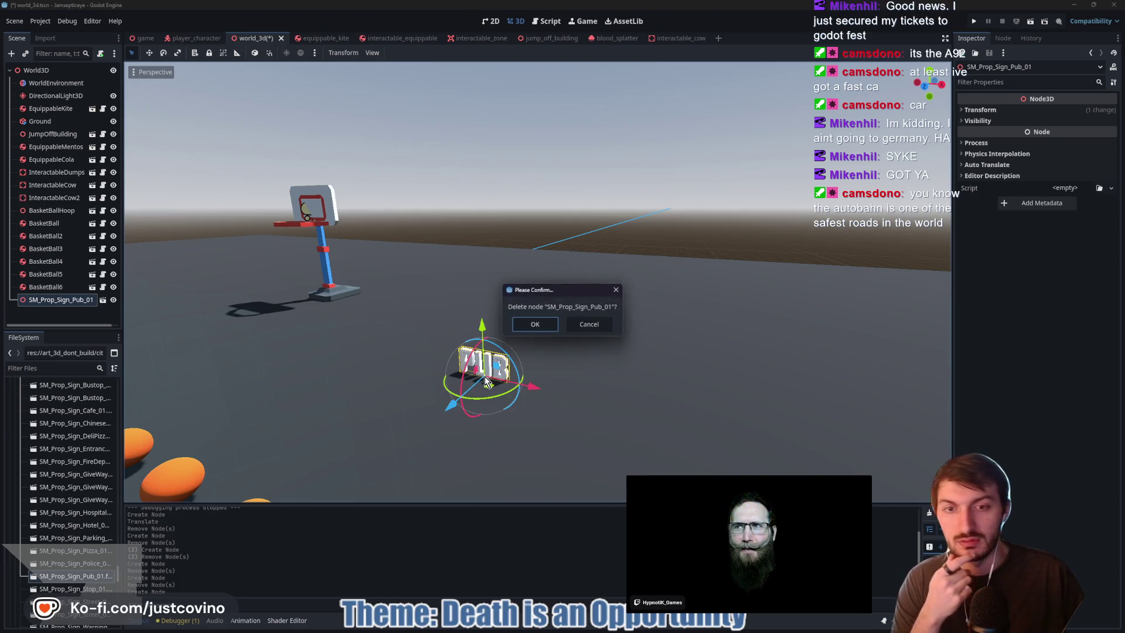
click(536, 324)
click(78, 566)
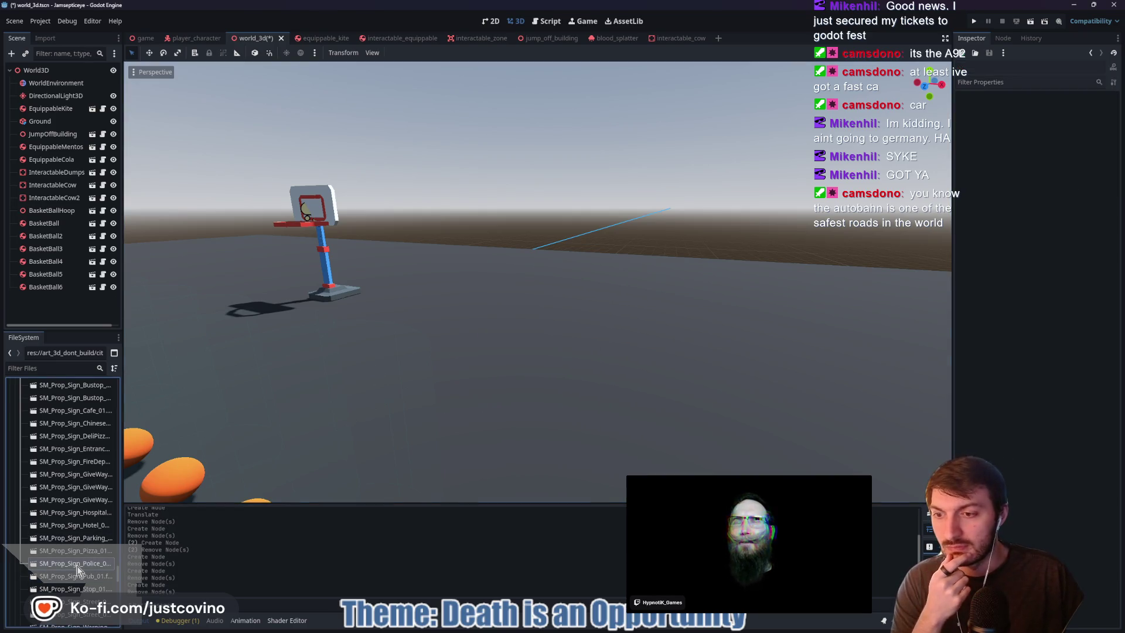
scroll(77, 564, down, 5)
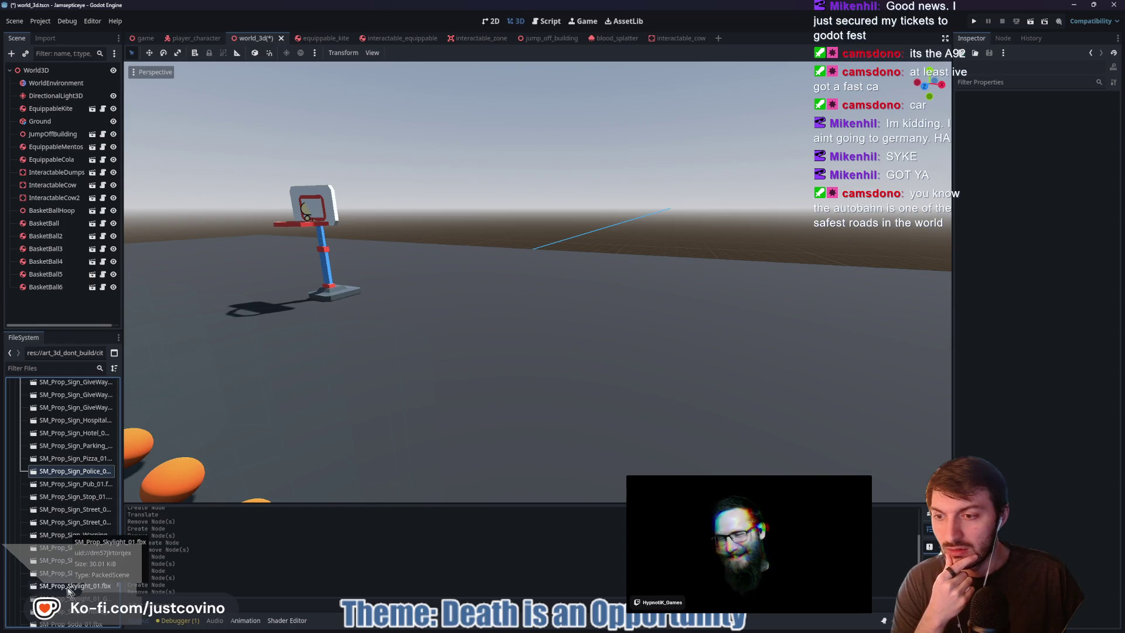
scroll(64, 588, down, 5)
scroll(86, 581, down, 5)
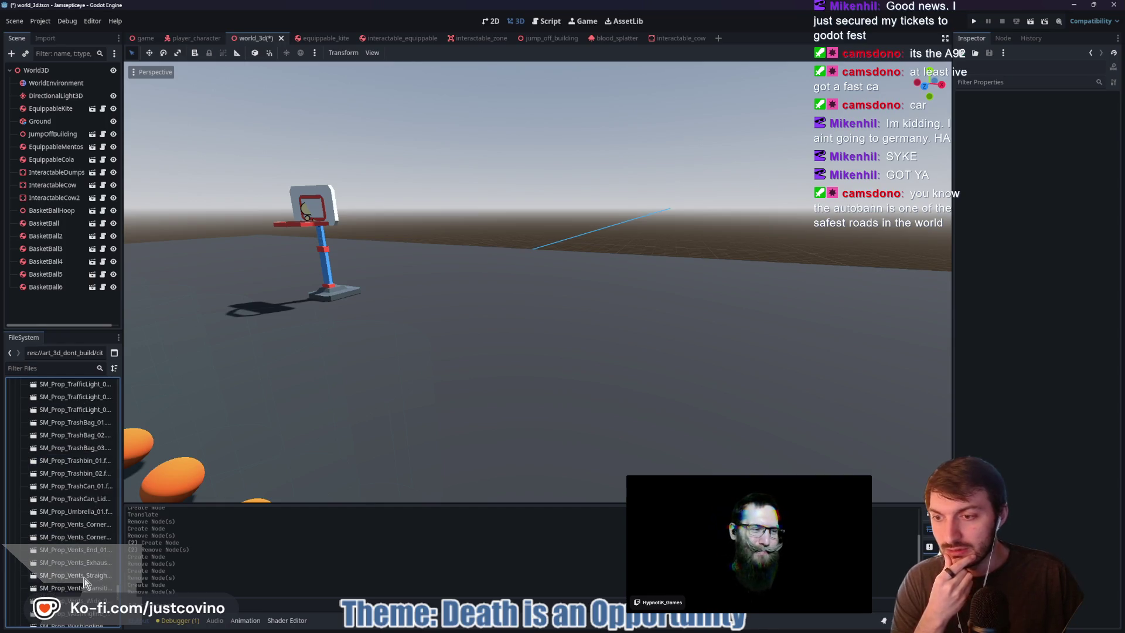
scroll(78, 553, down, 3)
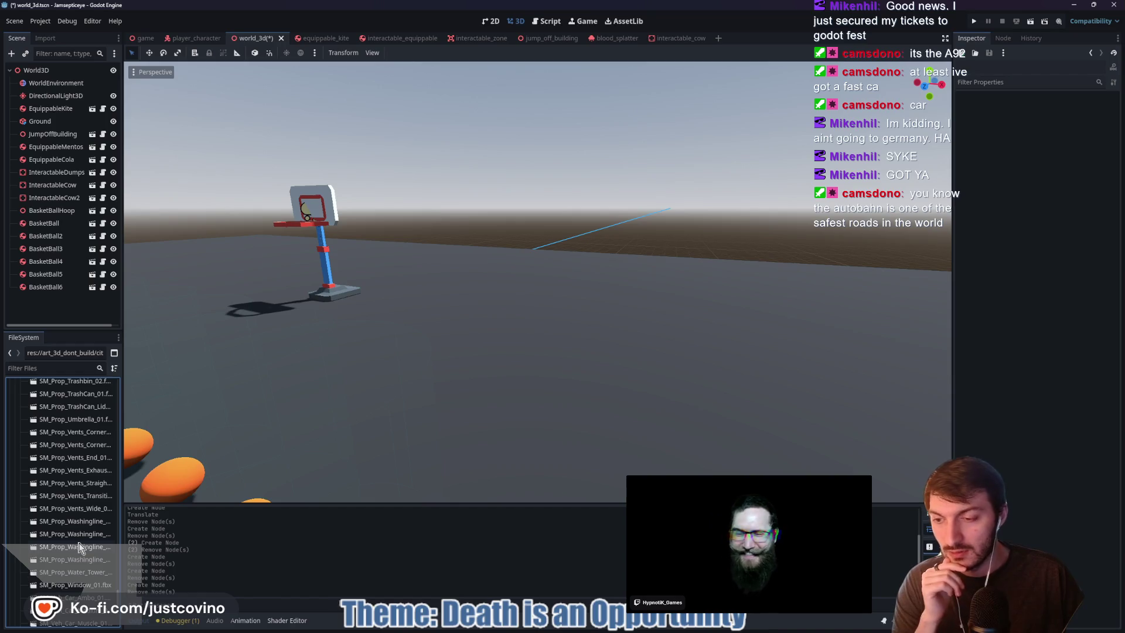
scroll(80, 546, down, 5)
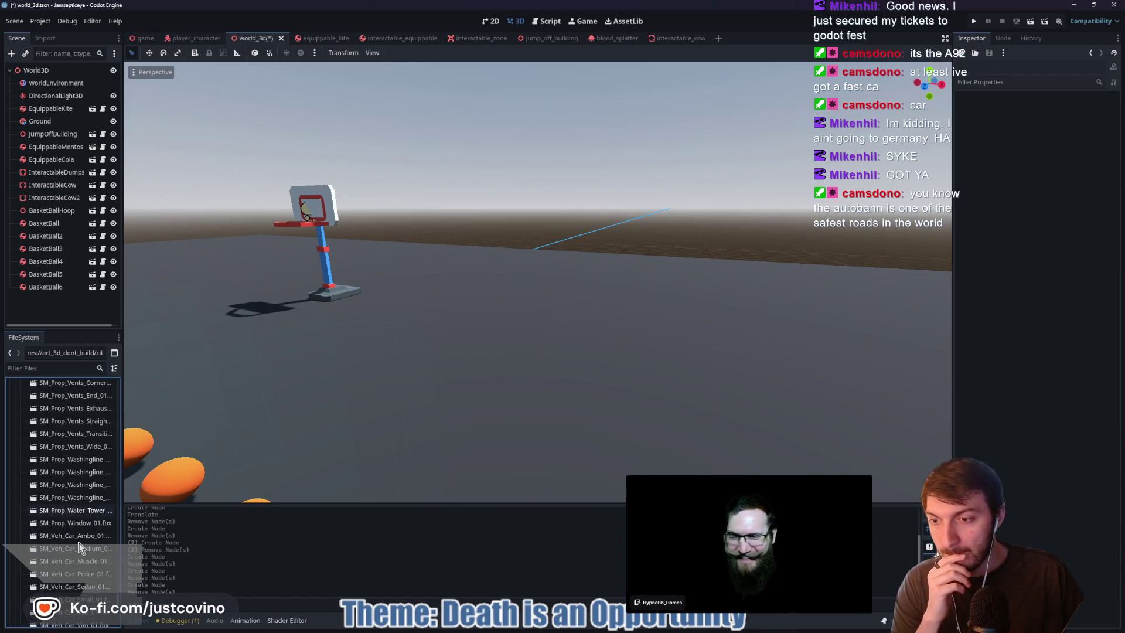
scroll(75, 562, down, 1)
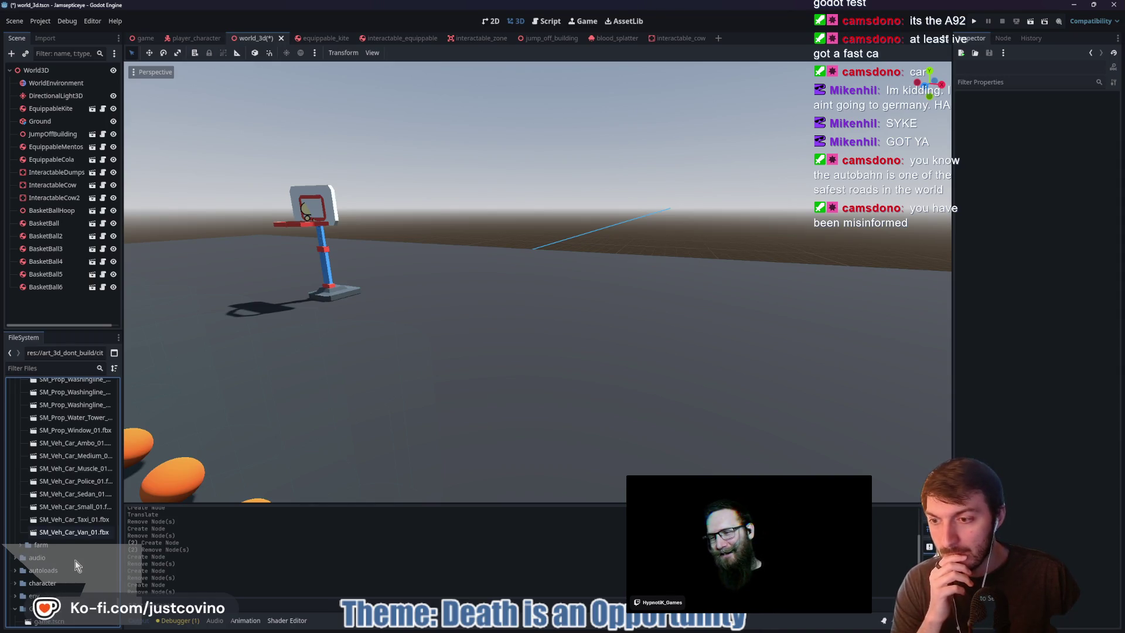
scroll(82, 538, up, 15)
scroll(77, 550, up, 10)
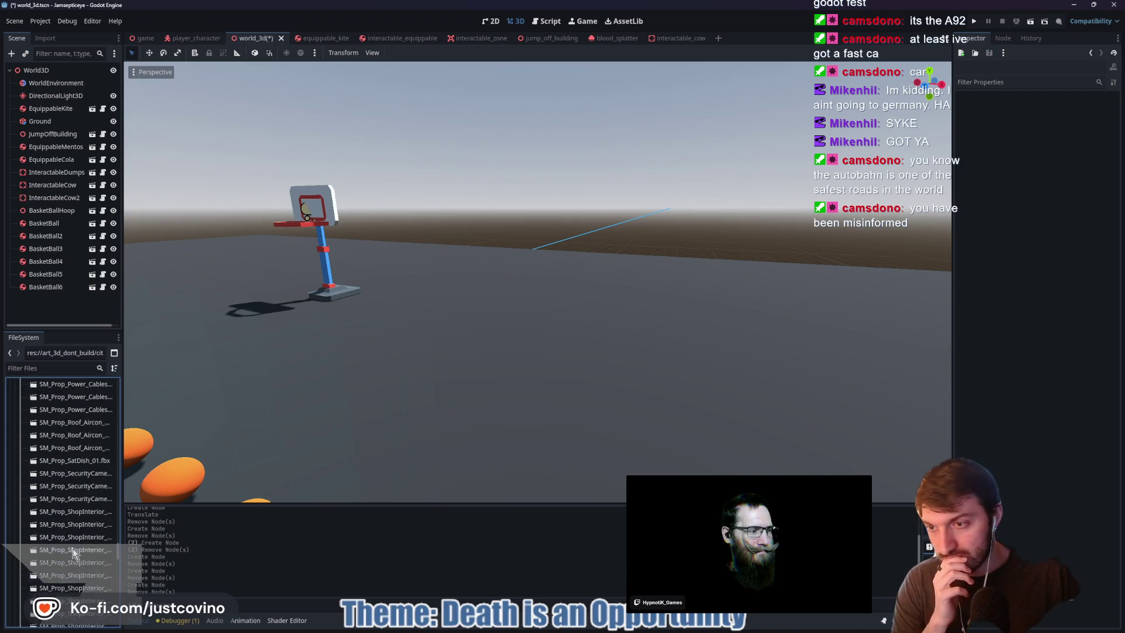
drag(119, 552, 127, 385)
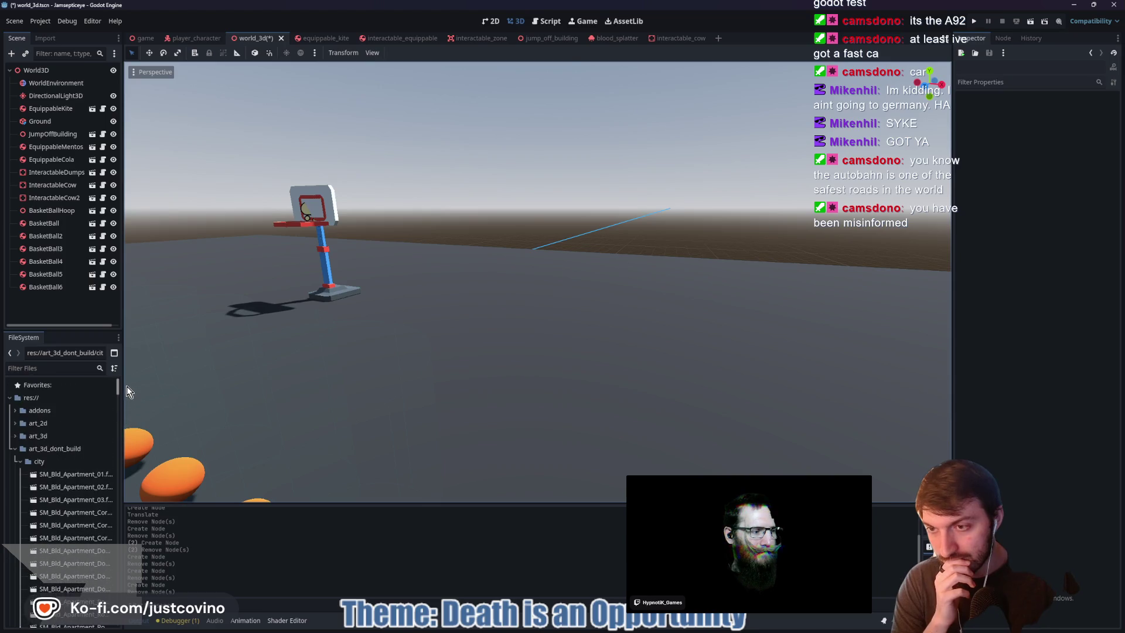
click(14, 449)
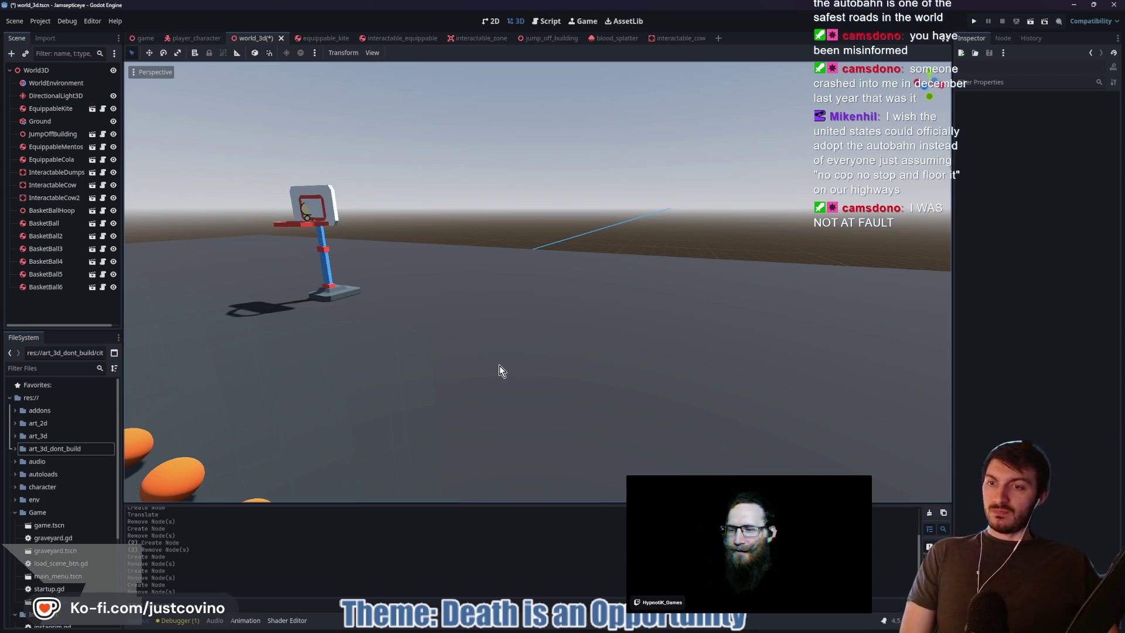
Fly the view over to the cows beside the building, then switch to the Jamsepticeye Trello board
right_click(535, 304)
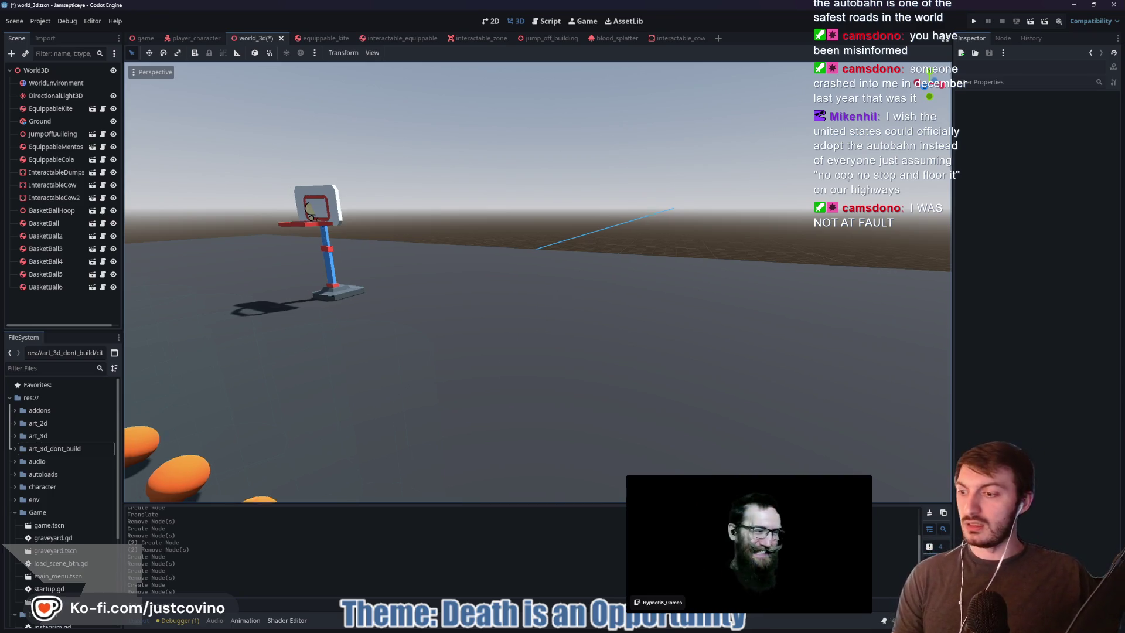
key(w)
key(w)
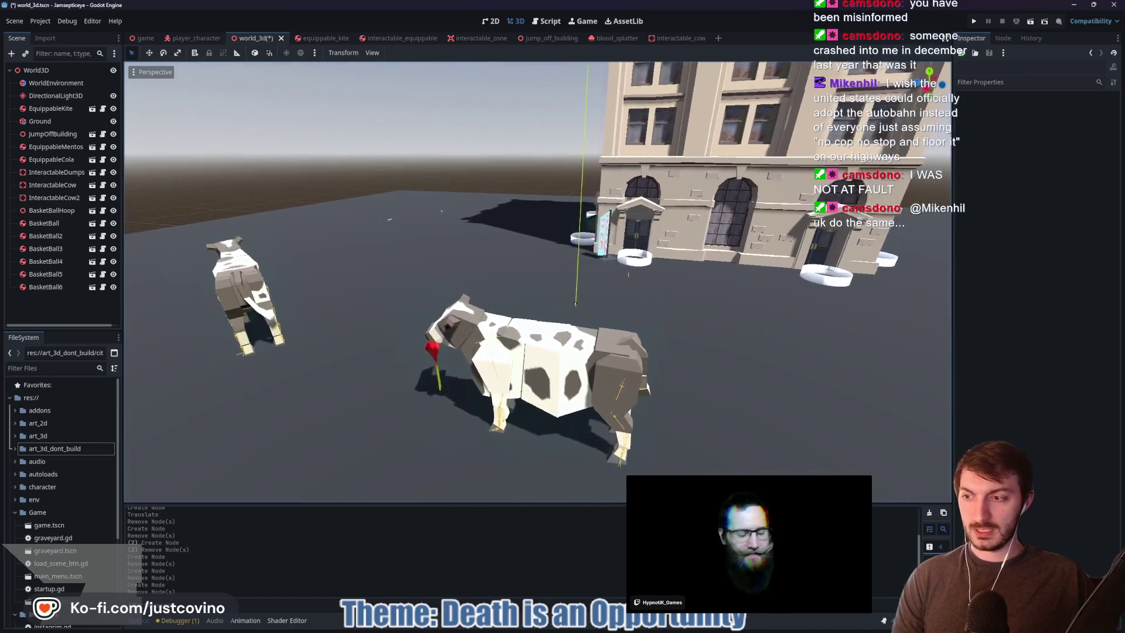
key(s)
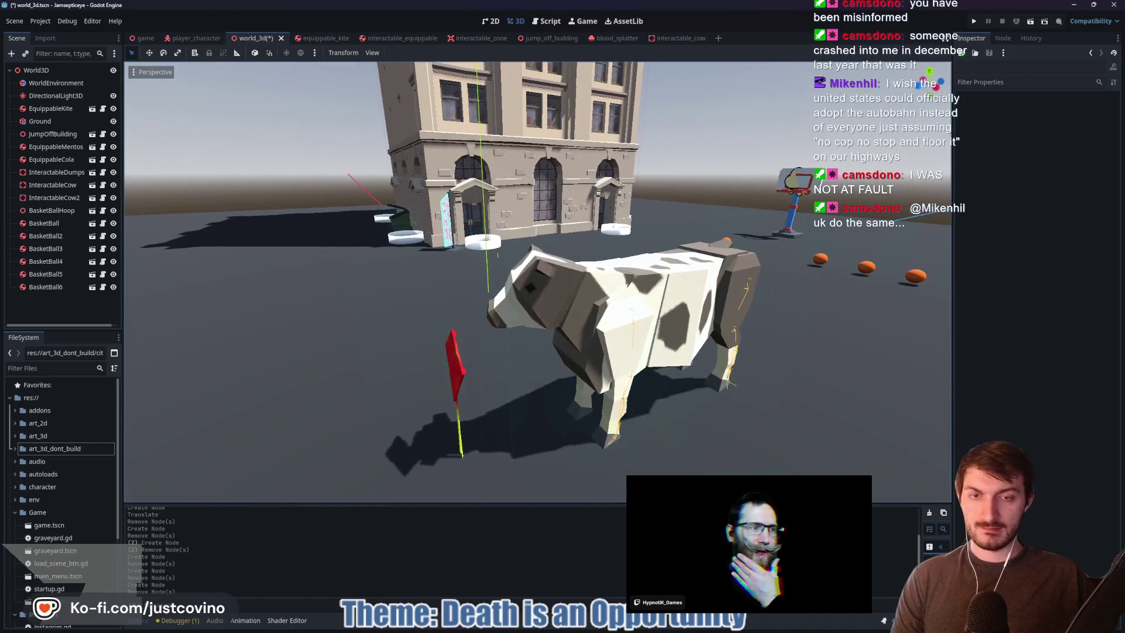
key(alt+Tab)
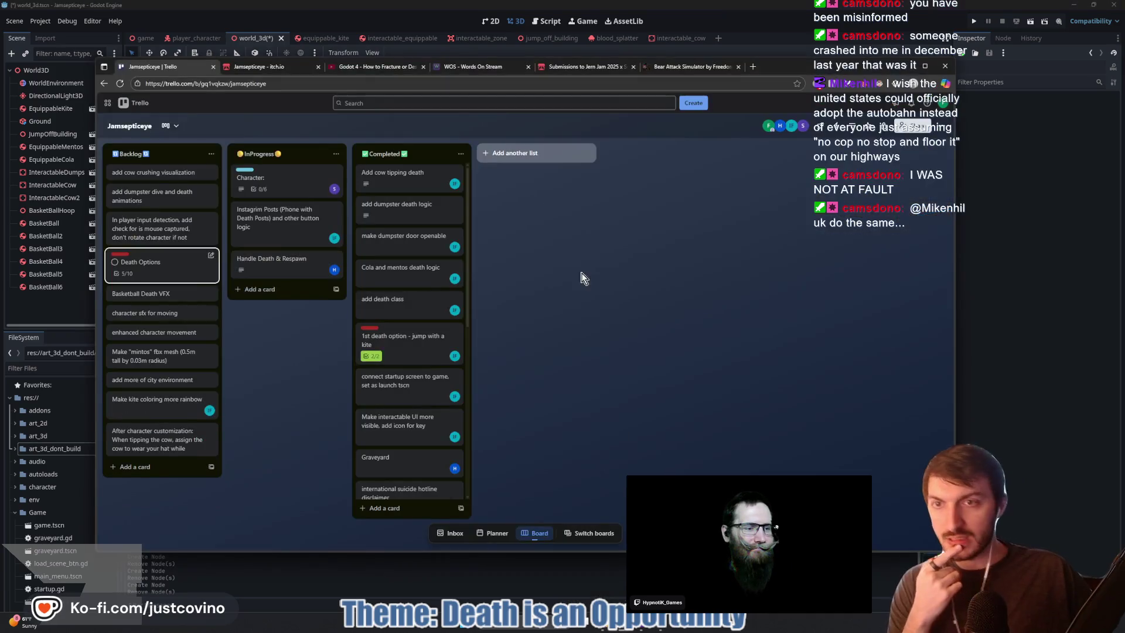
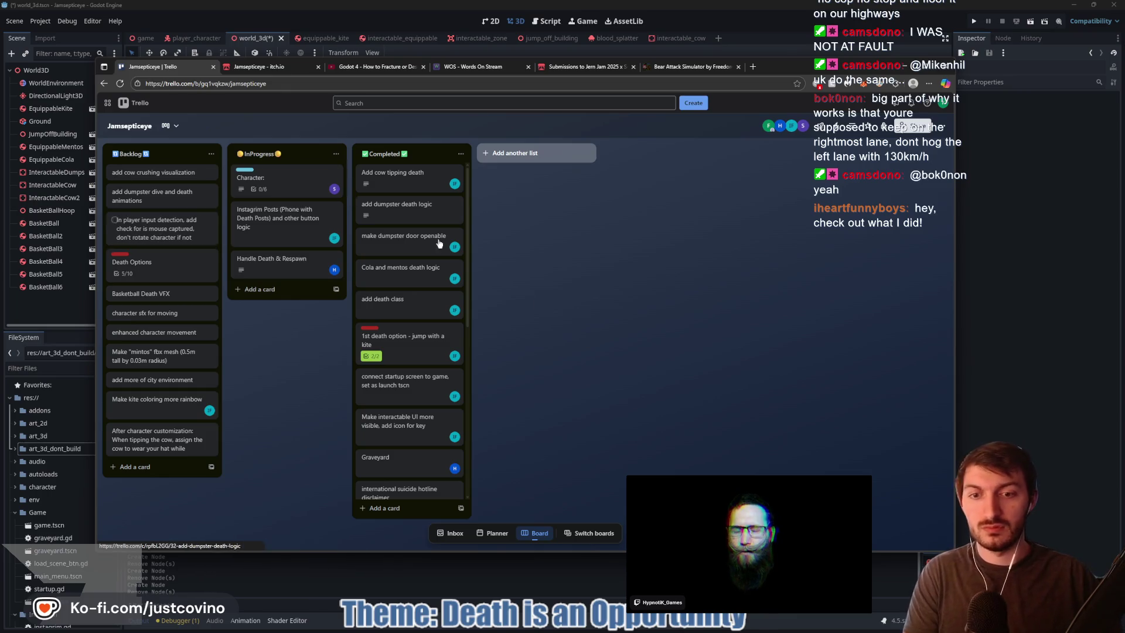
Fetch and pull the two new origin commits in GitHub Desktop, then return to Godot
mouse_move(693, 631)
click(642, 627)
click(543, 128)
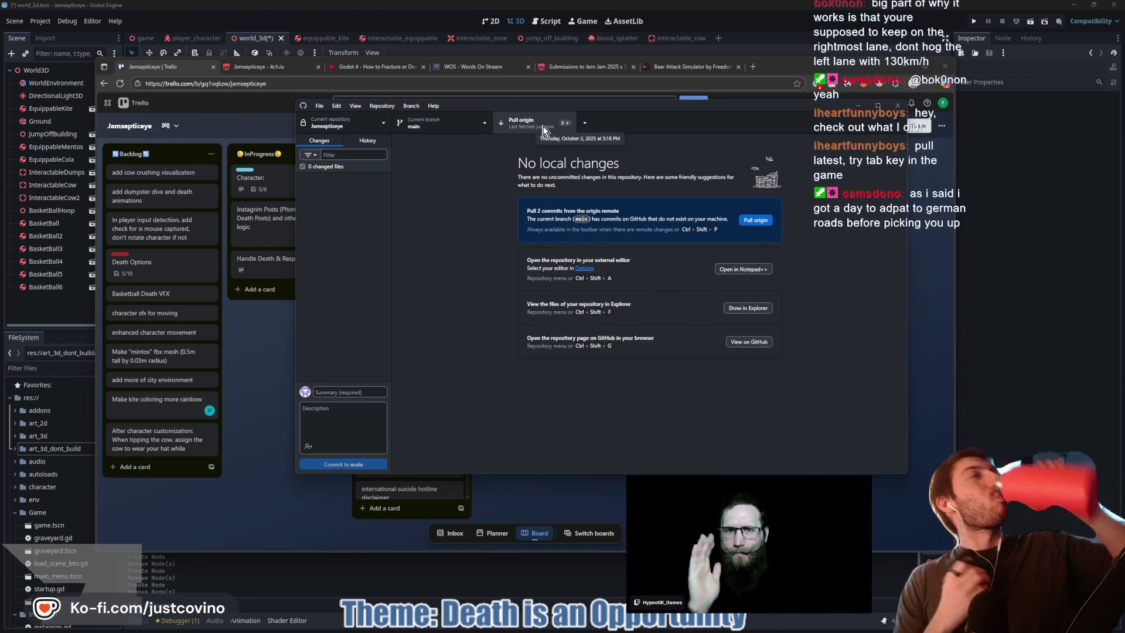
click(759, 221)
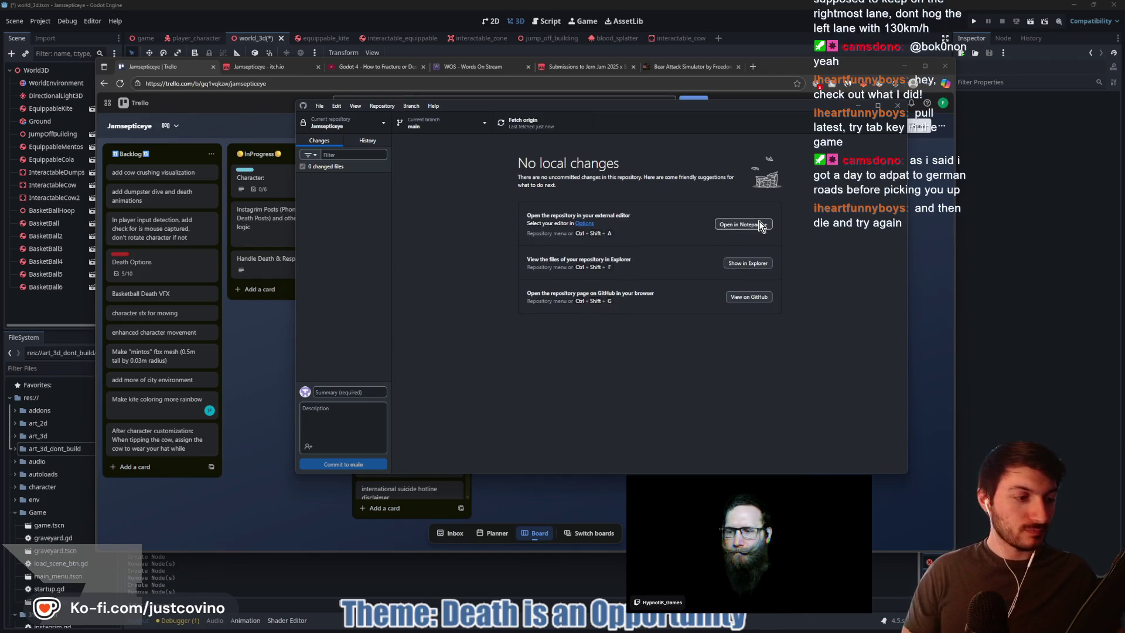
key(alt+Tab)
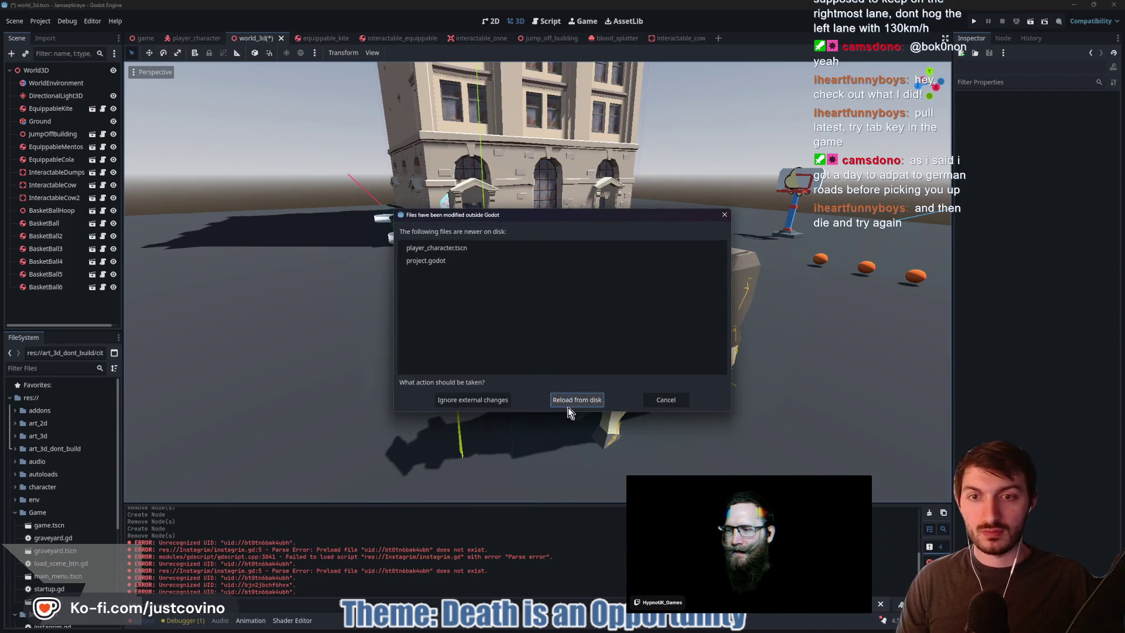
Reload the pulled files from disk, run the game scene, and stop it after it fails
click(569, 403)
click(144, 38)
key(F5)
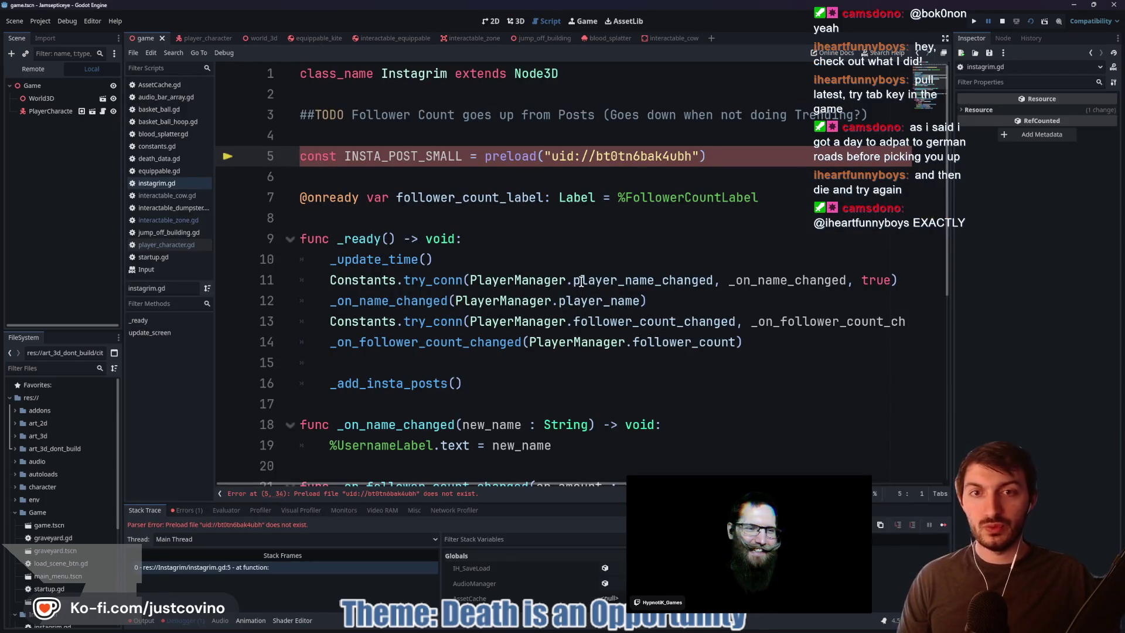
mouse_move(560, 157)
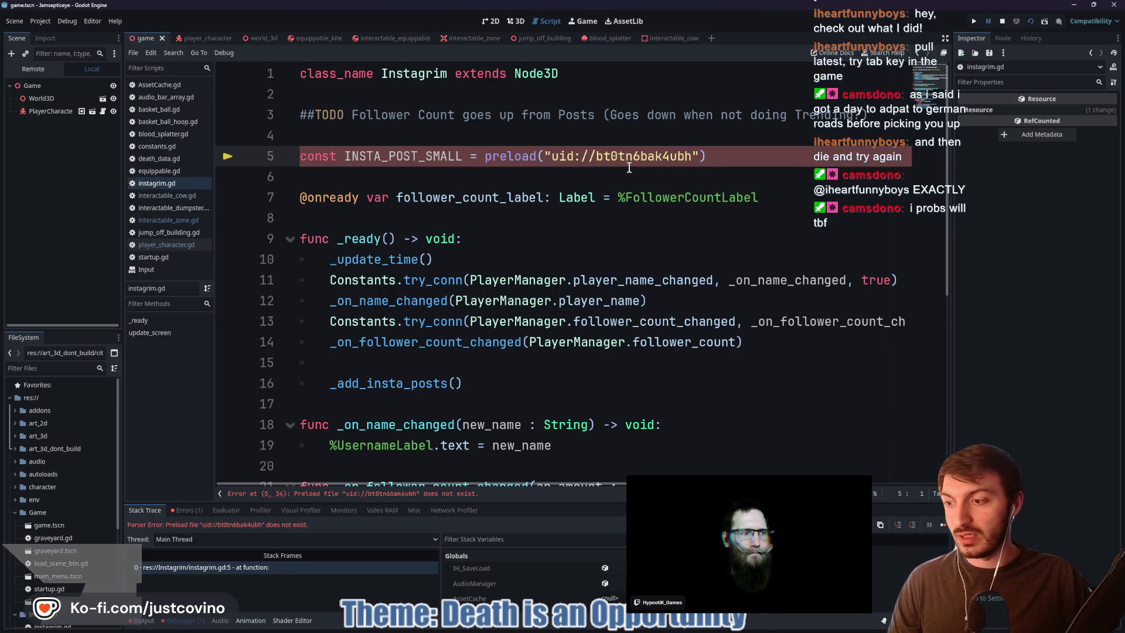
mouse_move(616, 162)
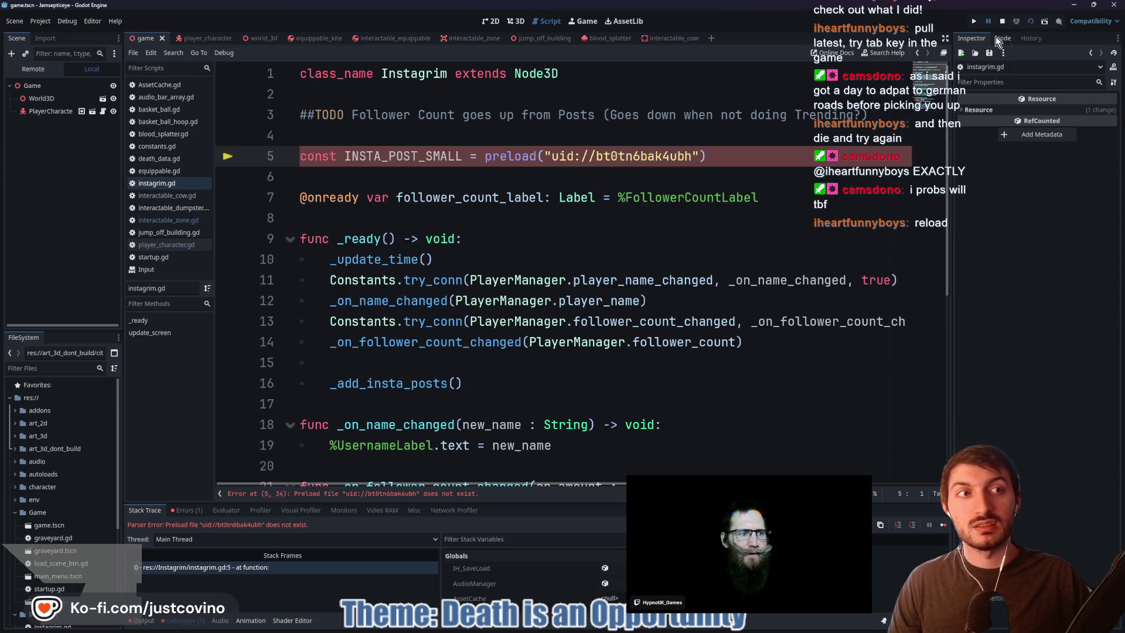
click(1002, 21)
Reload the current project from the Project menu and run the game again
click(43, 20)
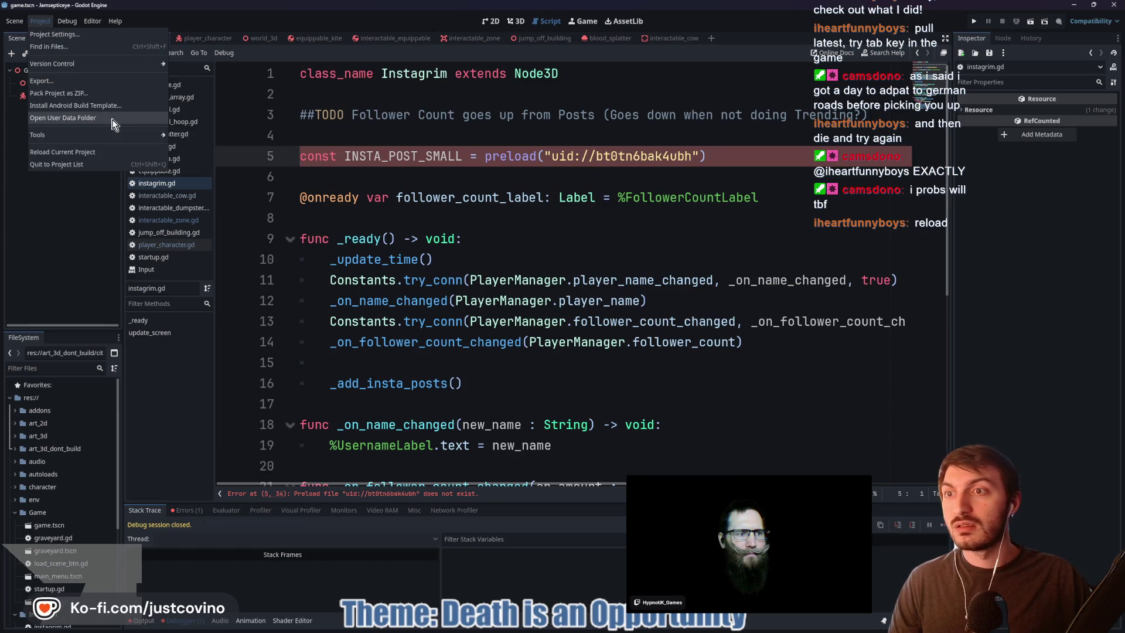
click(74, 152)
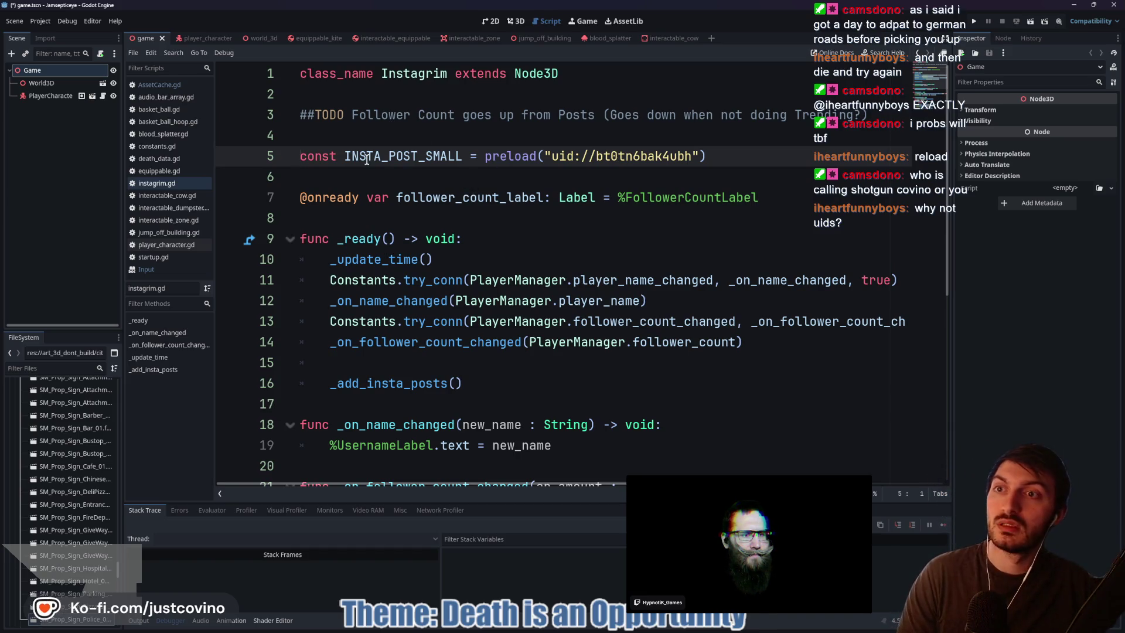
key(F5)
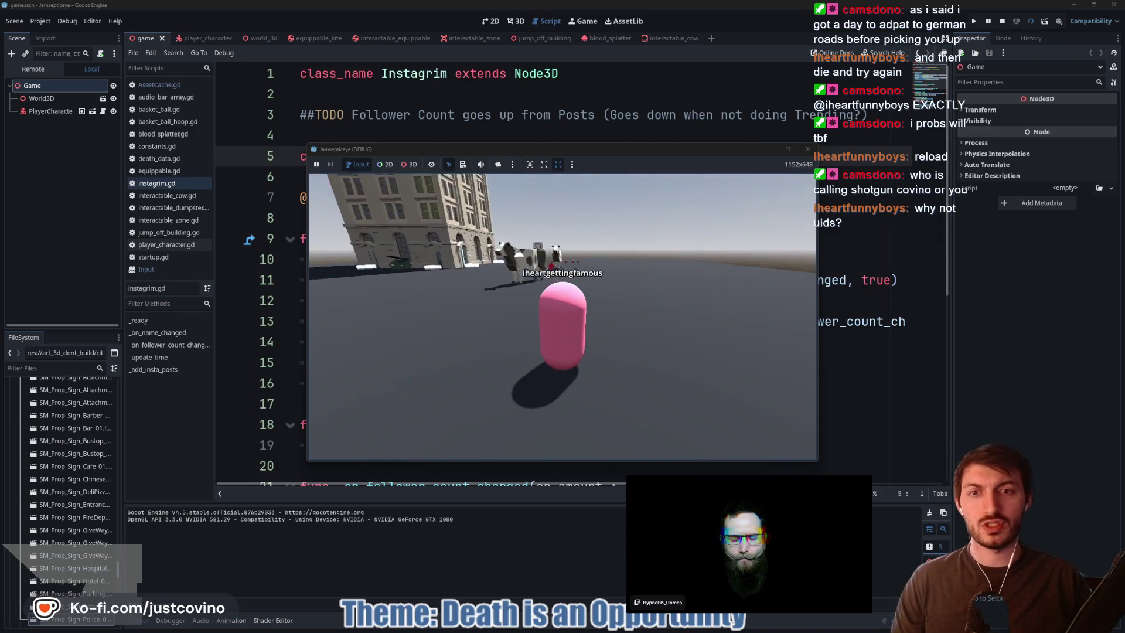
Toggle the in-game phone, then walk the player into the cow to die
key(Tab)
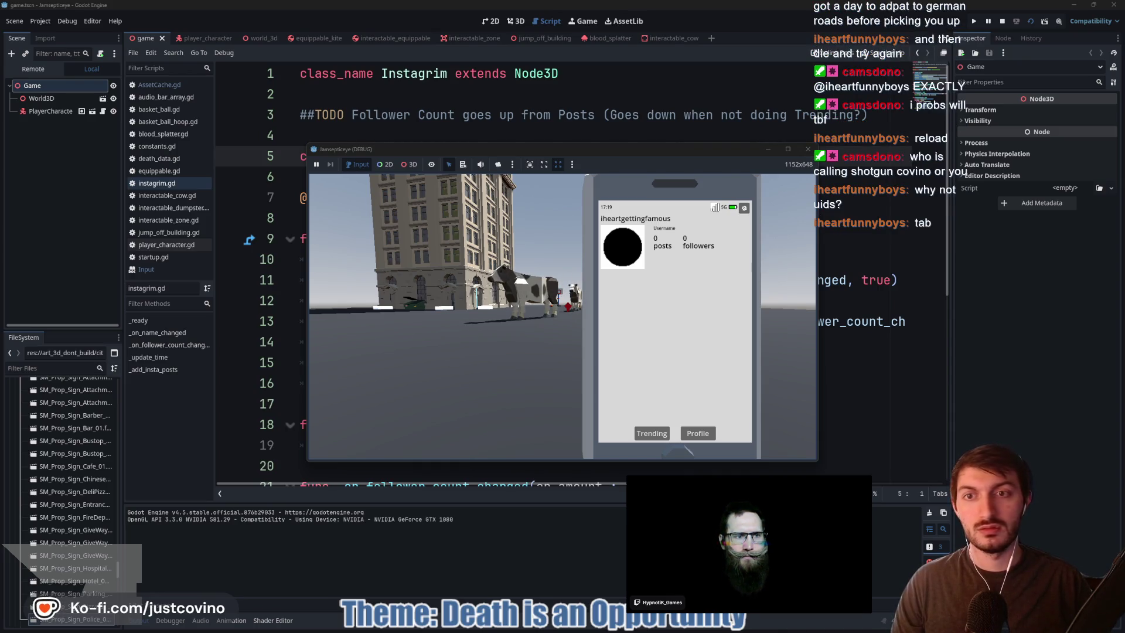
key(Tab)
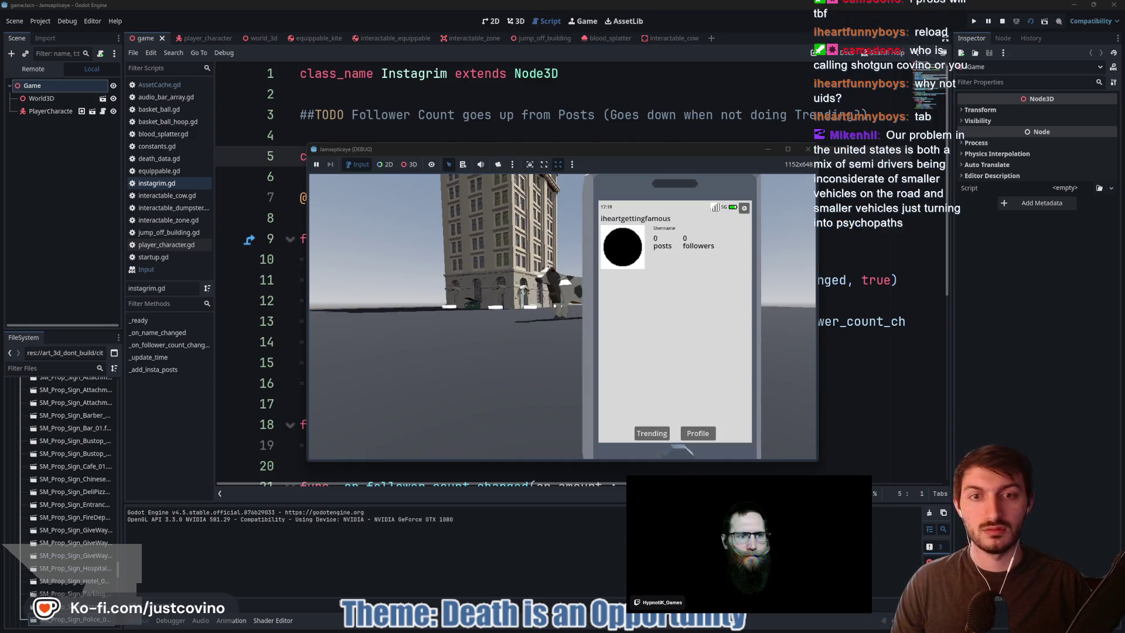
key(Tab)
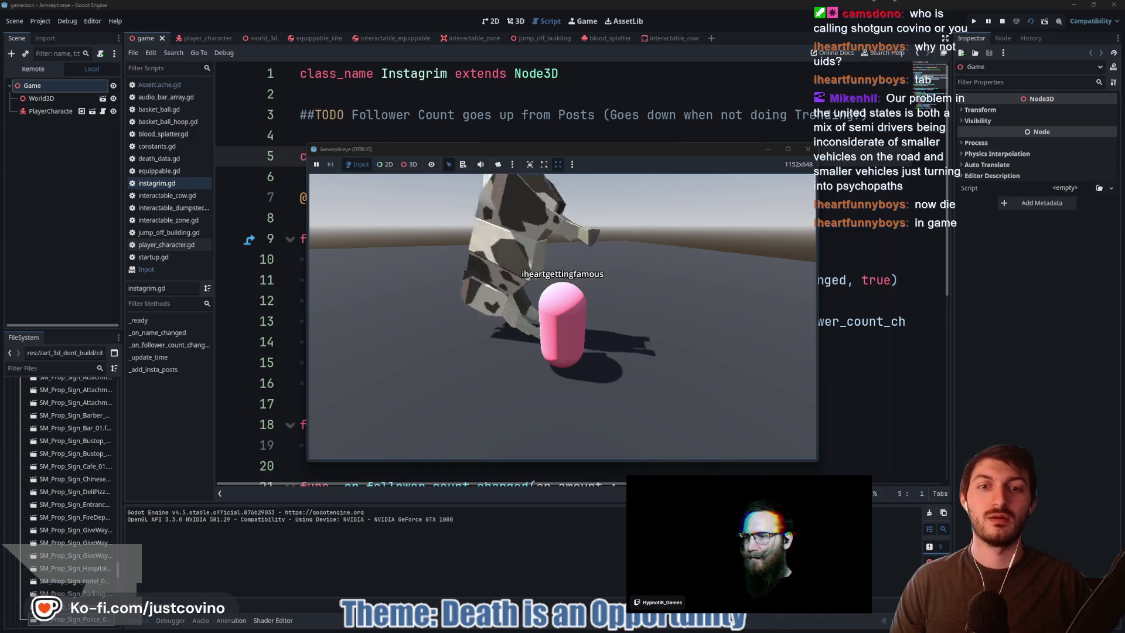
key(w)
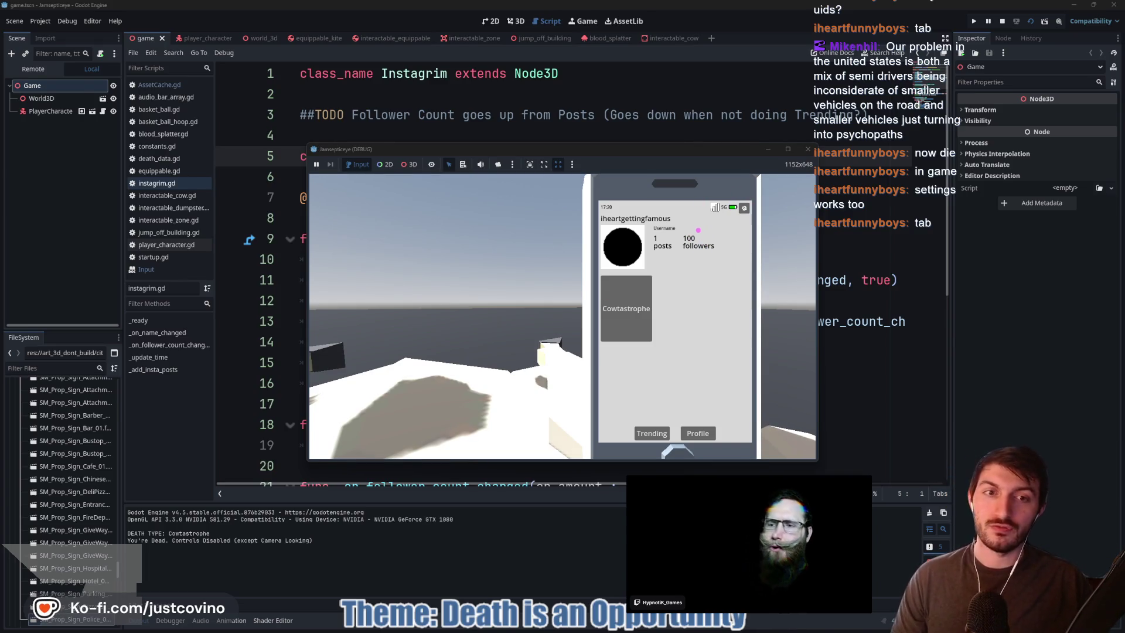
Circle the 100 followers count, then close the phone to view the dead player
mouse_move(680, 251)
mouse_down()
mouse_move(716, 252)
mouse_move(718, 229)
mouse_up()
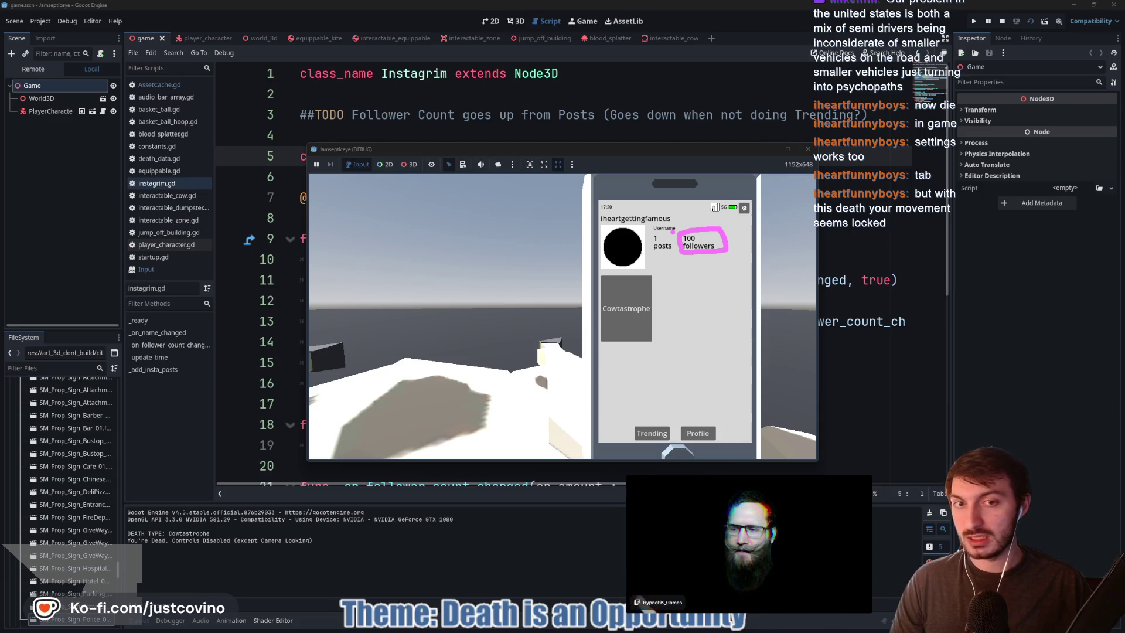
key(Tab)
click(328, 364)
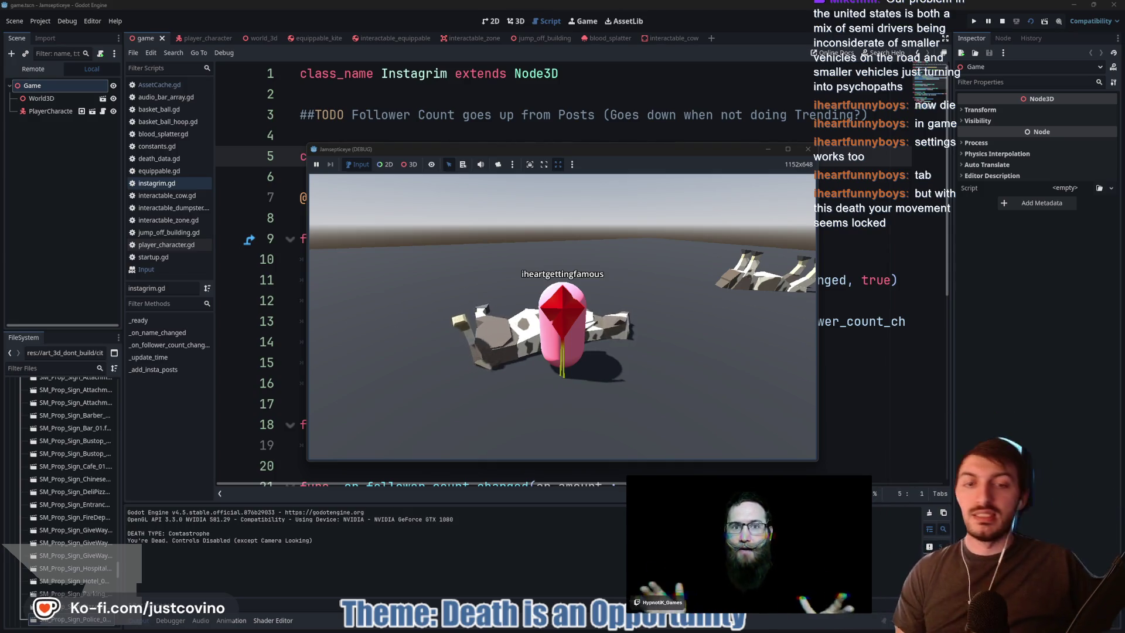
mouse_move(562, 316)
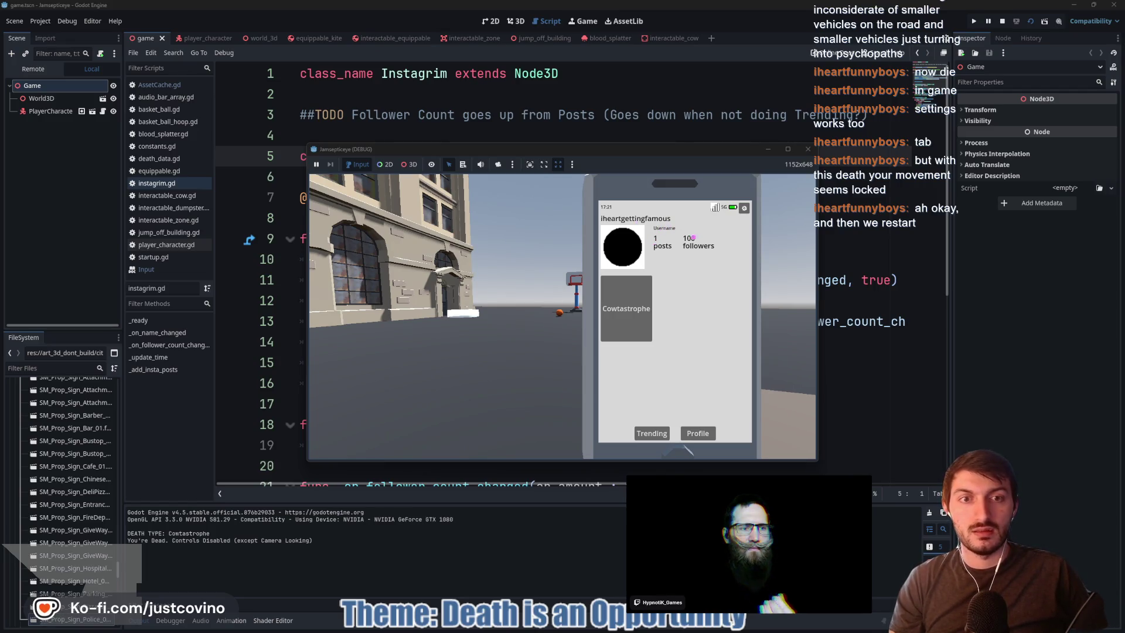
Circle the 100 followers count and profile avatar, then box the follower count
mouse_move(705, 235)
mouse_down()
mouse_move(675, 251)
mouse_move(711, 257)
mouse_move(714, 232)
mouse_up()
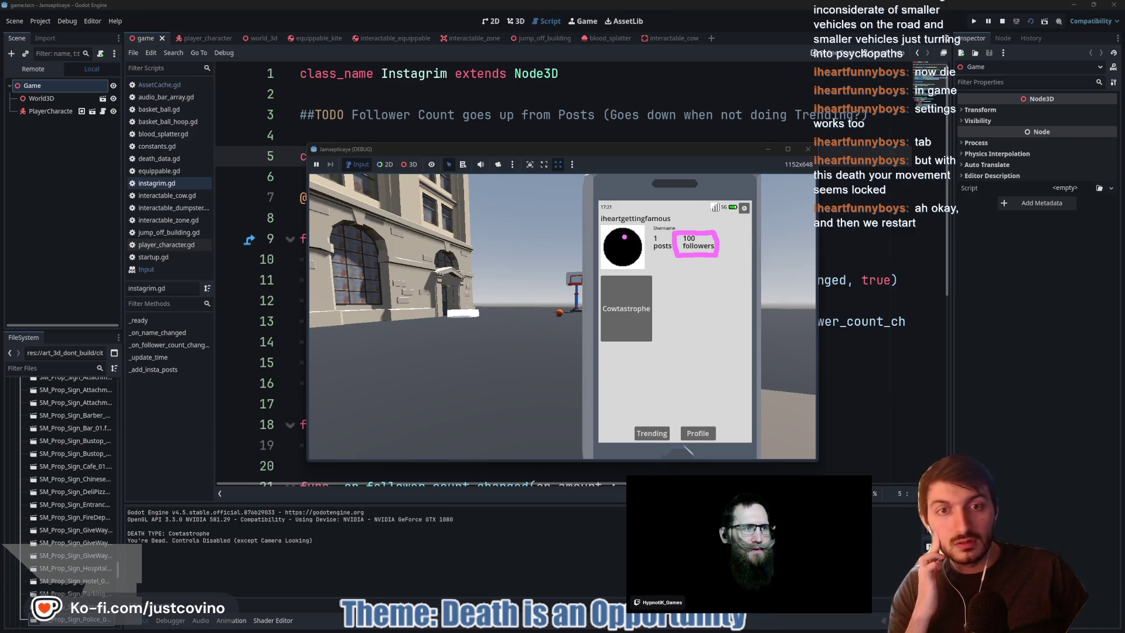
mouse_move(625, 237)
mouse_down()
mouse_move(618, 255)
mouse_move(631, 238)
mouse_up()
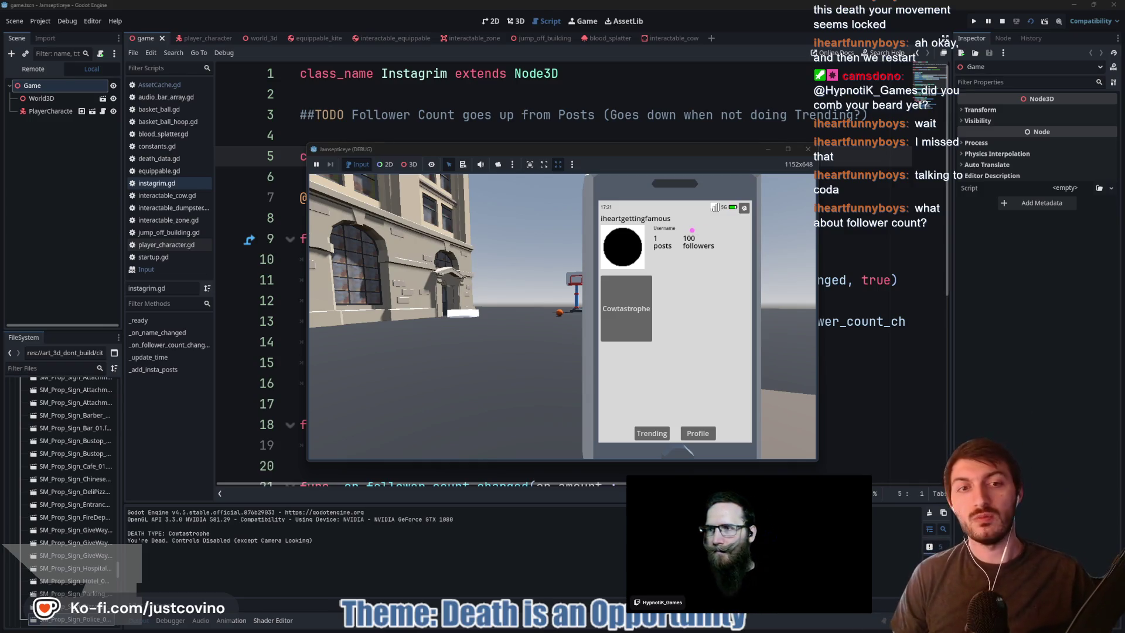
drag(676, 229, 725, 256)
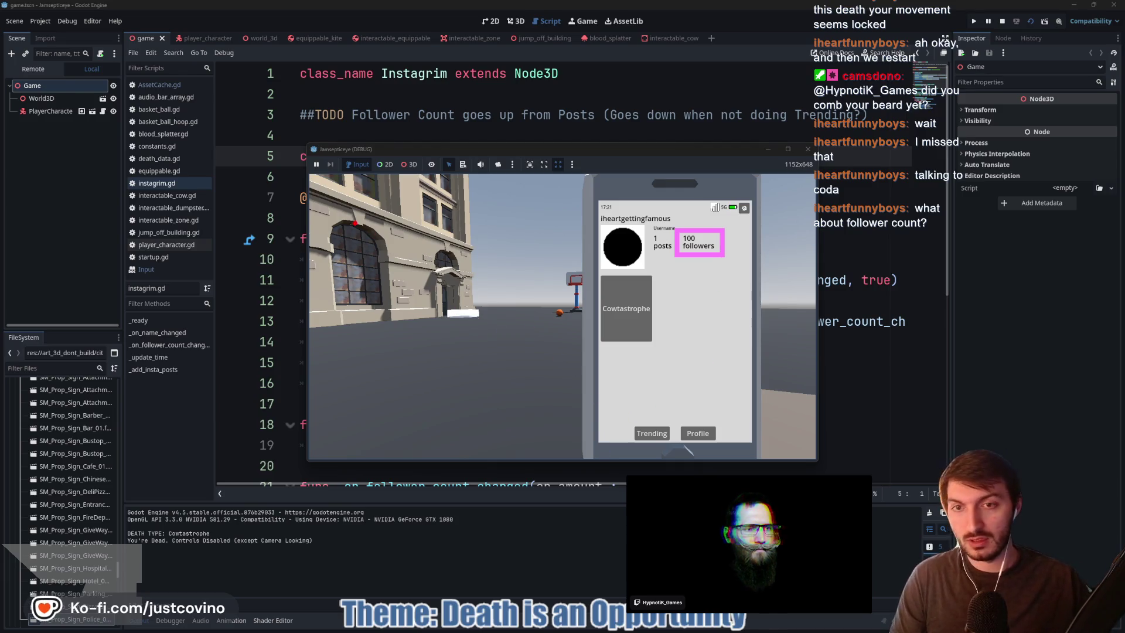
Outline two bands across the game view with up and down arrows, then clear the markings
drag(323, 209, 567, 251)
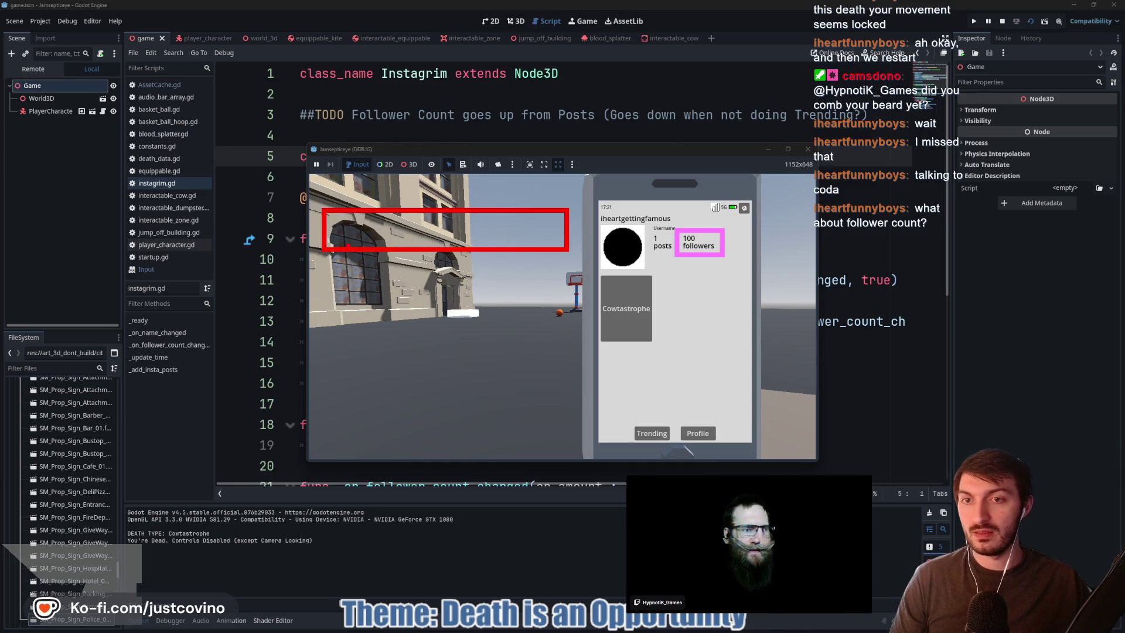
drag(732, 223, 731, 253)
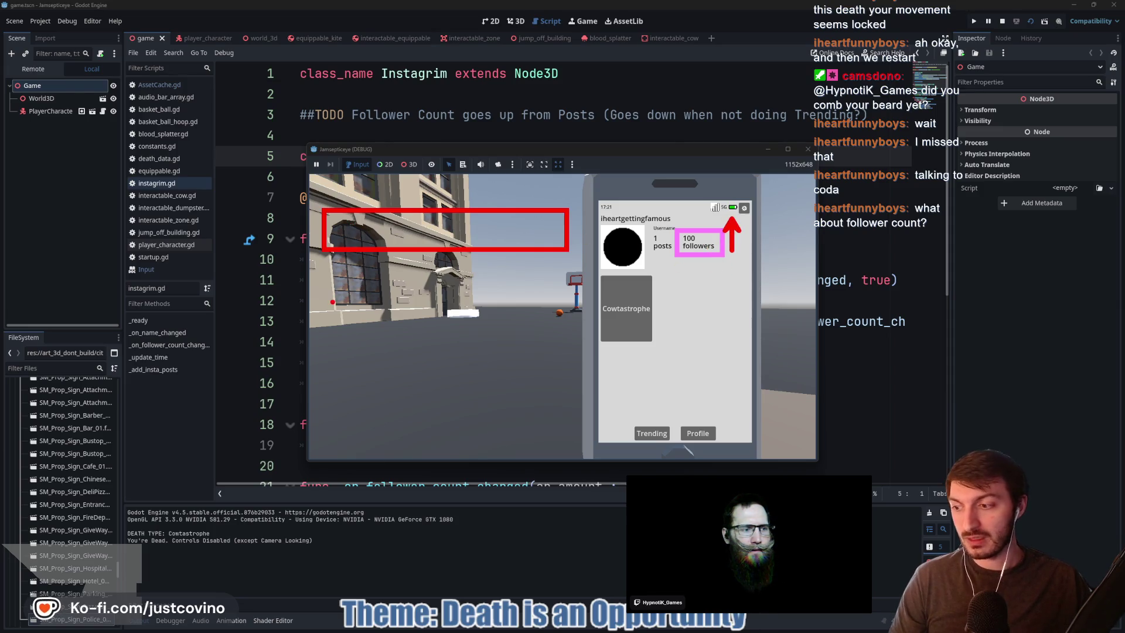
mouse_move(322, 267)
mouse_down()
mouse_move(527, 324)
mouse_move(570, 307)
mouse_up()
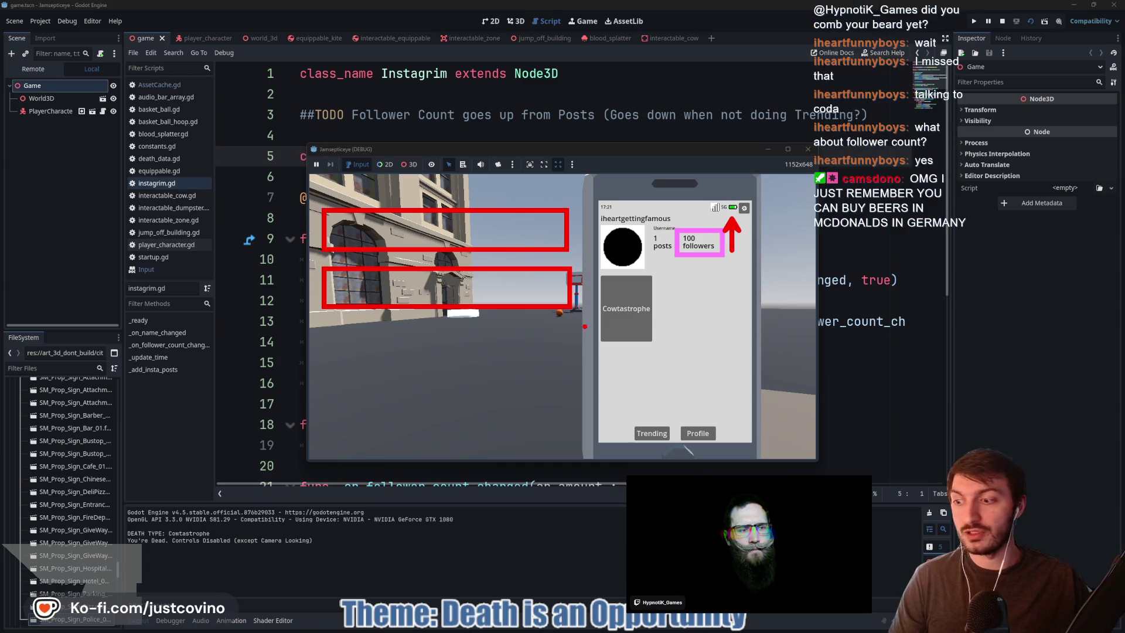
drag(486, 313, 487, 372)
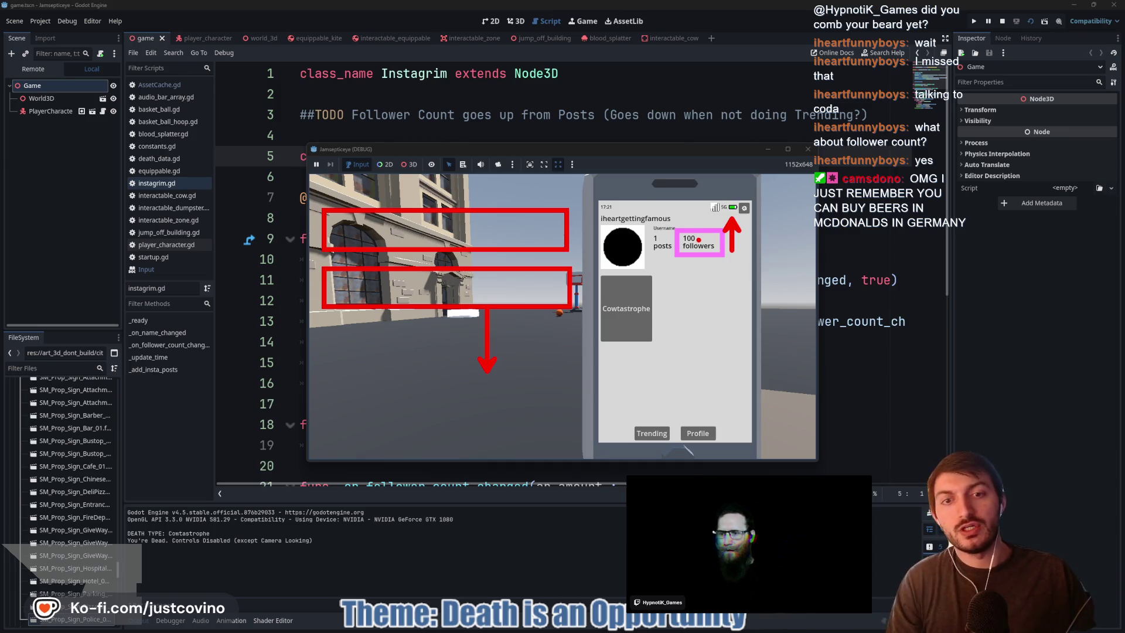
key(Escape)
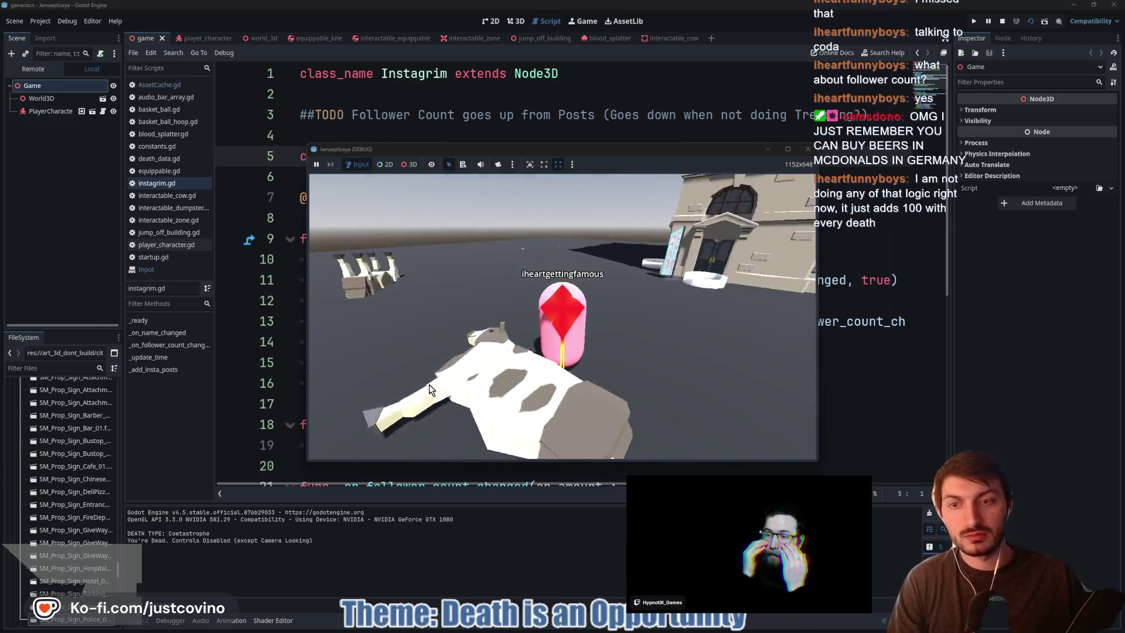
Stop the running game with F8, returning to the instagrim.gd script
key(F8)
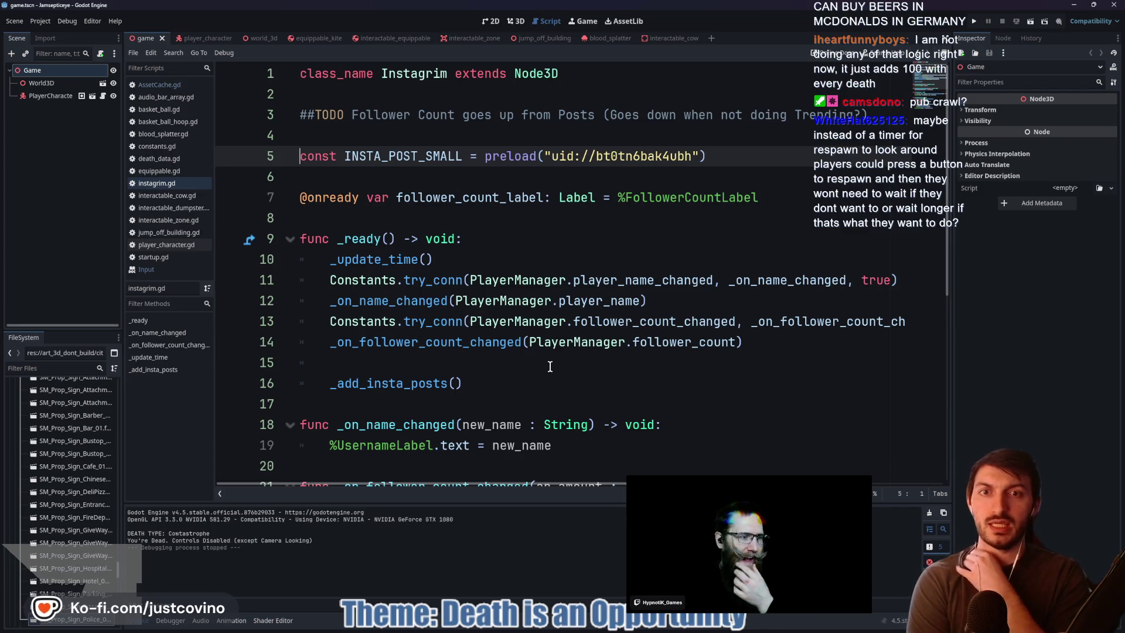
Select line 5's INSTA_POST_SMALL preload statement and make preload a documentation link
drag(723, 160, 297, 160)
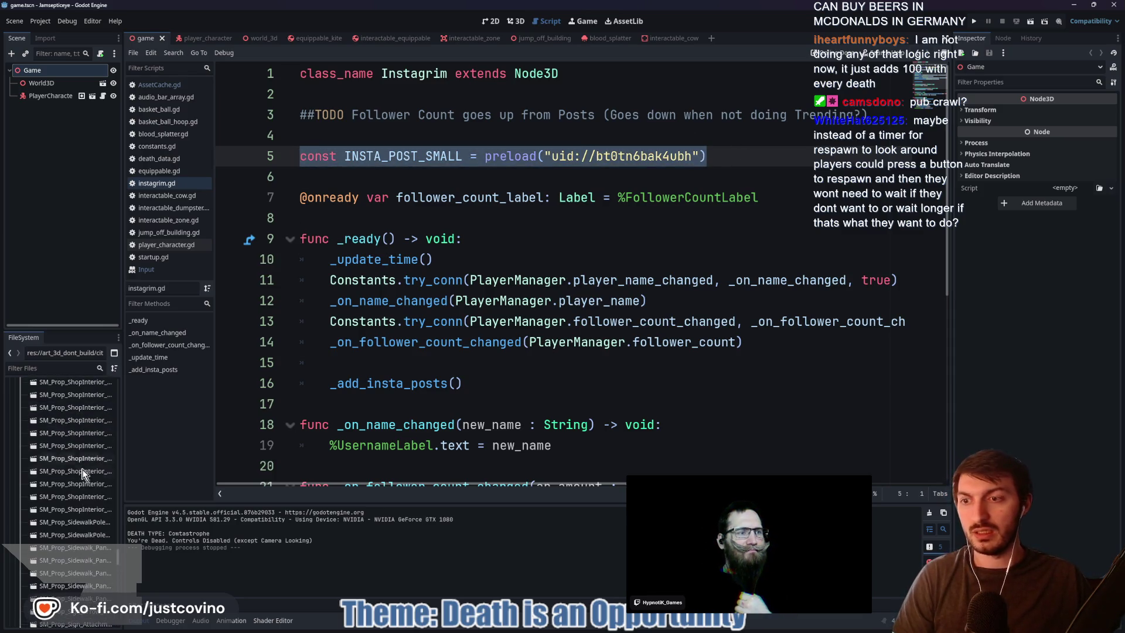
drag(118, 553, 118, 384)
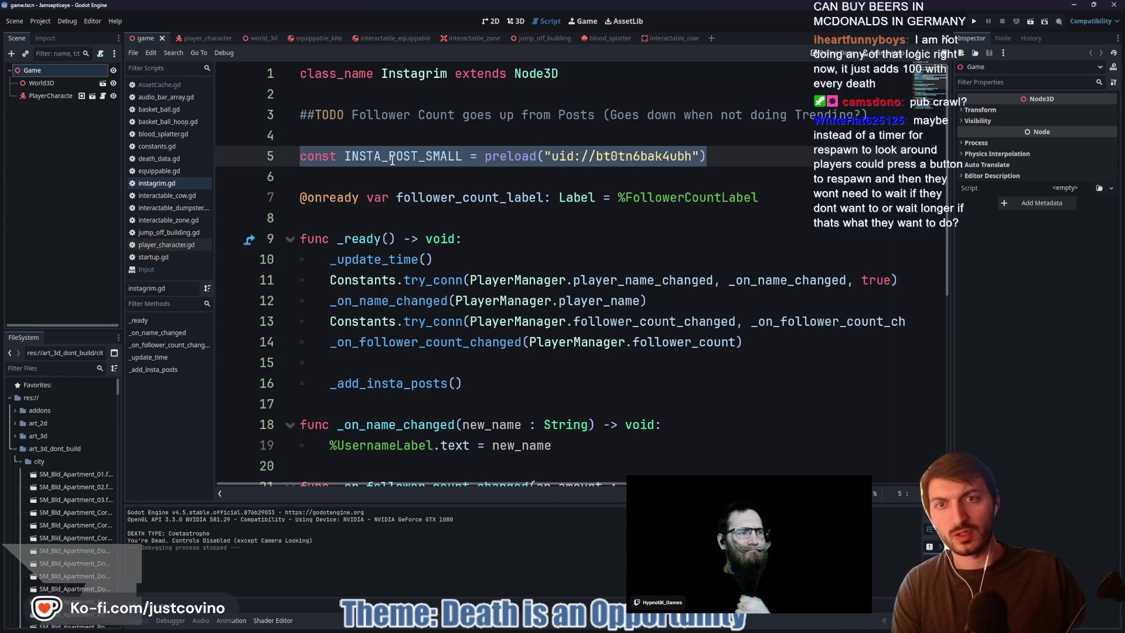
click(517, 158)
key(ctrl)
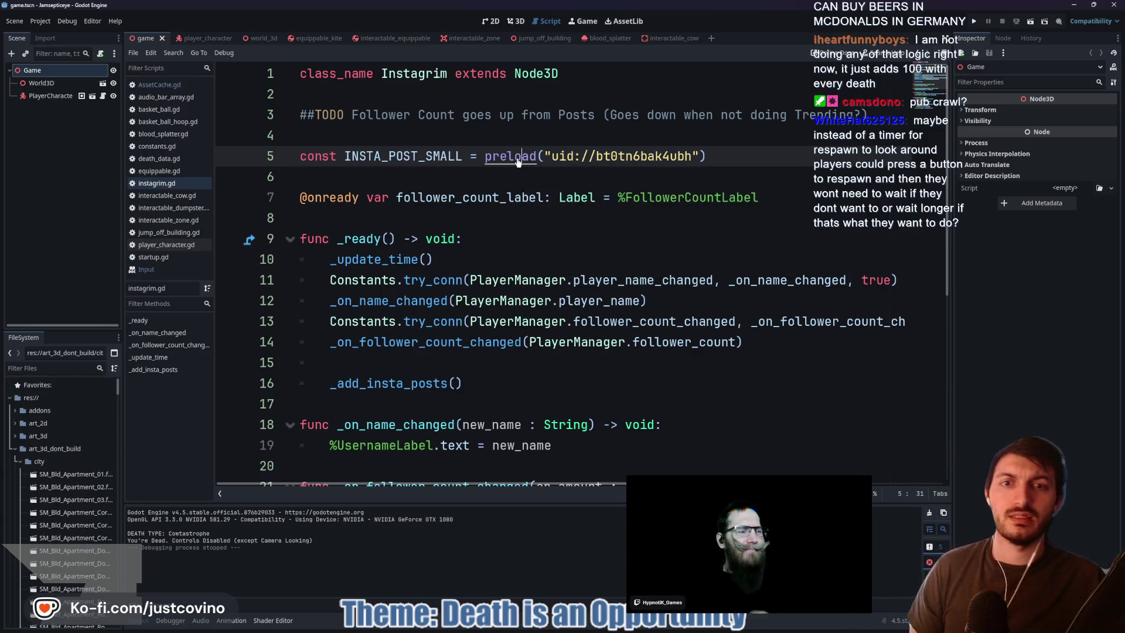
mouse_move(516, 158)
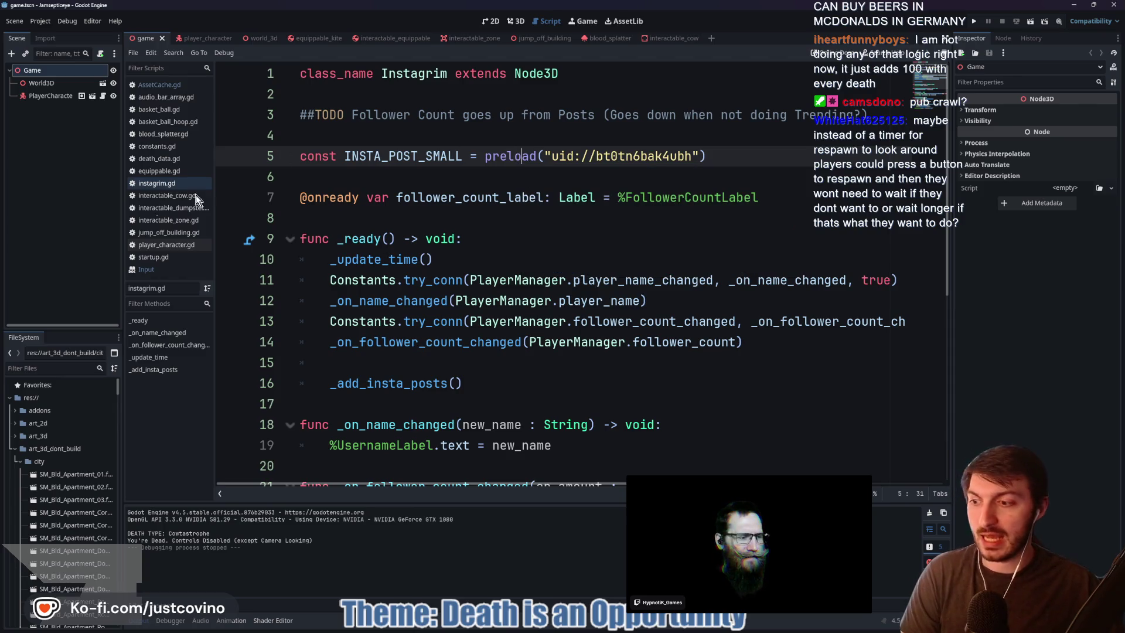
Collapse art_3d_dont_build, read preload's documentation, deselect line 5, and open the world_3d scene
click(15, 447)
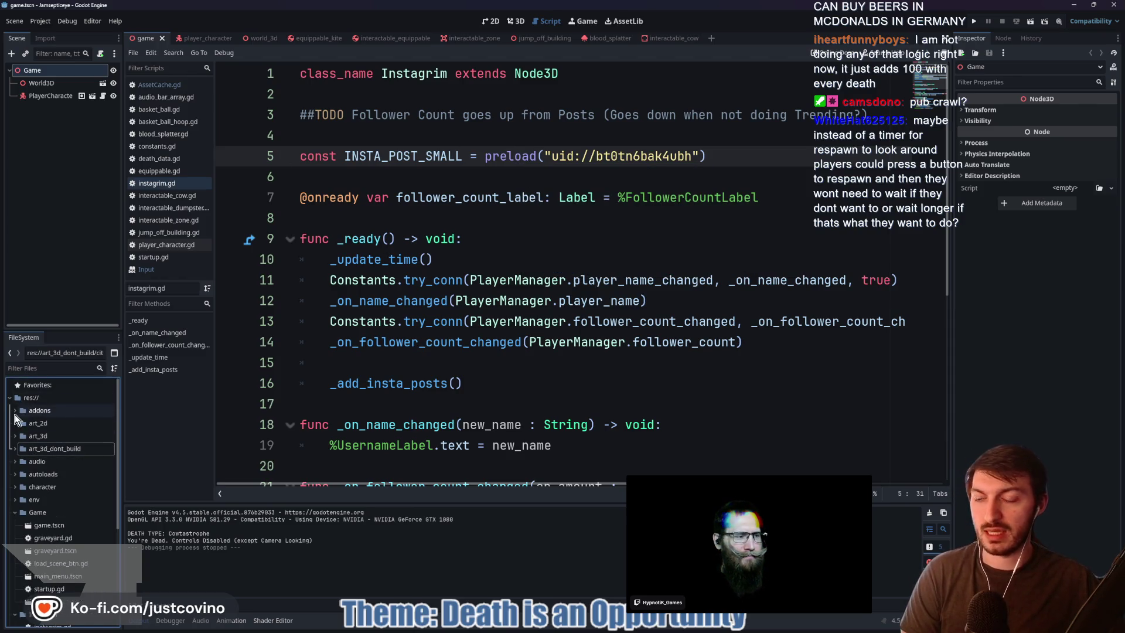
drag(16, 414, 174, 356)
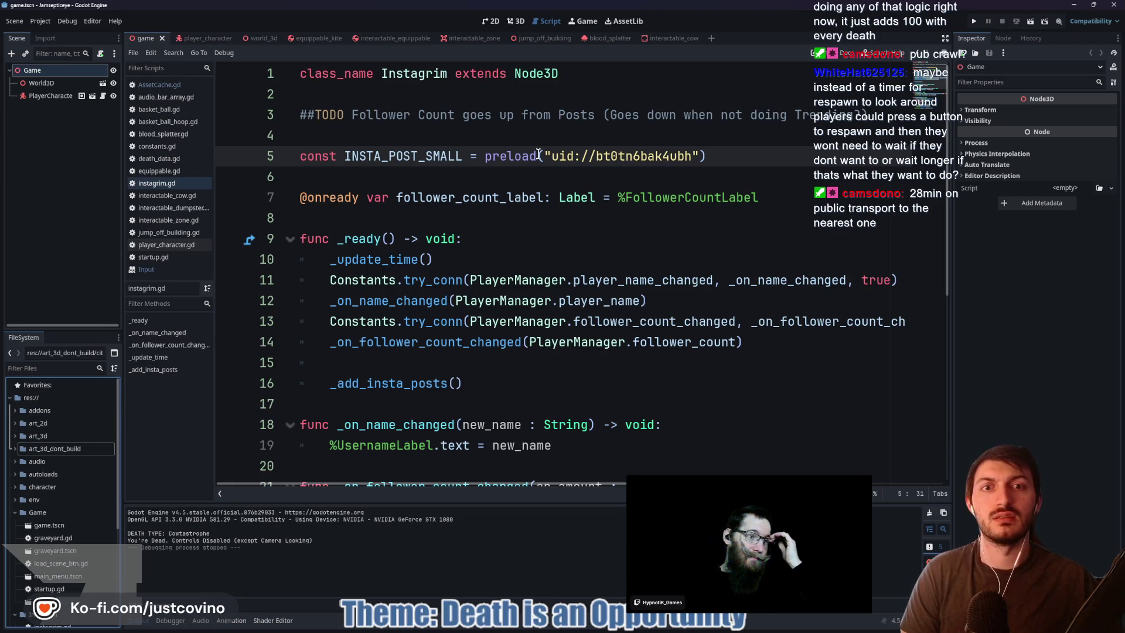
double_click(511, 155)
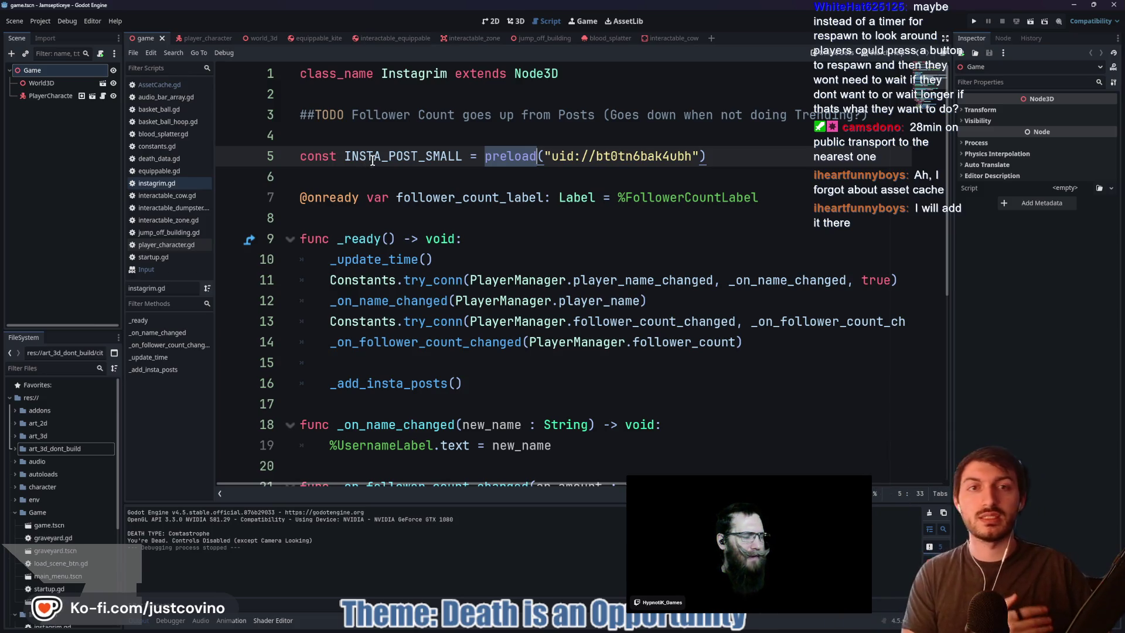
mouse_move(721, 153)
mouse_down()
mouse_move(756, 158)
mouse_move(472, 157)
mouse_up()
click(729, 158)
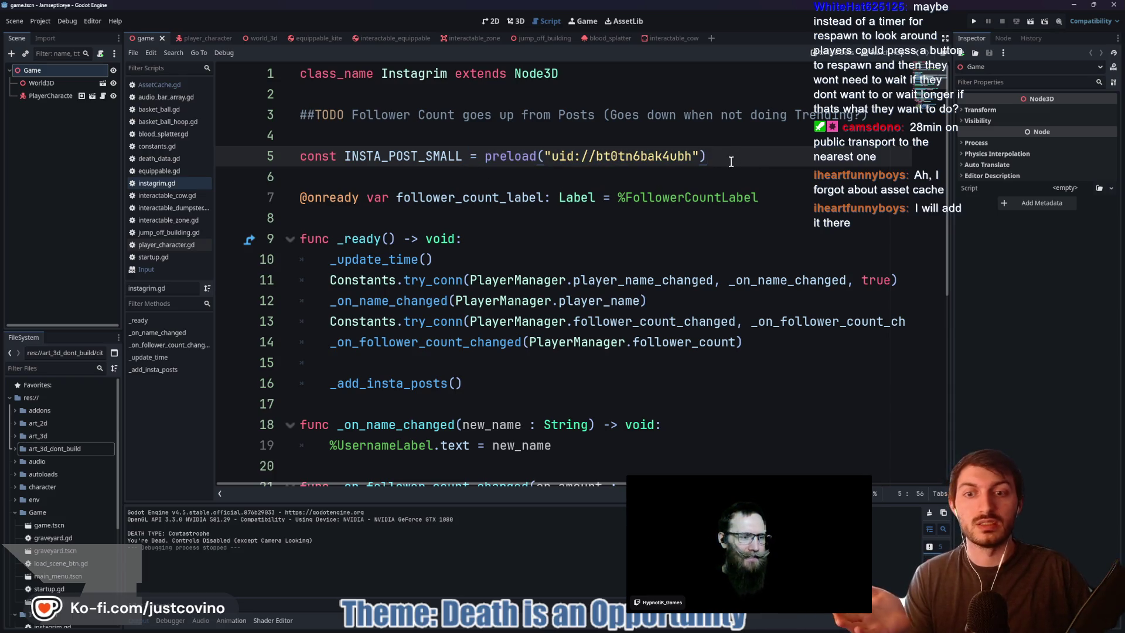
click(254, 39)
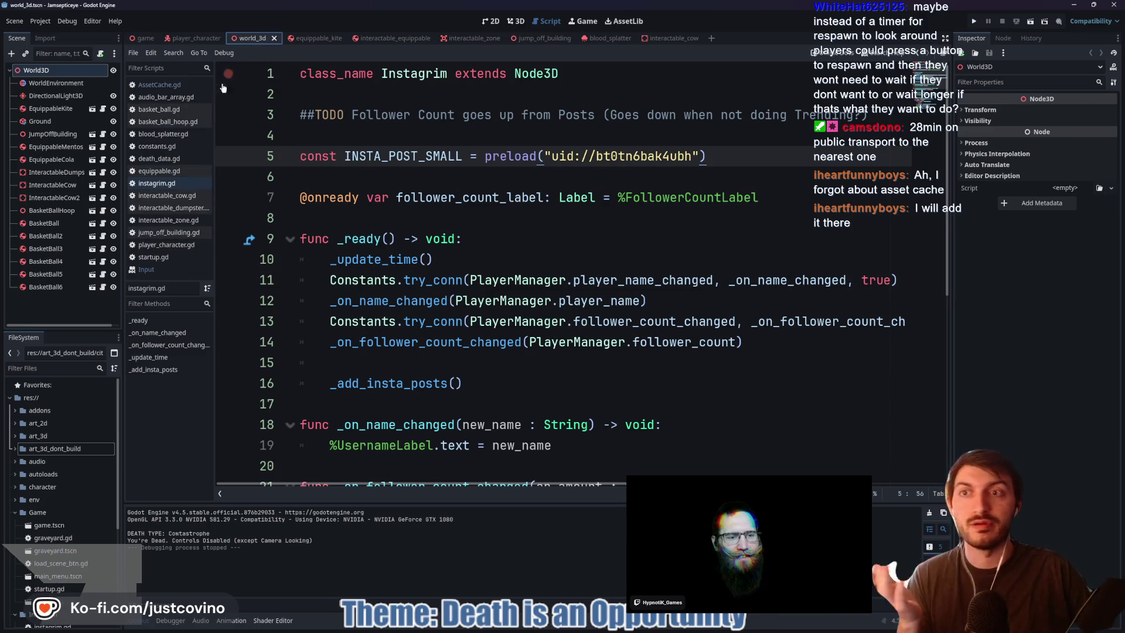
Review the player_character, blood_splatter and jump_off_building scenes and scripts
click(190, 40)
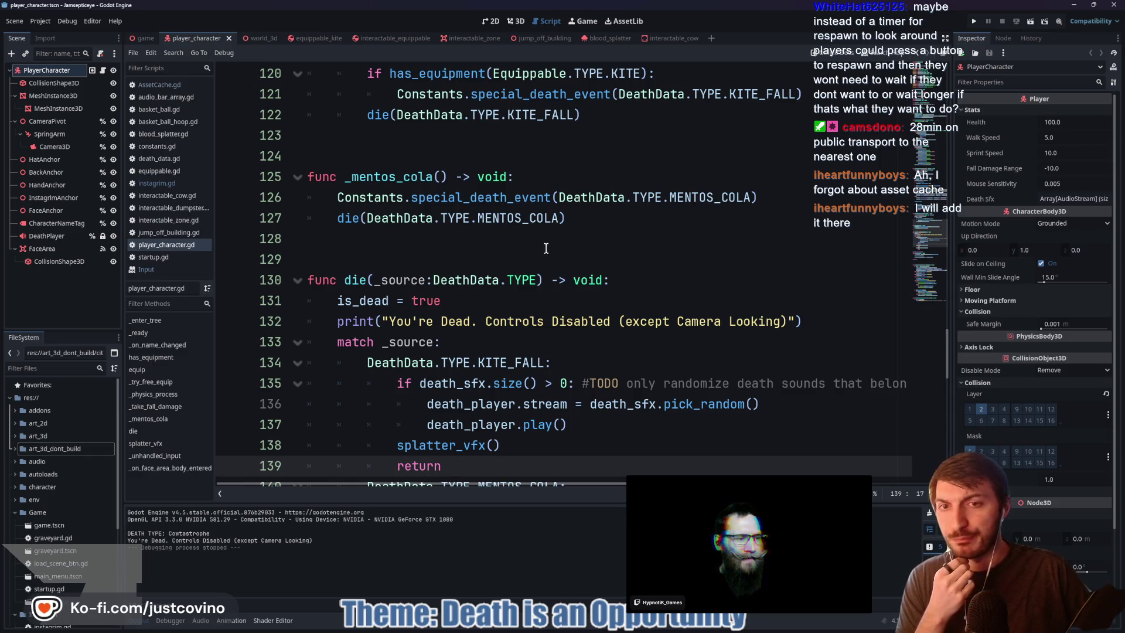
scroll(540, 262, up, 5)
scroll(539, 270, up, 6)
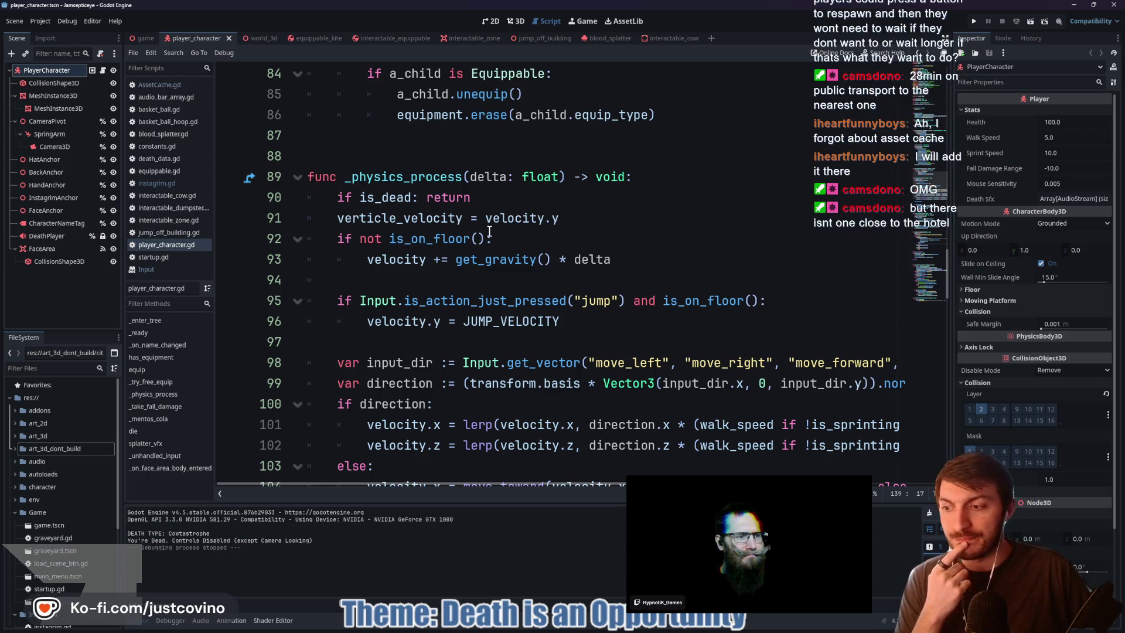
scroll(485, 246, up, 9)
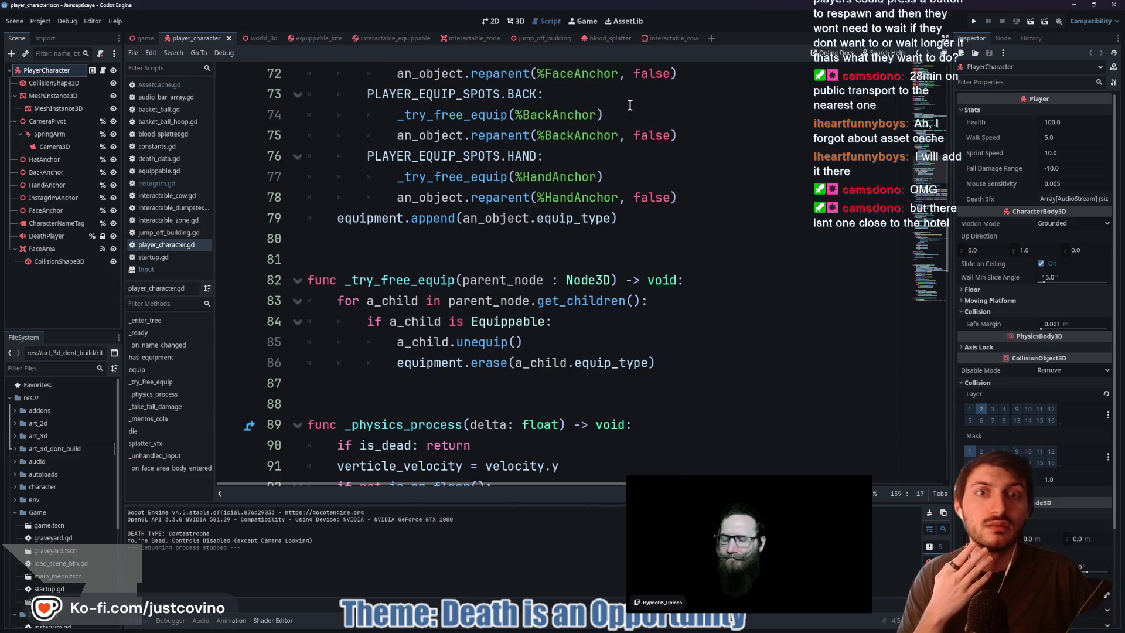
click(605, 39)
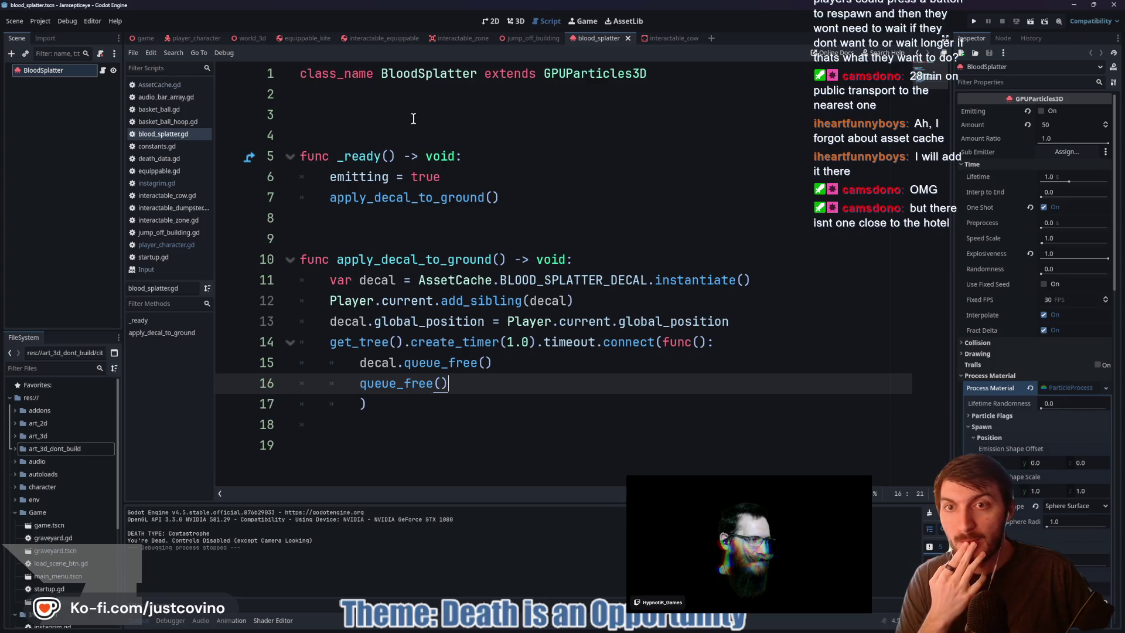
click(528, 40)
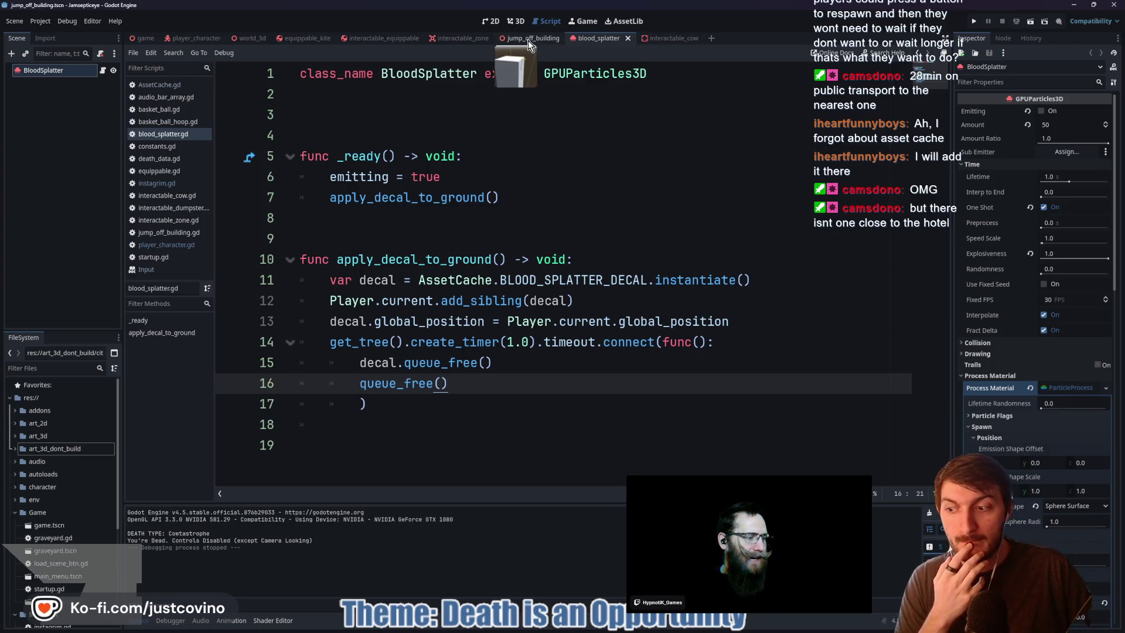
Check the Trello board, then return to Godot and switch to the main game scene
click(620, 628)
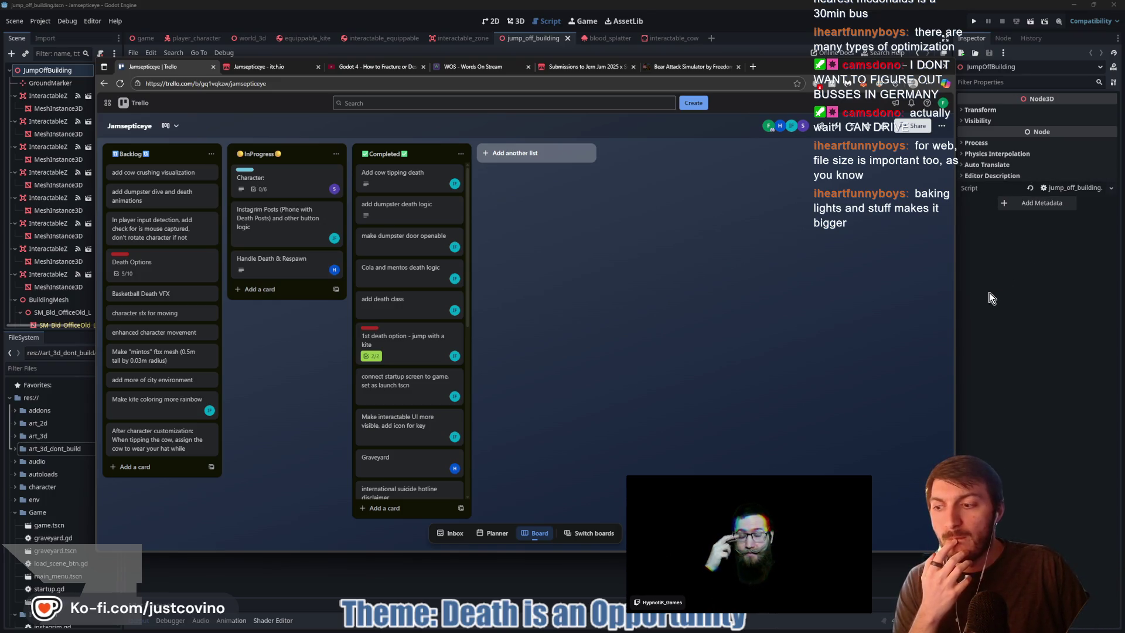
click(987, 319)
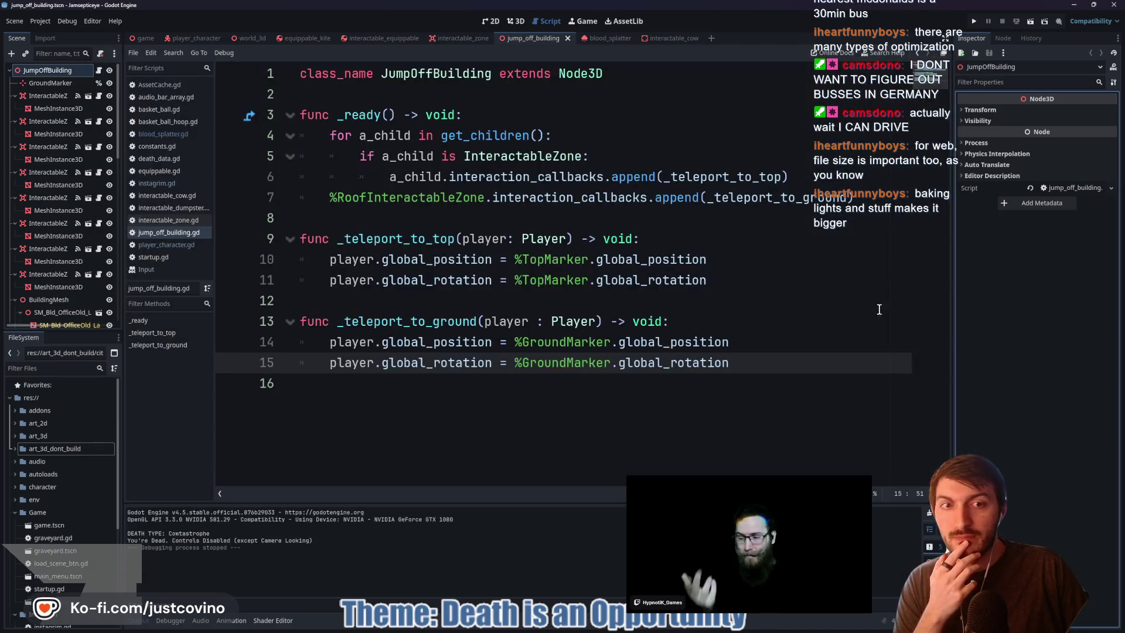
click(646, 302)
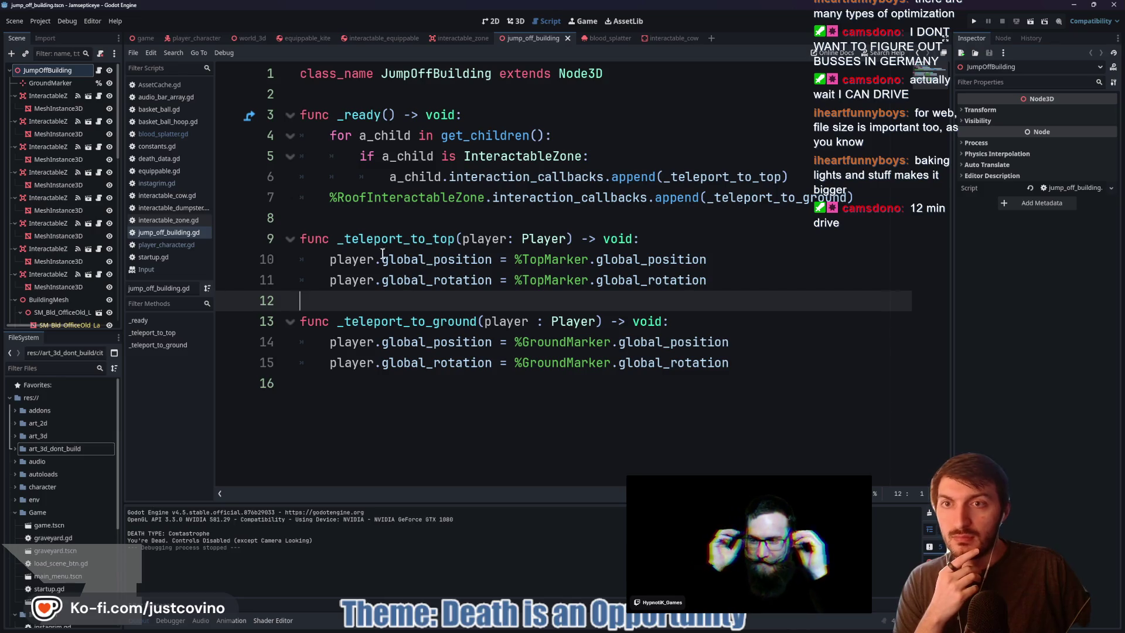
click(311, 216)
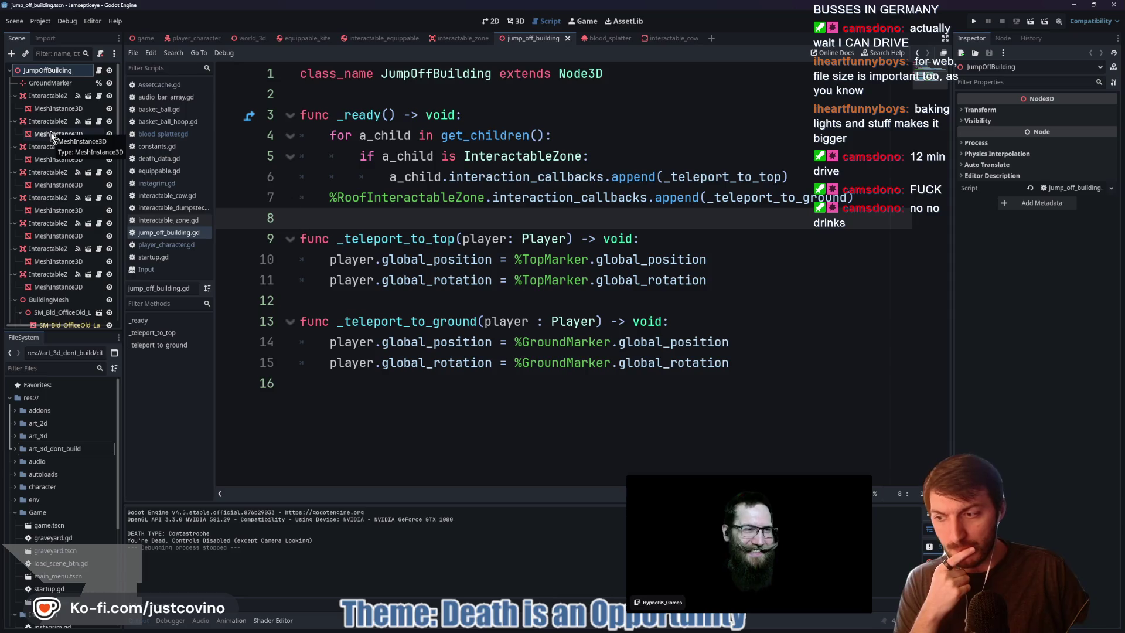
click(143, 39)
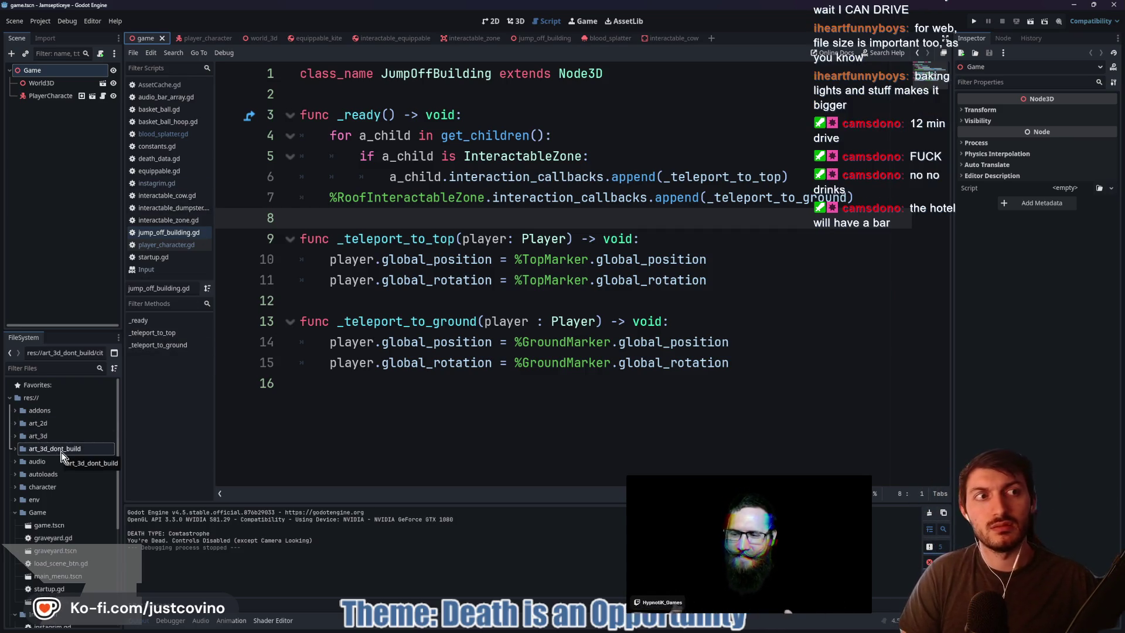
Expand and collapse the autoloads folder in the FileSystem dock, then bring Trello forward
scroll(51, 507, down, 5)
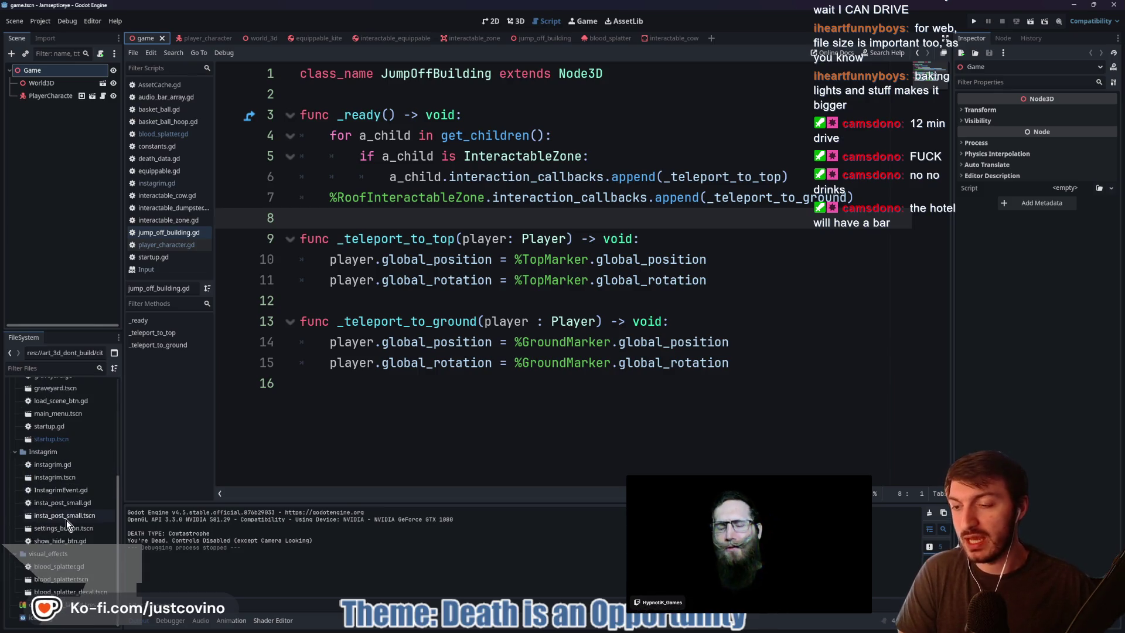
scroll(60, 537, up, 5)
click(14, 474)
click(14, 474)
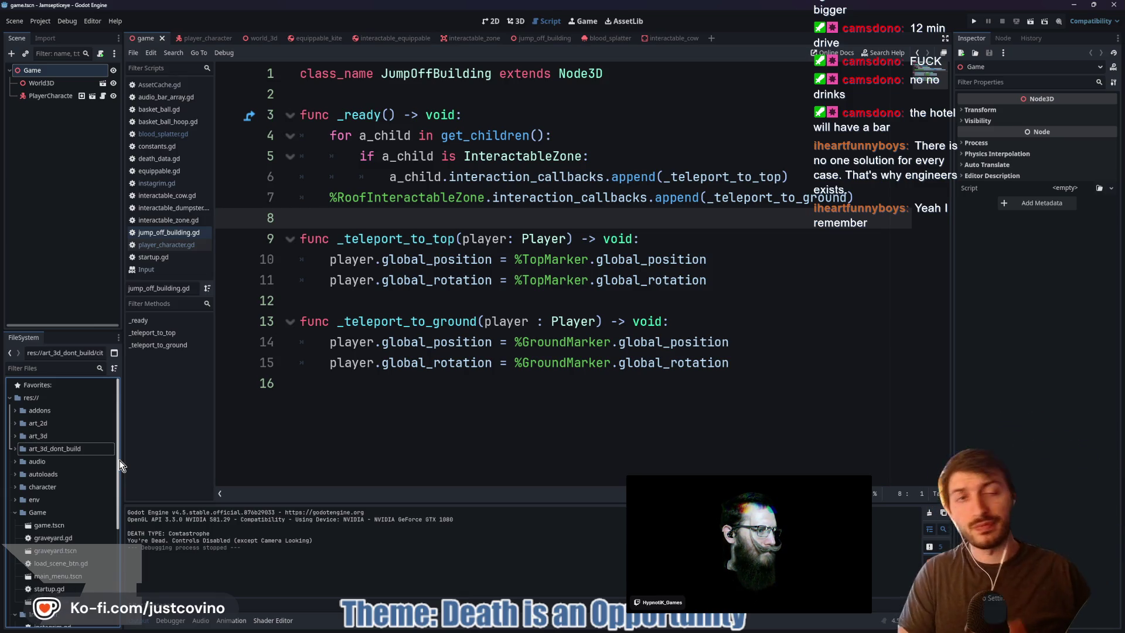
click(606, 621)
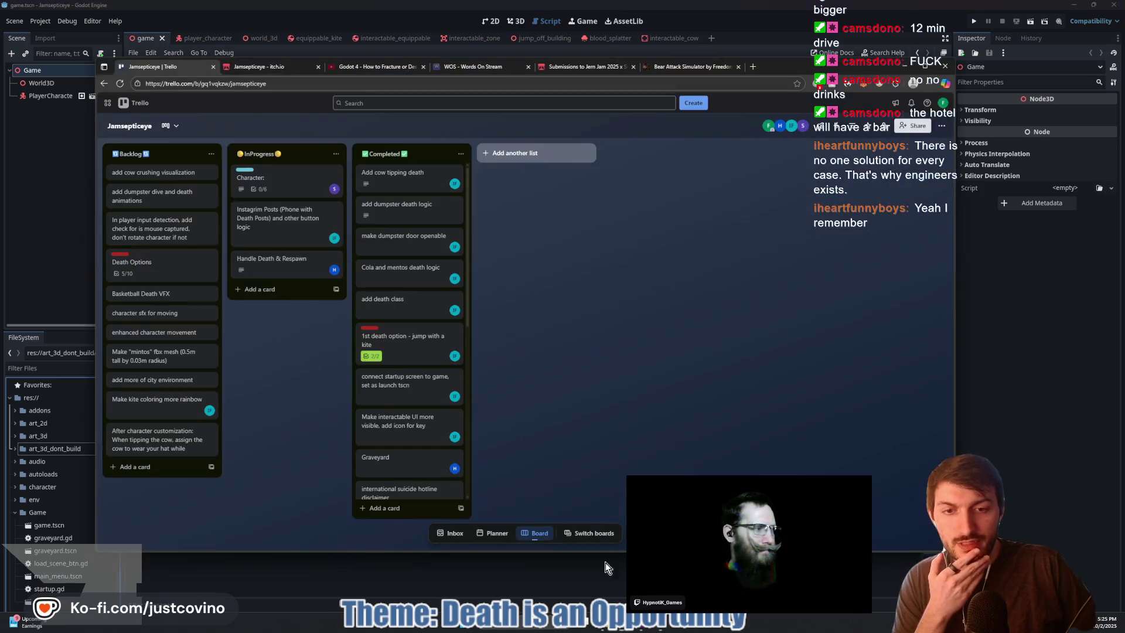
Open the Backlog's Death Options card to view its 50% complete Deaths checklist
click(143, 268)
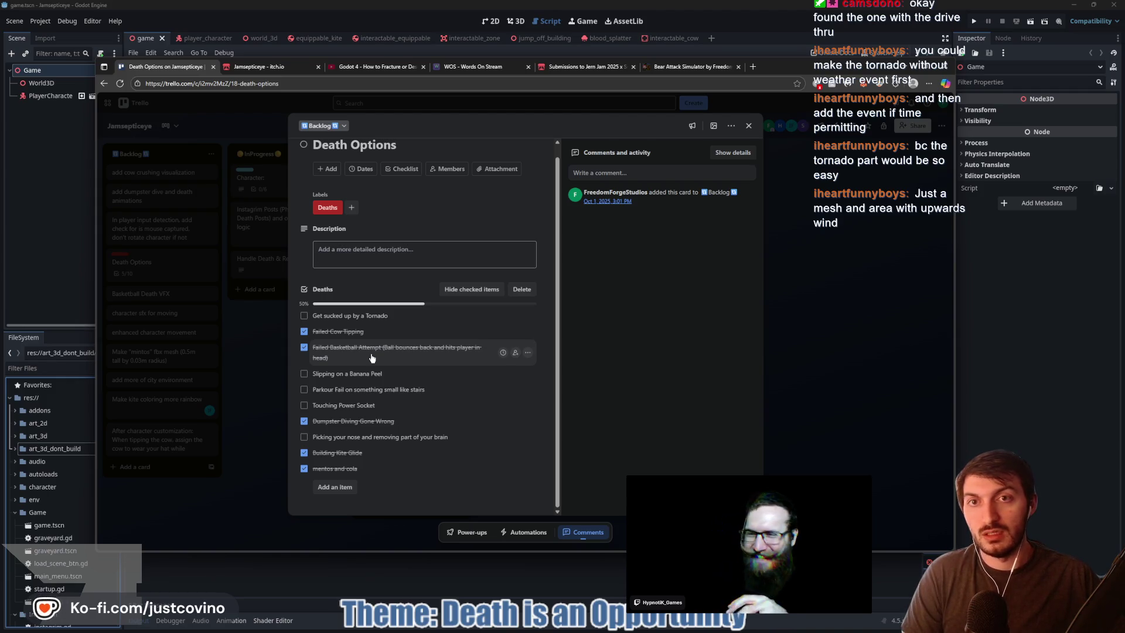
Play the Tornado Effect tutorial from the channel's videos, pause at 5:52, then open itch.io
click(370, 66)
scroll(367, 326, down, 3)
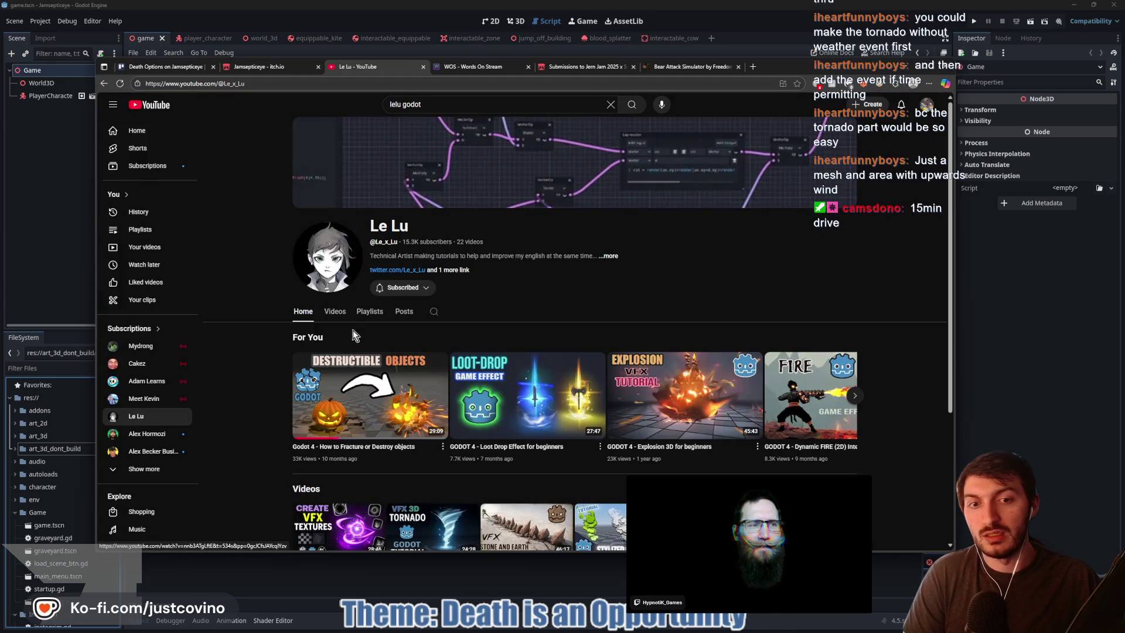
click(334, 311)
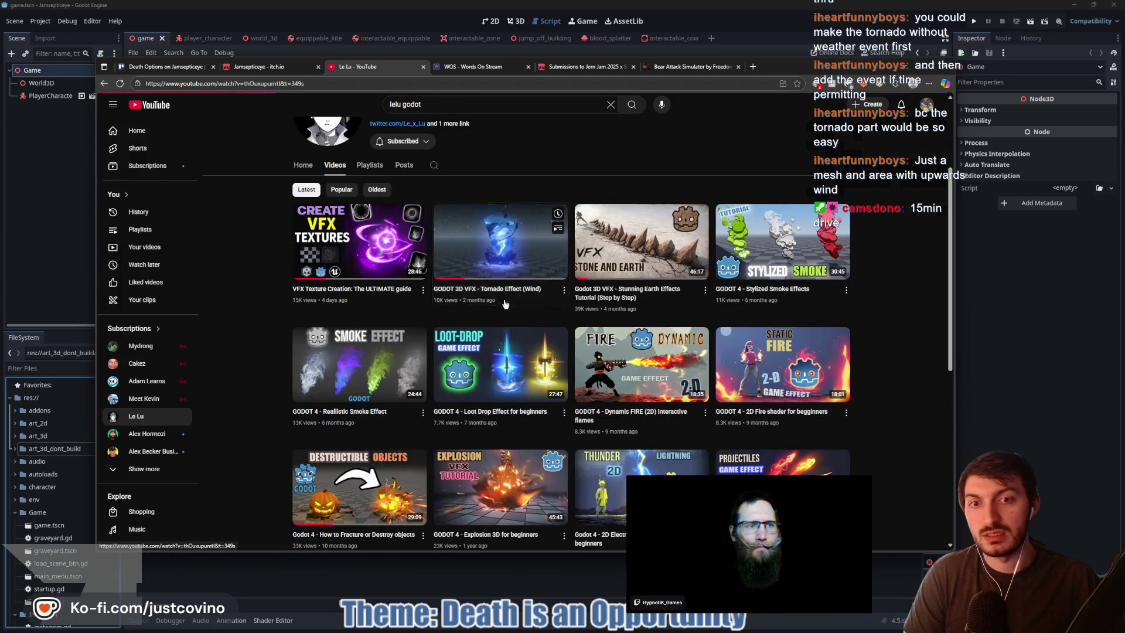
key(alt+Left)
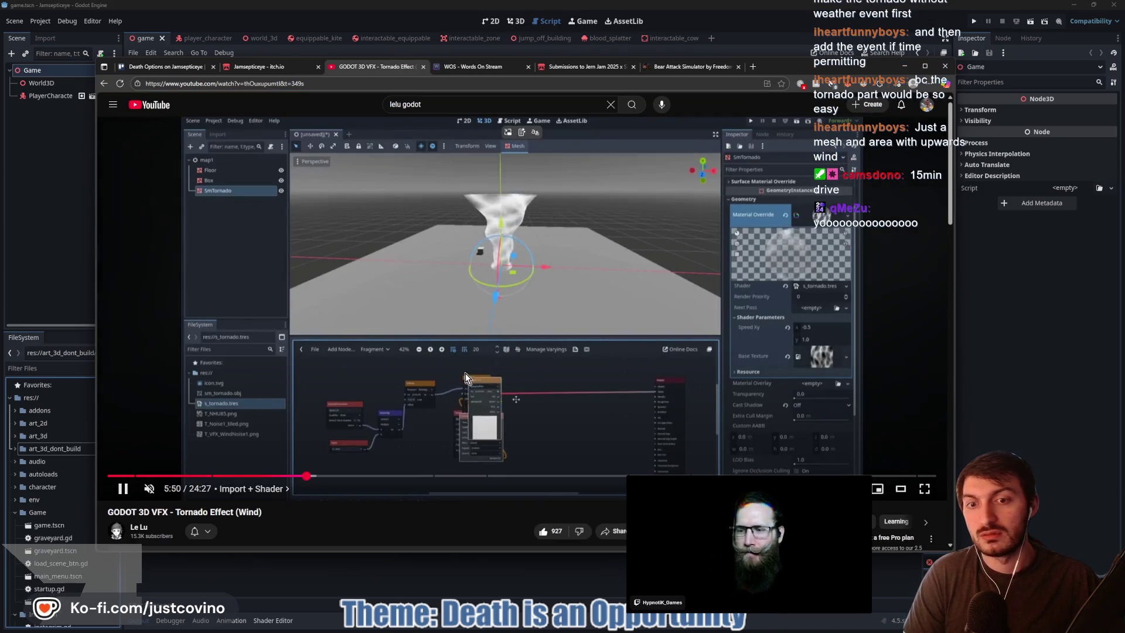
click(399, 358)
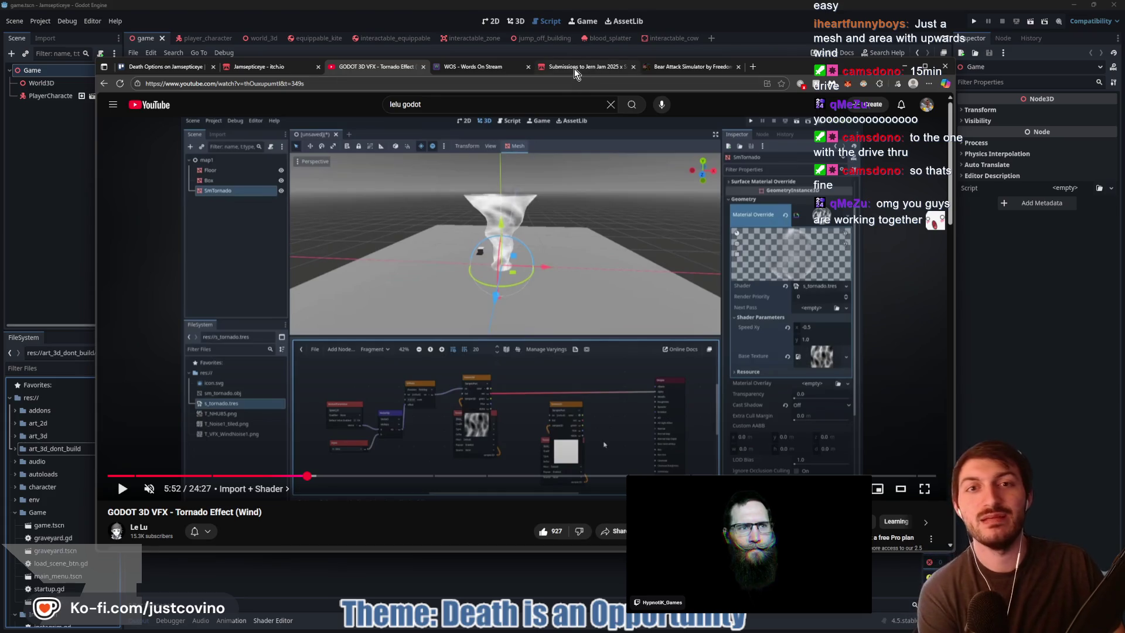
click(271, 69)
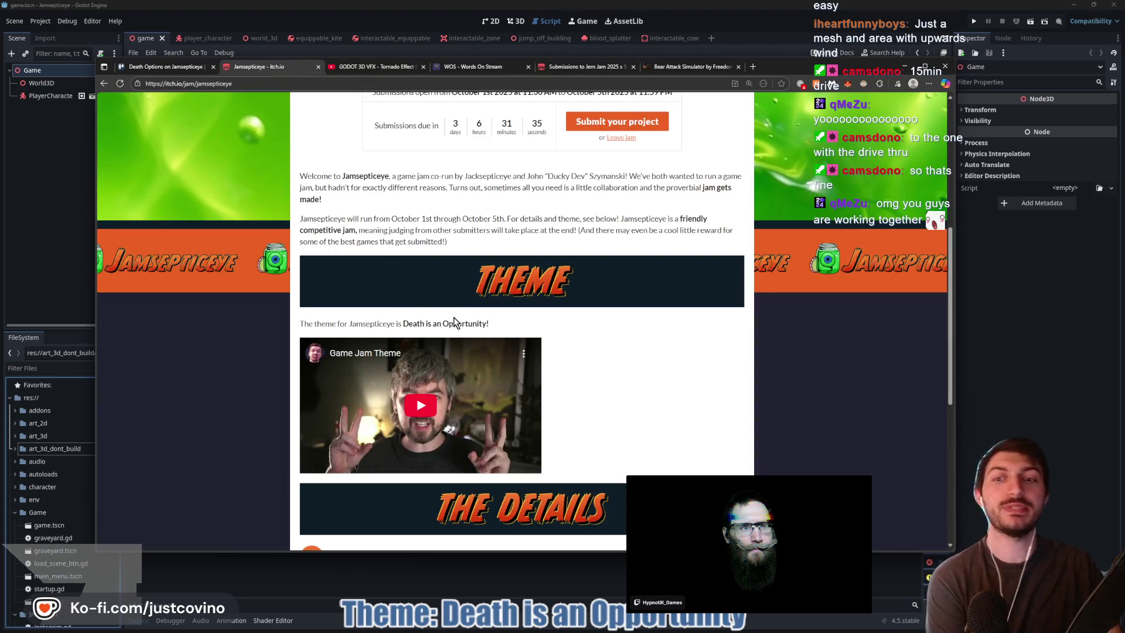
Review the Jamsepticeye jam overview and submission countdown, then return to the Godot editor
scroll(454, 317, up, 4)
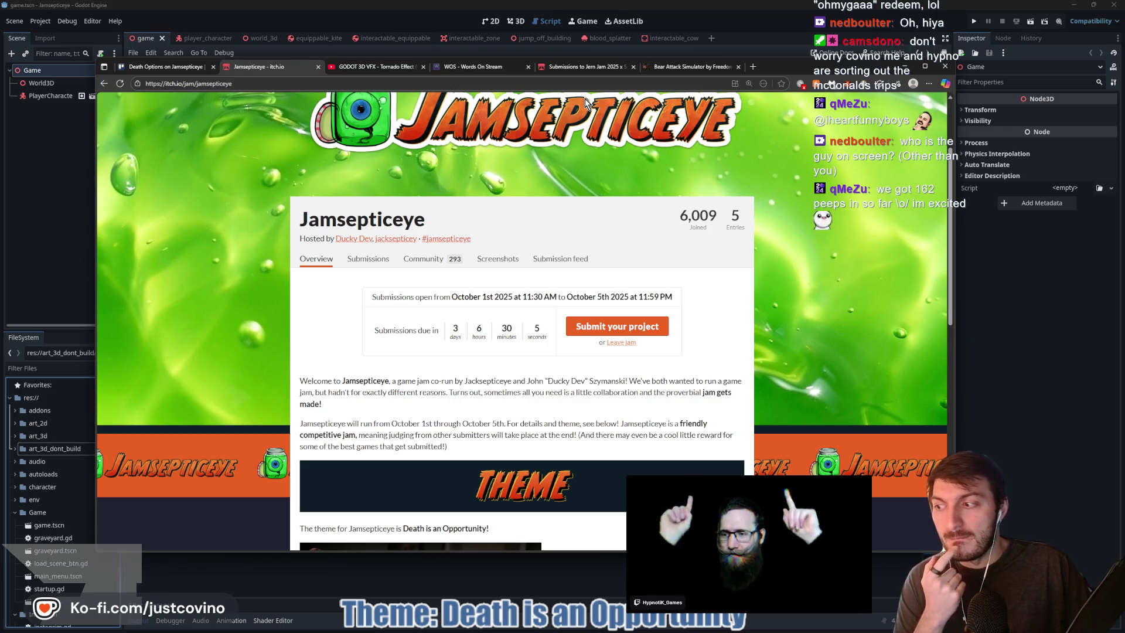
click(68, 252)
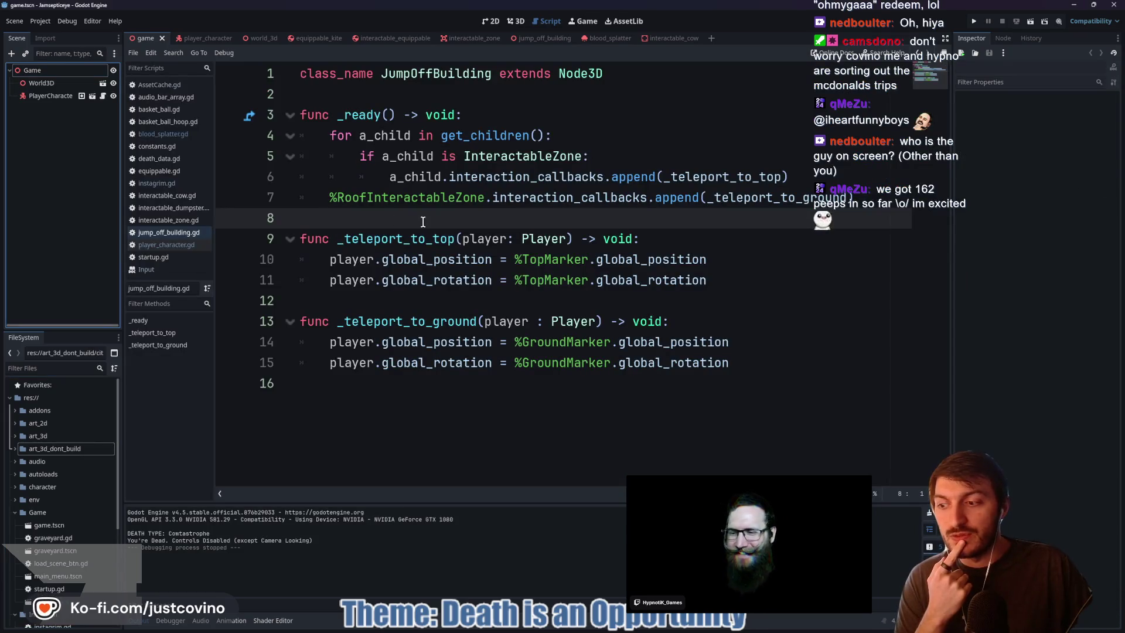
mouse_move(571, 631)
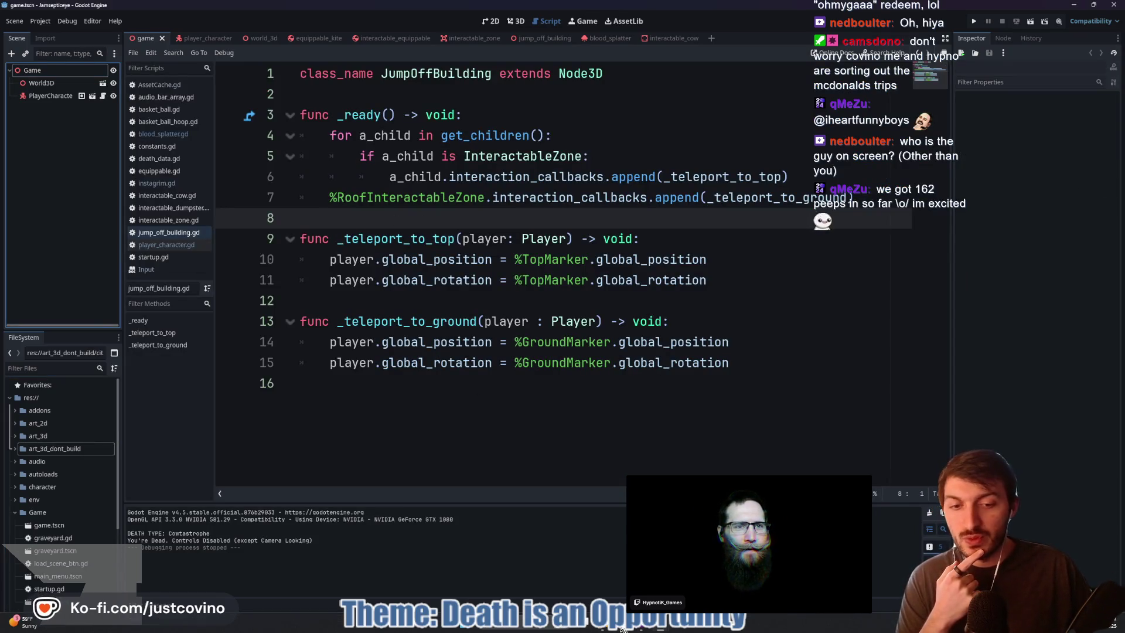
mouse_move(622, 628)
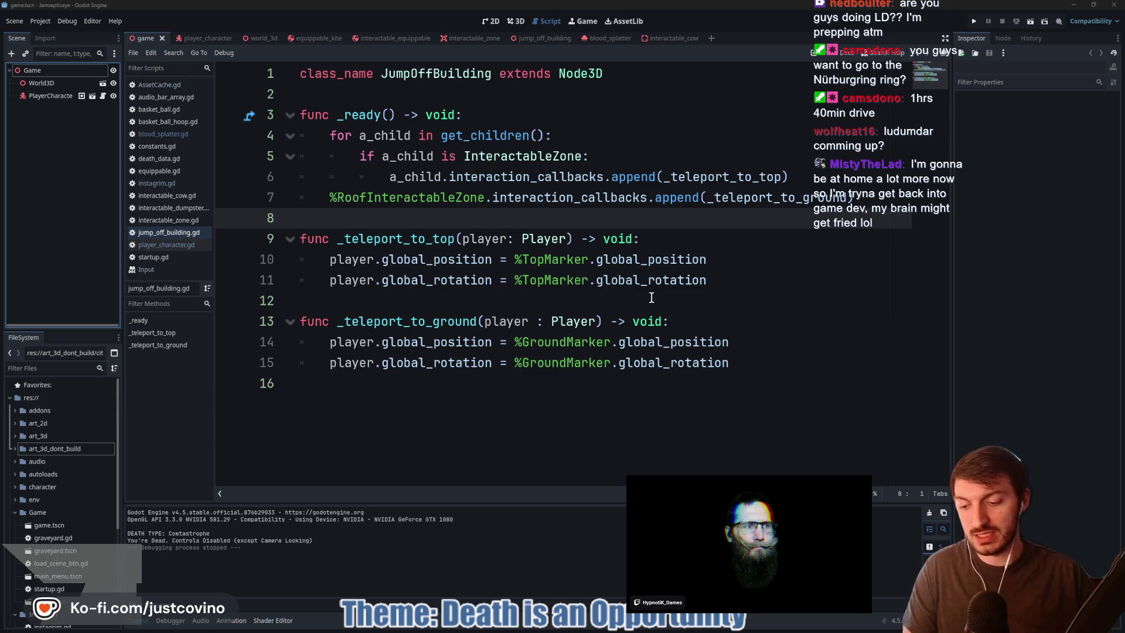
Sketch an illustrative box and line over the JumpOffBuilding script, then show the game scene in 3D
mouse_move(423, 136)
mouse_down()
mouse_move(596, 516)
mouse_move(645, 516)
mouse_move(645, 502)
mouse_up()
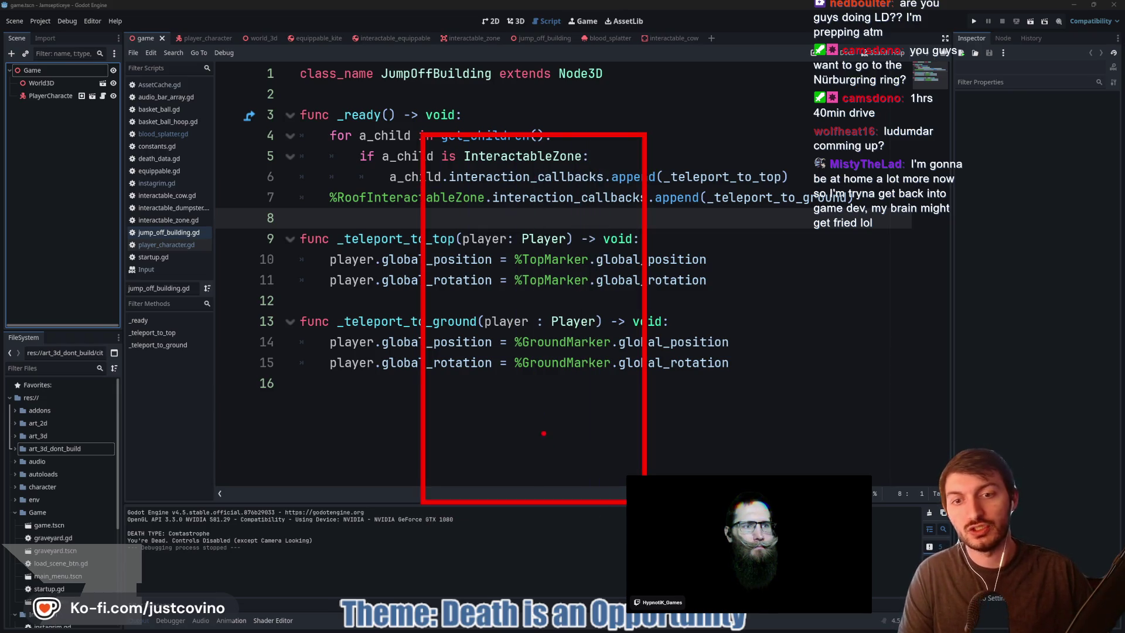
drag(426, 434, 644, 433)
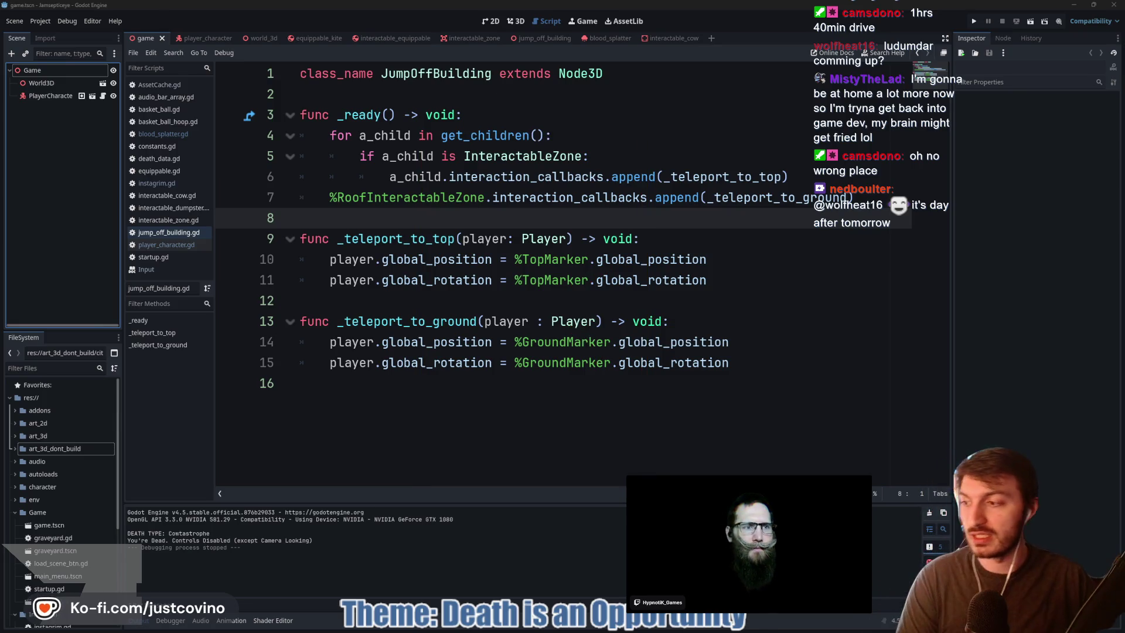
mouse_move(620, 627)
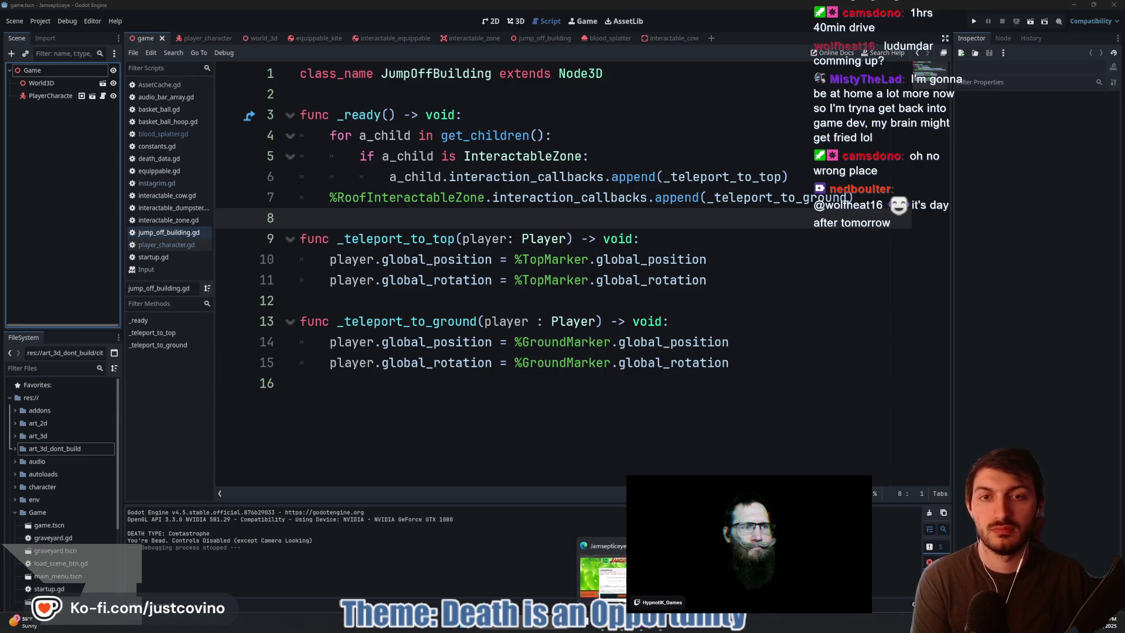
click(486, 220)
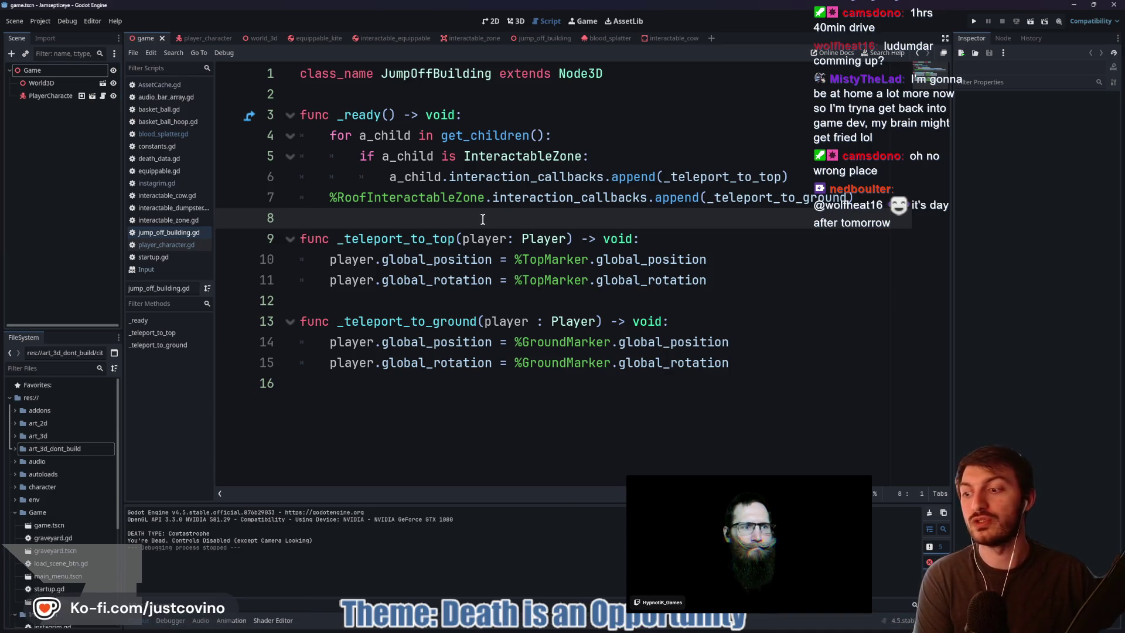
click(525, 21)
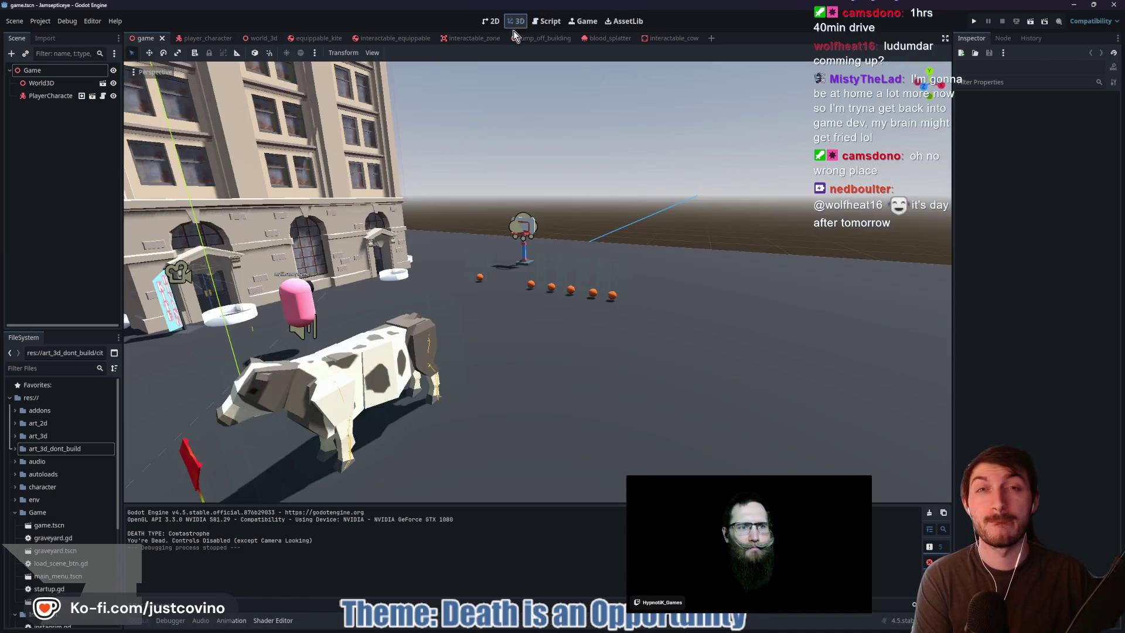
Expand art_3d_dont_build and its farm folder in FileSystem, collapsing the city folder
click(15, 448)
scroll(46, 463, down, 2)
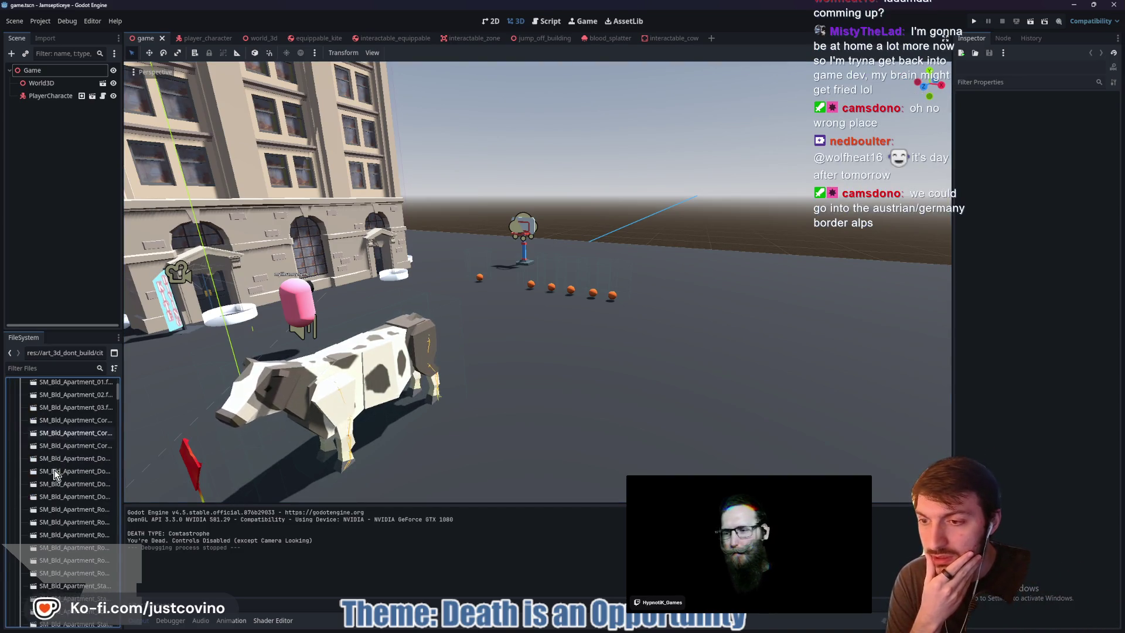
click(20, 432)
click(21, 443)
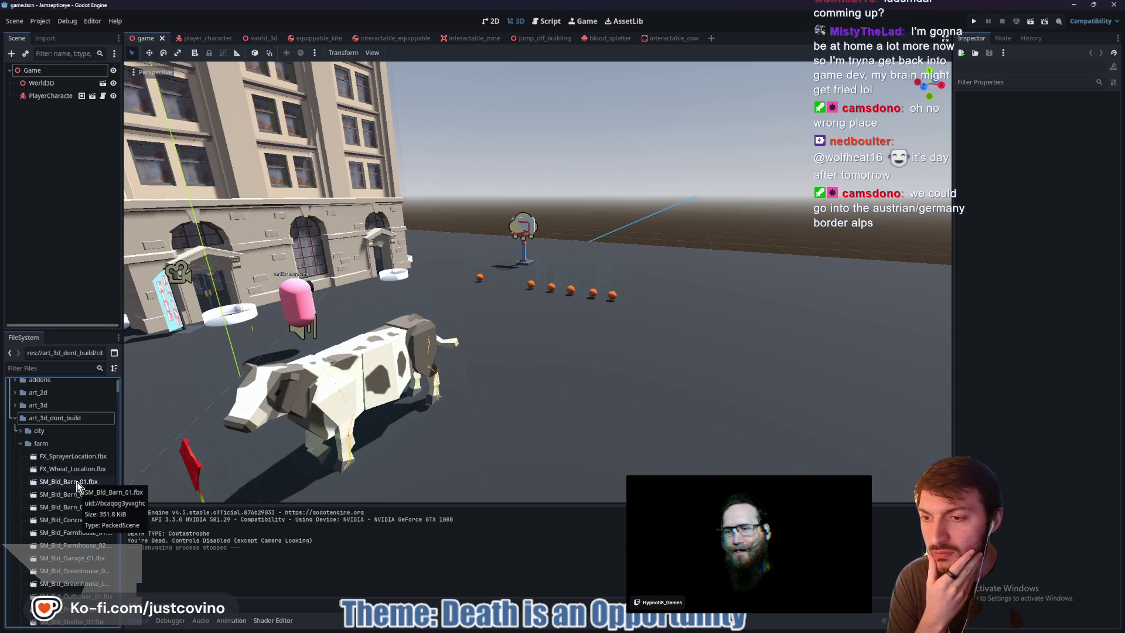
scroll(79, 498, down, 2)
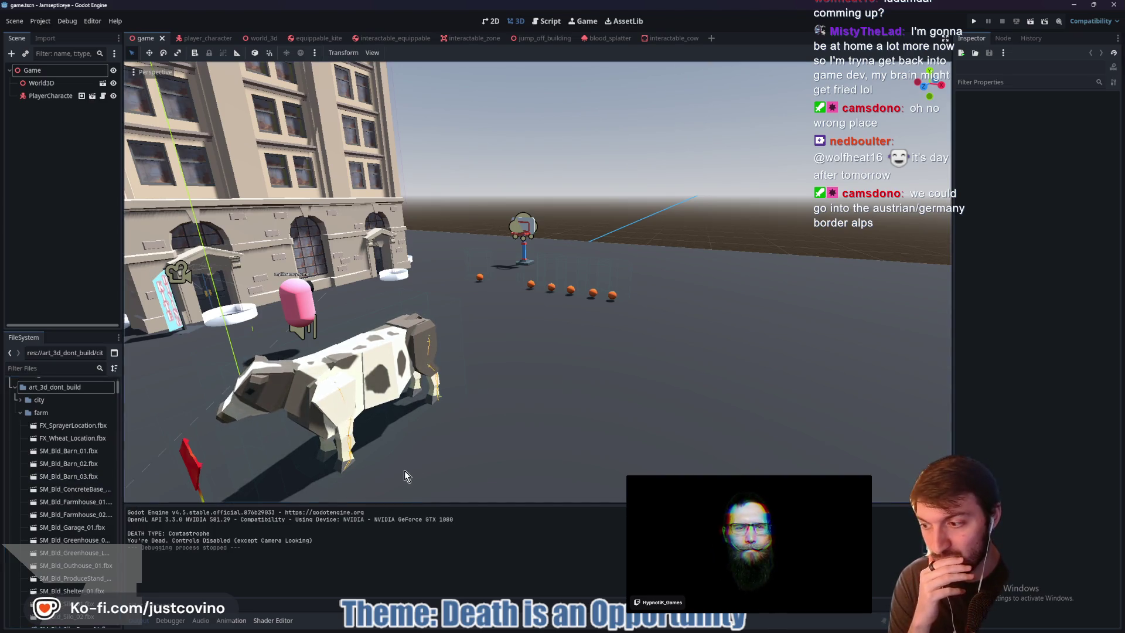
scroll(501, 430, down, 5)
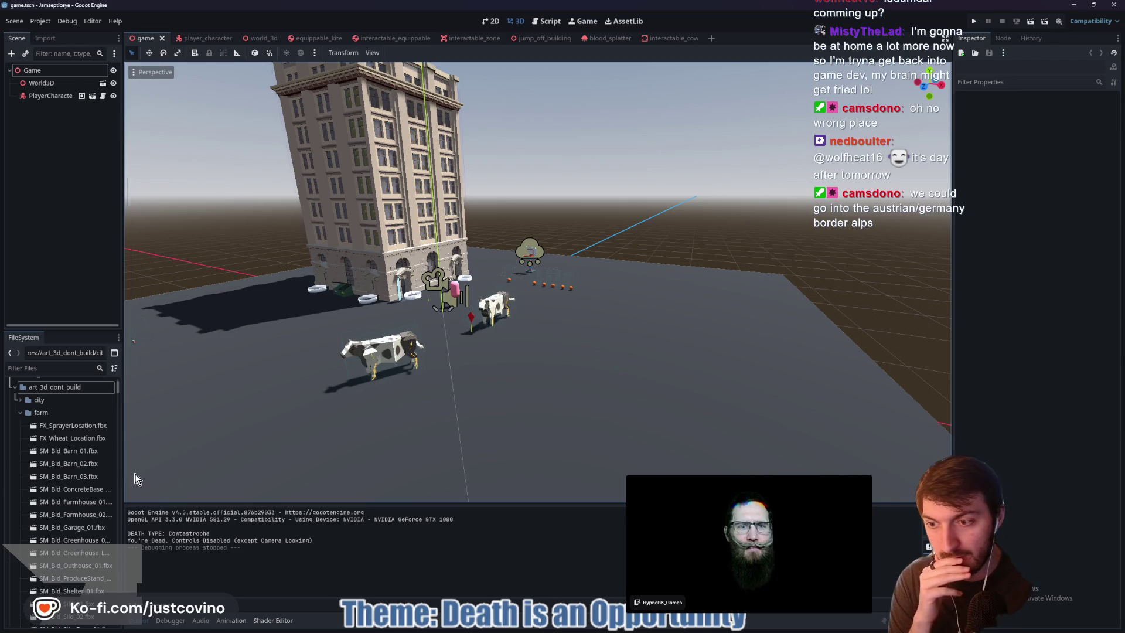
Place SM_Bld_Garage_01.fbx in the game scene, inspect it, delete it and save
mouse_move(72, 527)
mouse_down()
mouse_move(540, 376)
mouse_move(337, 317)
mouse_move(363, 280)
mouse_move(430, 308)
mouse_up()
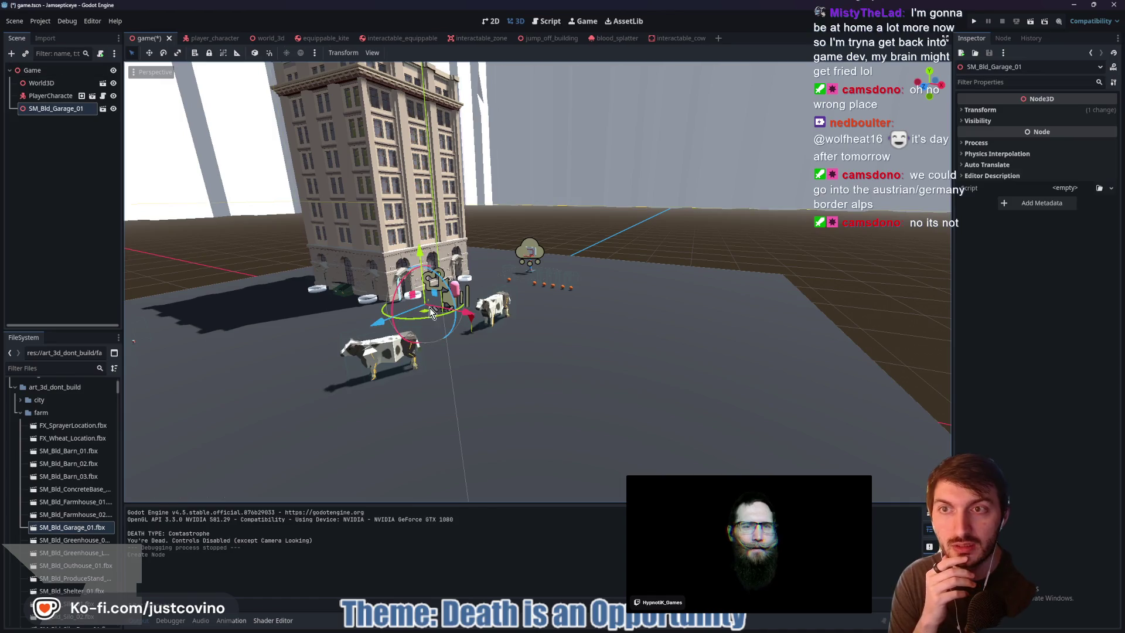
key(f)
scroll(475, 319, up, 2)
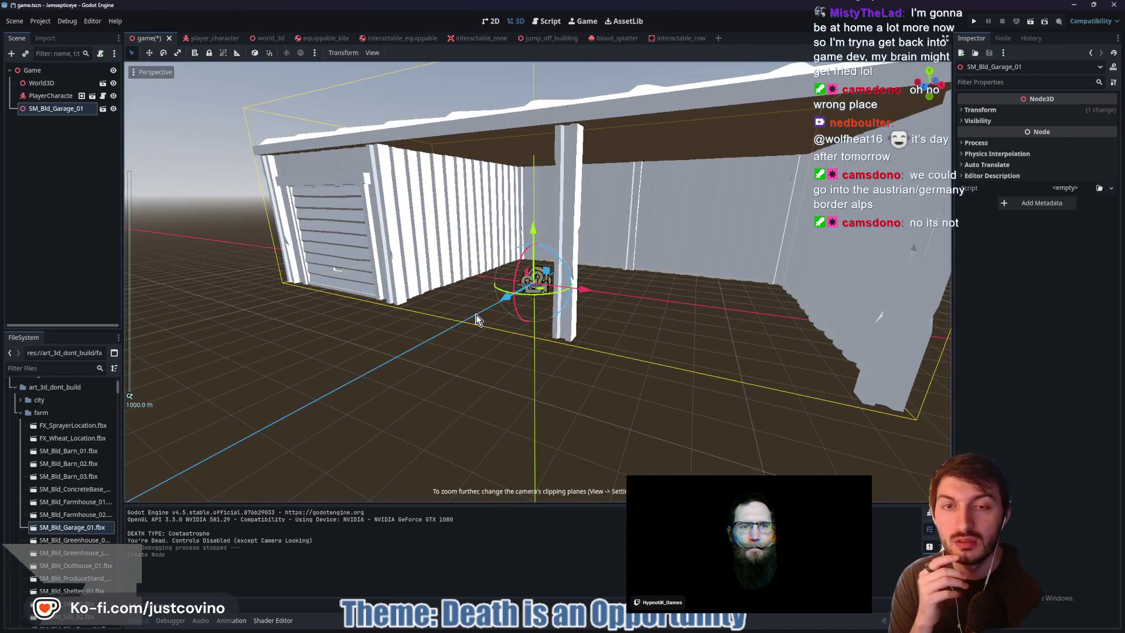
mouse_move(407, 332)
mouse_down()
mouse_move(479, 337)
mouse_move(413, 347)
mouse_move(459, 349)
mouse_move(581, 319)
mouse_move(488, 329)
mouse_move(472, 342)
mouse_up()
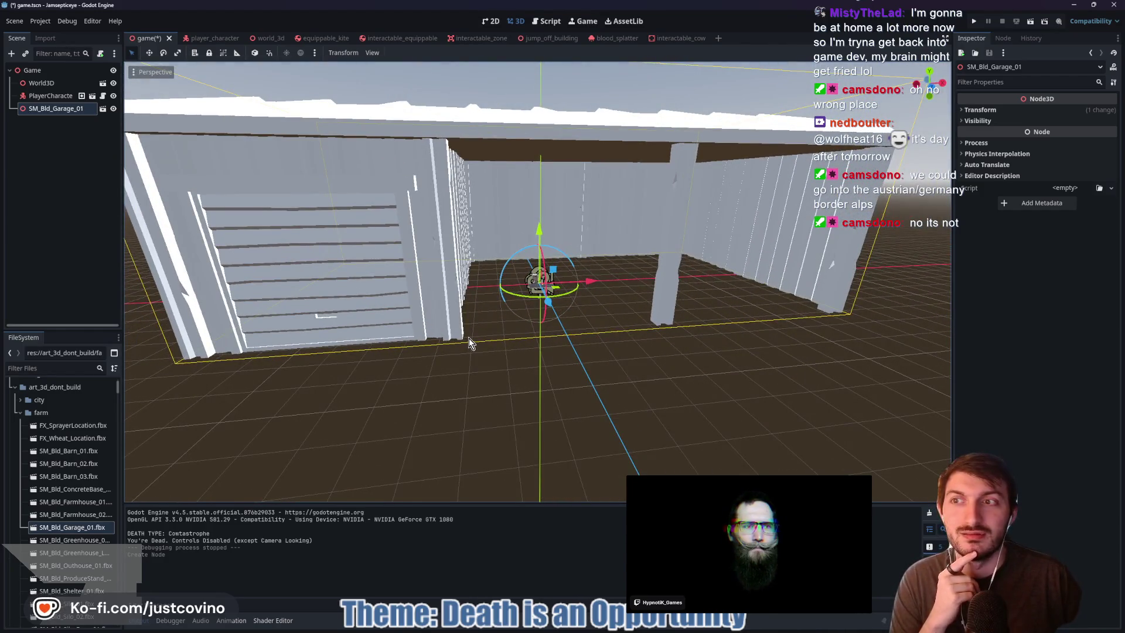
key(Delete)
key(Return)
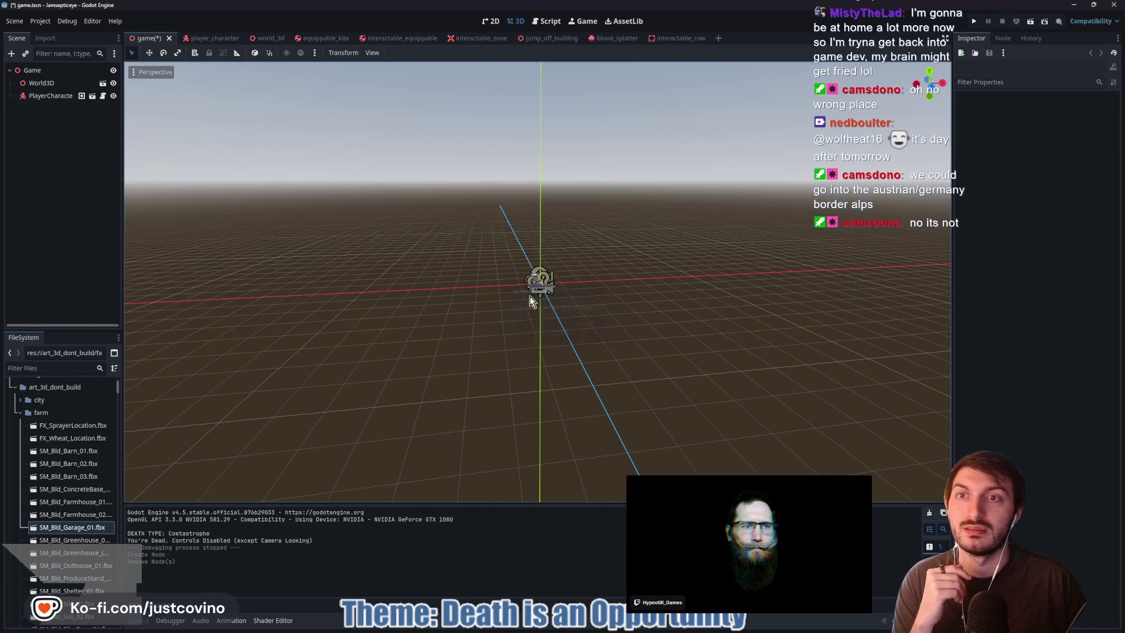
key(ctrl+s)
Switch to the world_3d scene and drop SM_Bld_Silo_01.fbx into it
click(260, 39)
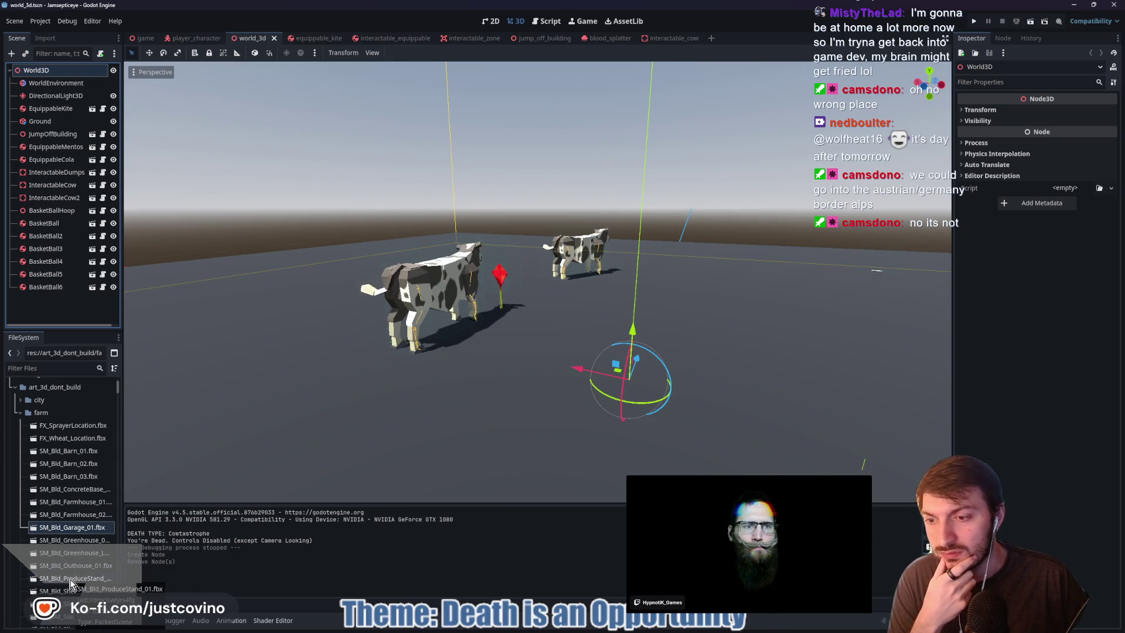
scroll(73, 574, down, 1)
mouse_move(79, 571)
mouse_down()
mouse_move(278, 363)
mouse_move(279, 394)
mouse_up()
key(f)
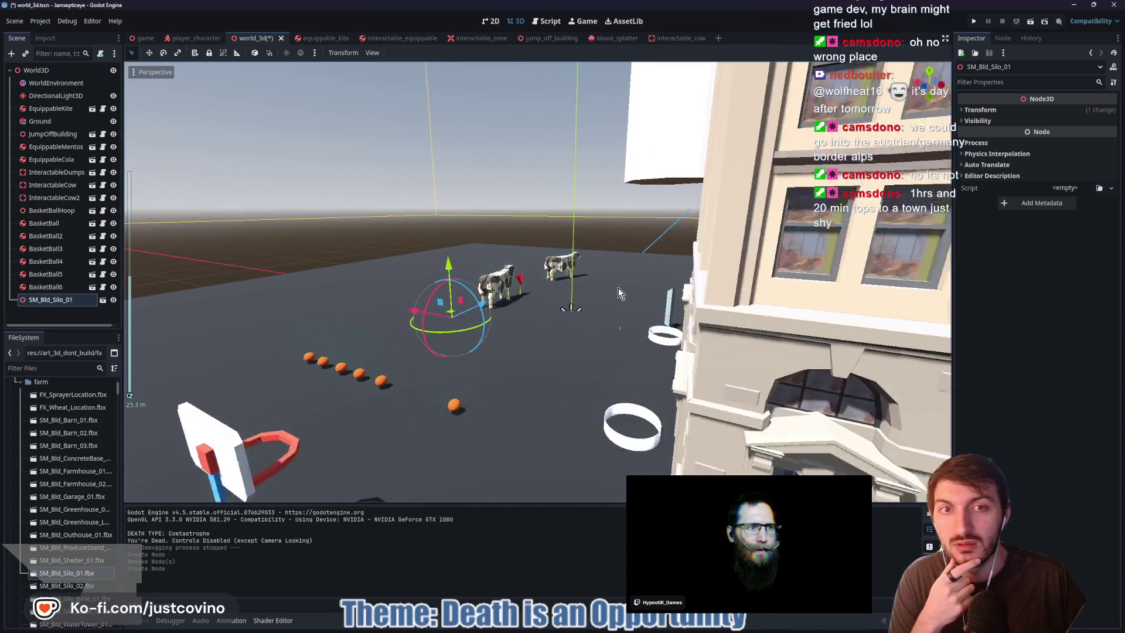
scroll(540, 295, down, 5)
mouse_move(564, 247)
mouse_down()
mouse_move(602, 213)
mouse_move(598, 253)
mouse_move(667, 259)
mouse_up()
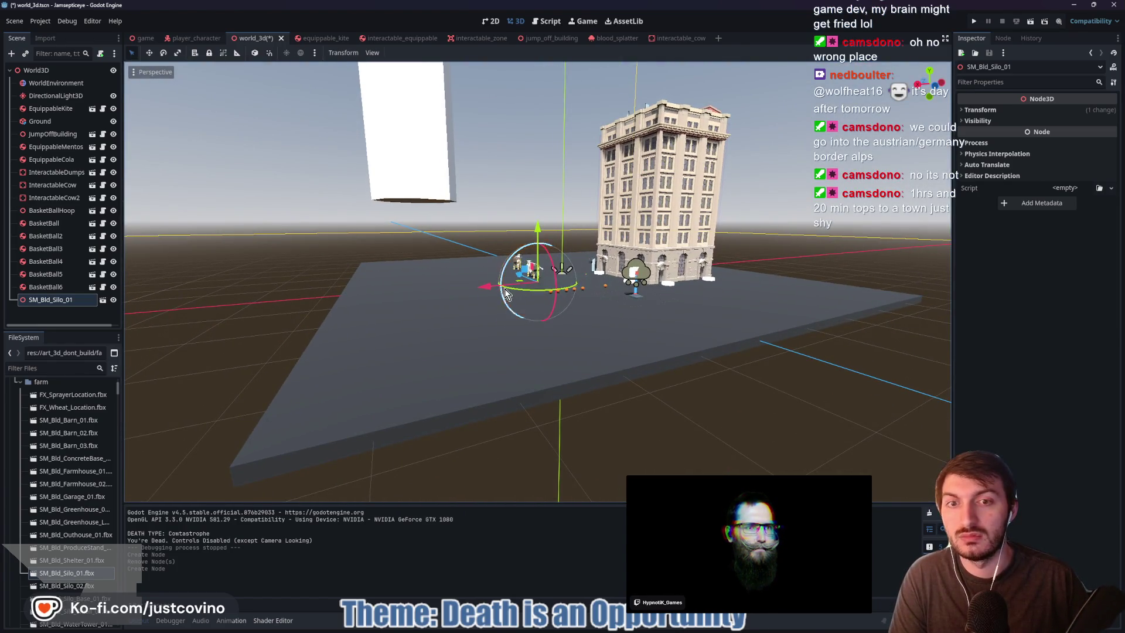
Move the silo beside the tall white box, then delete it and save the scene
mouse_move(521, 280)
mouse_down()
mouse_move(568, 311)
mouse_move(709, 348)
mouse_move(472, 249)
mouse_move(369, 167)
mouse_move(390, 202)
mouse_move(401, 192)
mouse_move(454, 245)
mouse_up()
key(Delete)
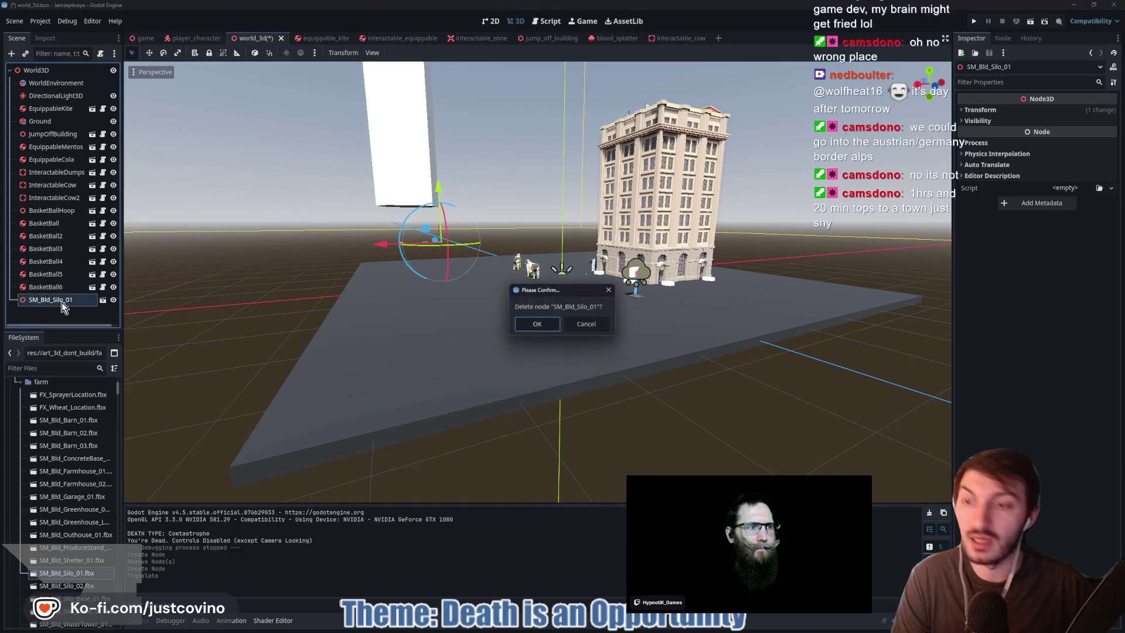
click(536, 325)
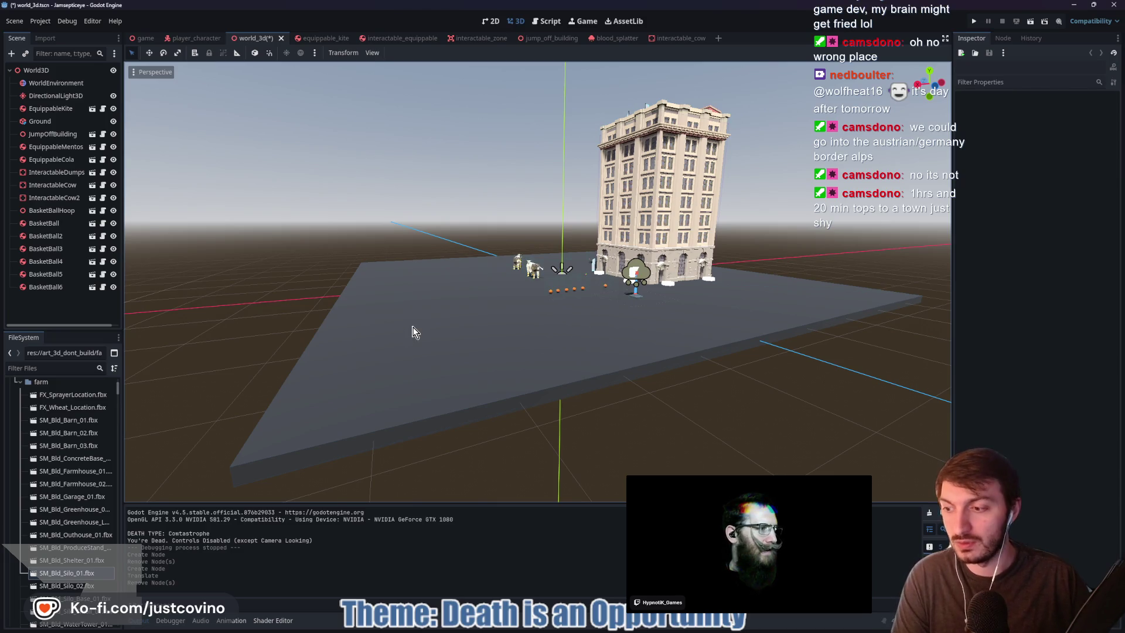
key(ctrl+s)
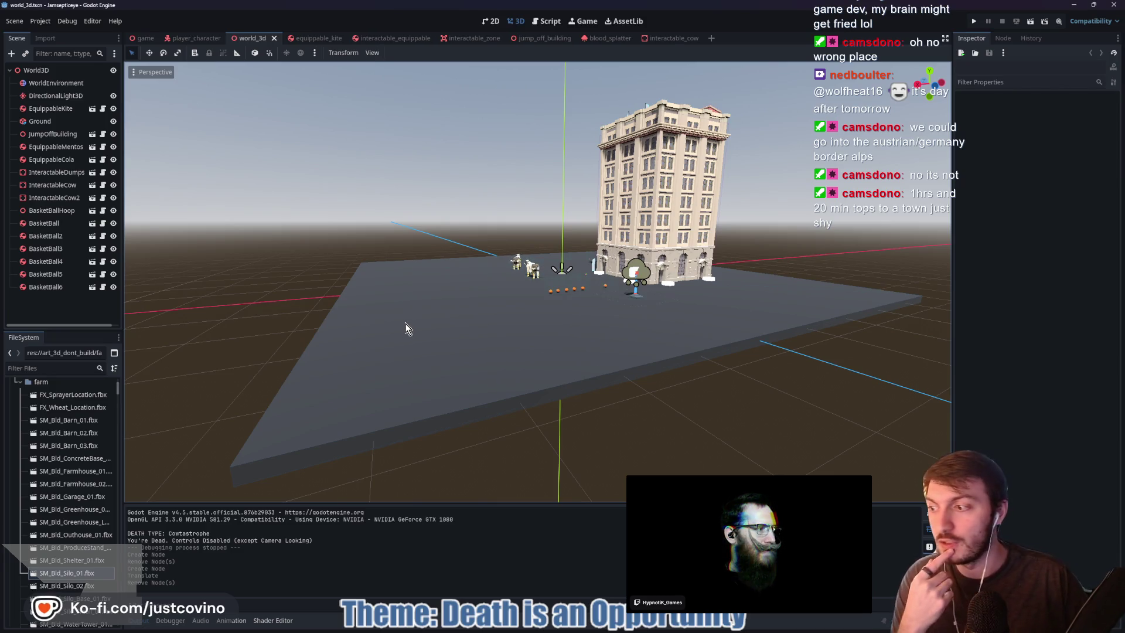
scroll(87, 565, down, 5)
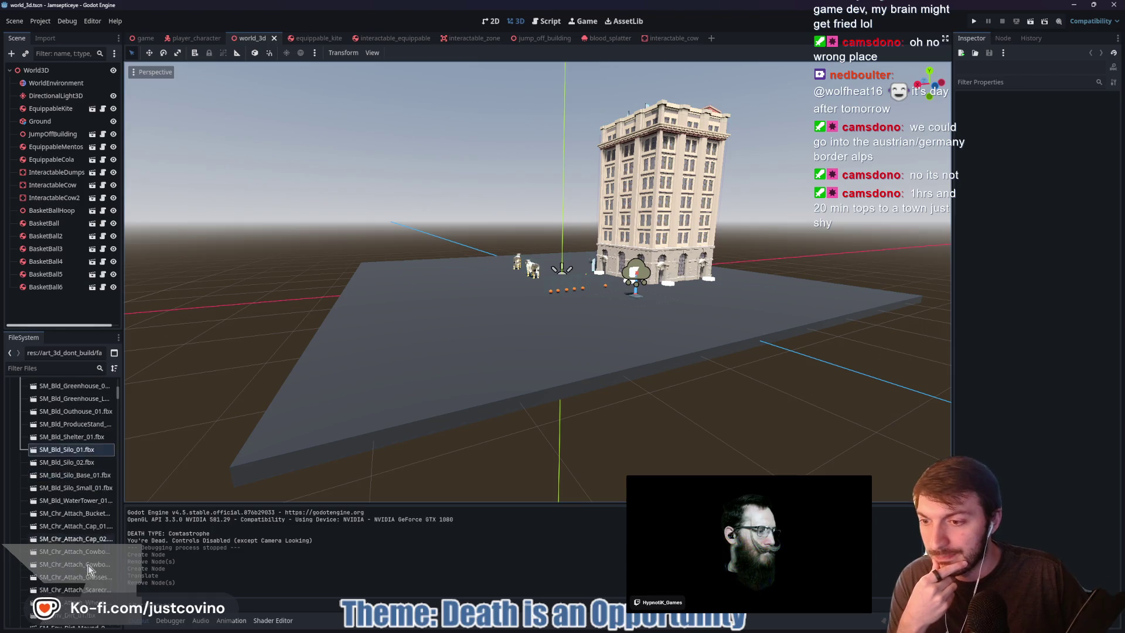
scroll(90, 580, down, 5)
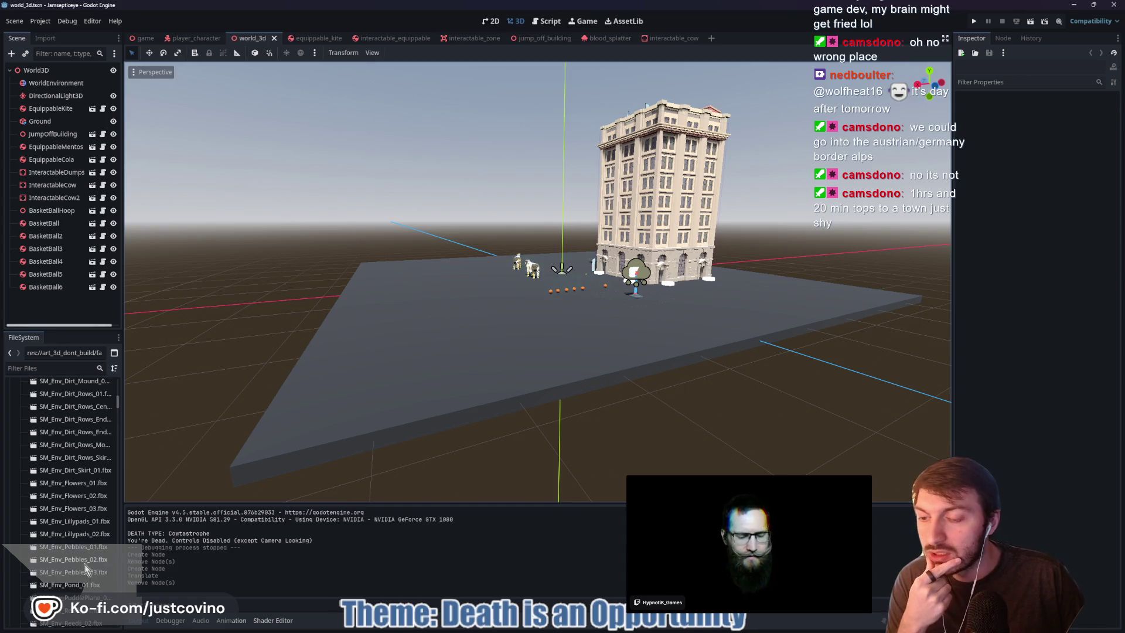
scroll(85, 564, down, 2)
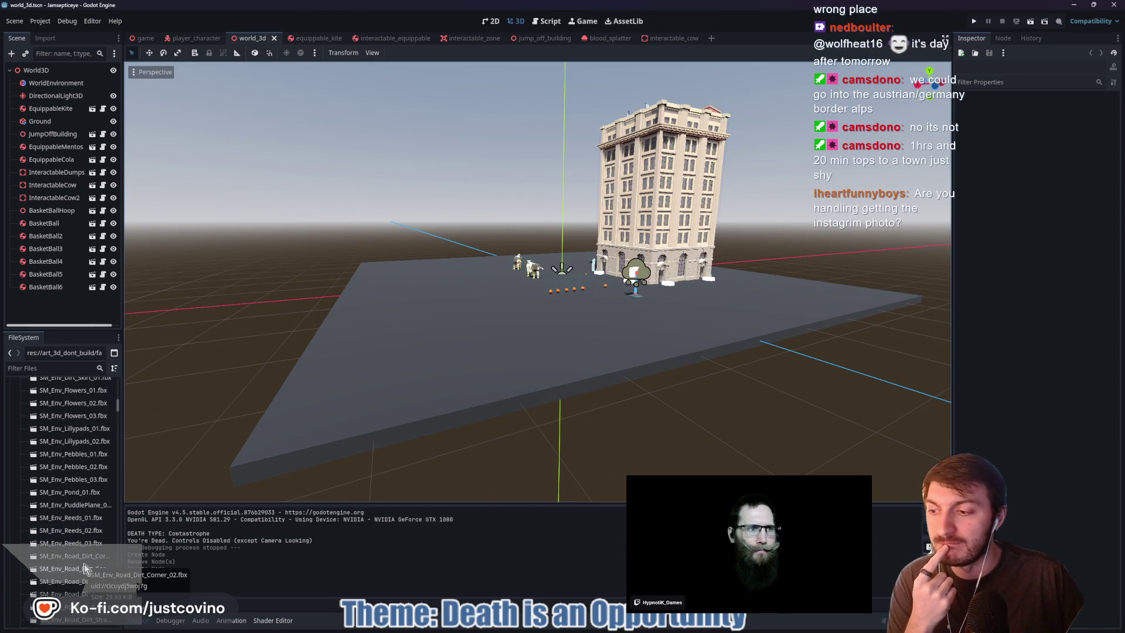
scroll(85, 567, down, 1)
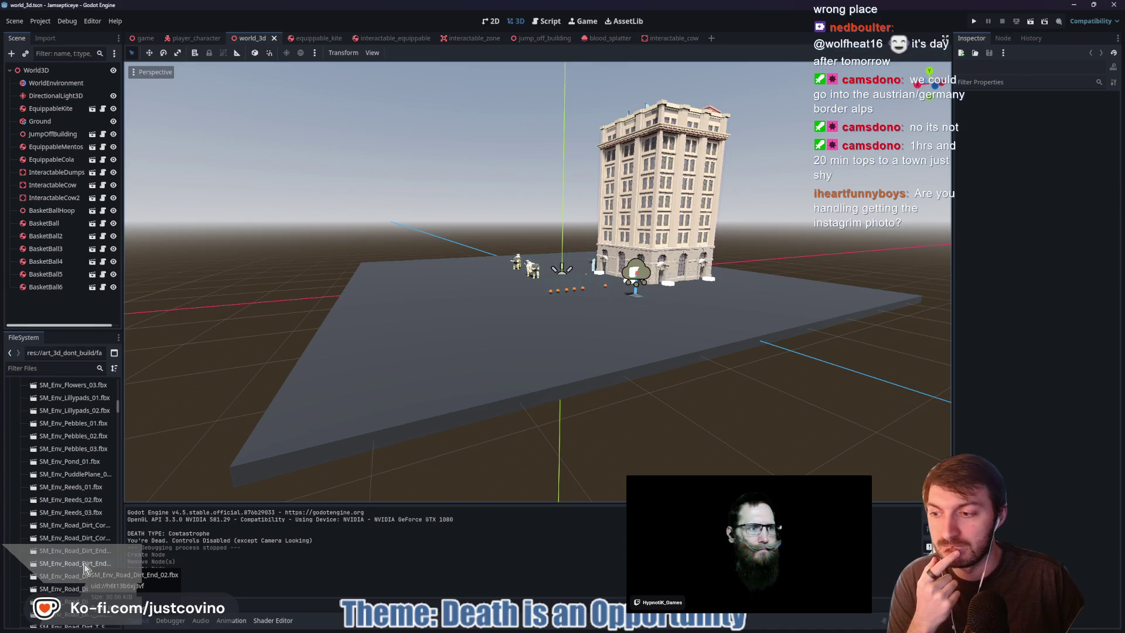
scroll(85, 567, down, 8)
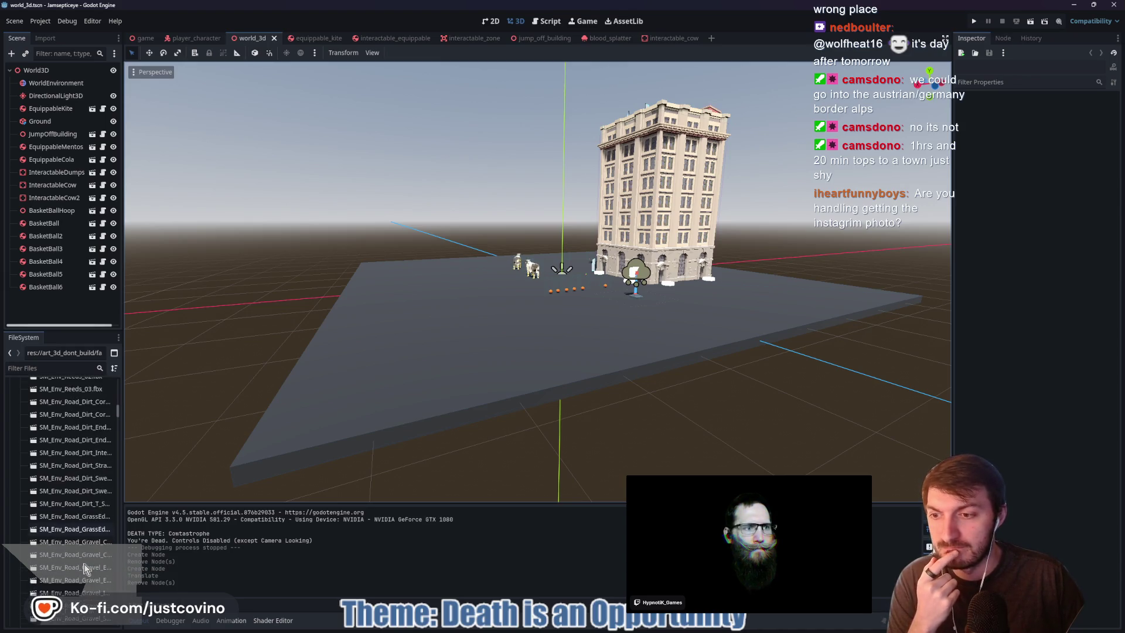
scroll(84, 567, down, 10)
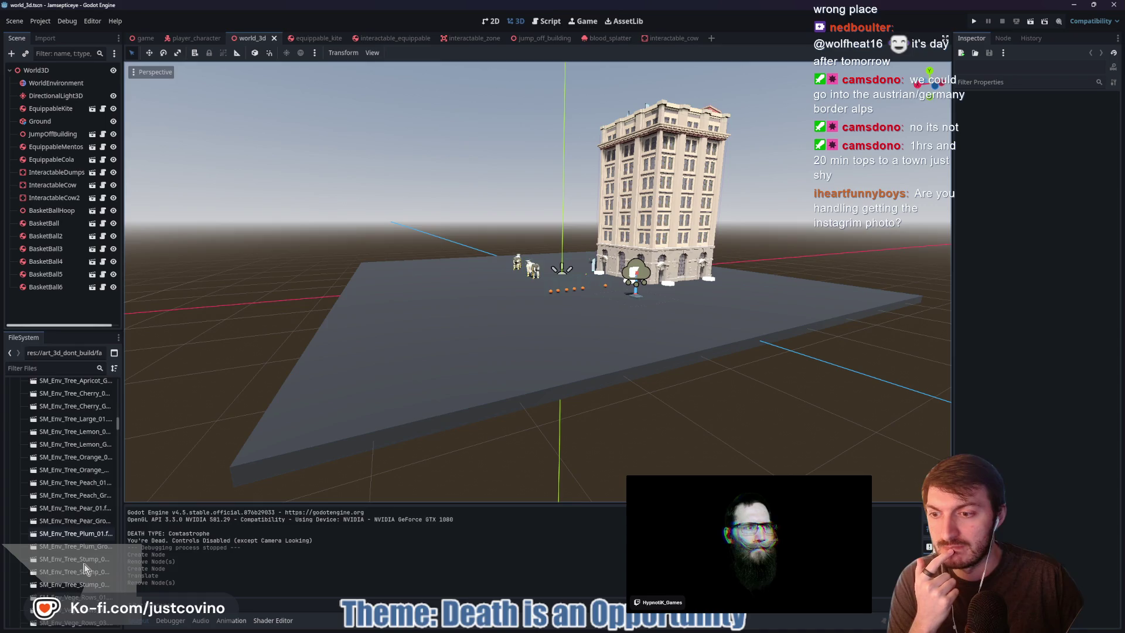
scroll(83, 564, down, 10)
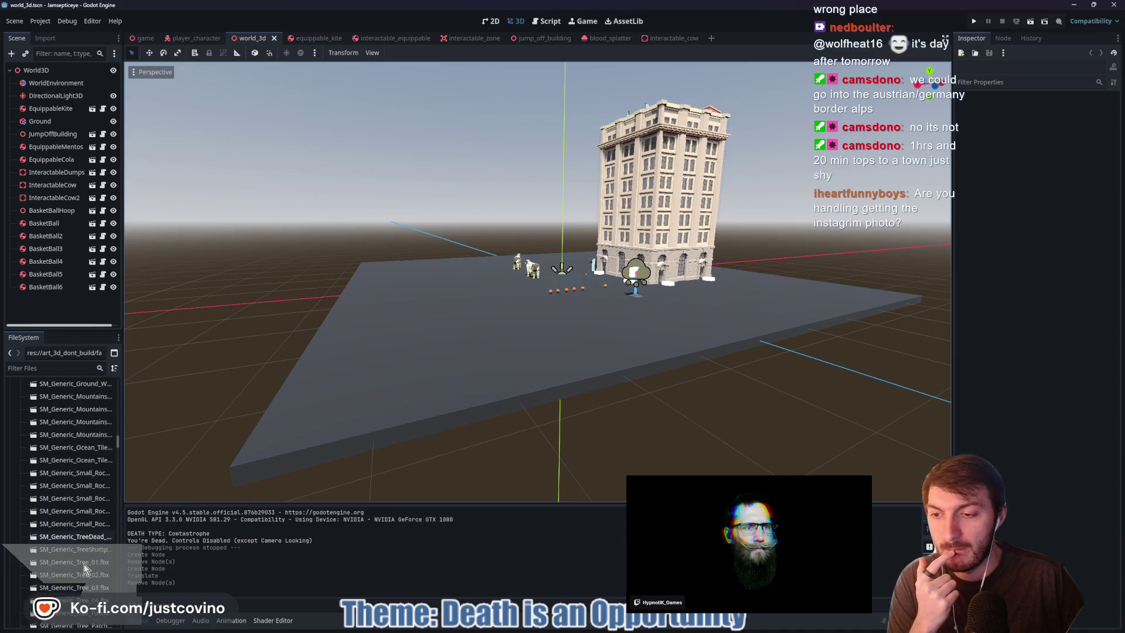
scroll(83, 563, down, 5)
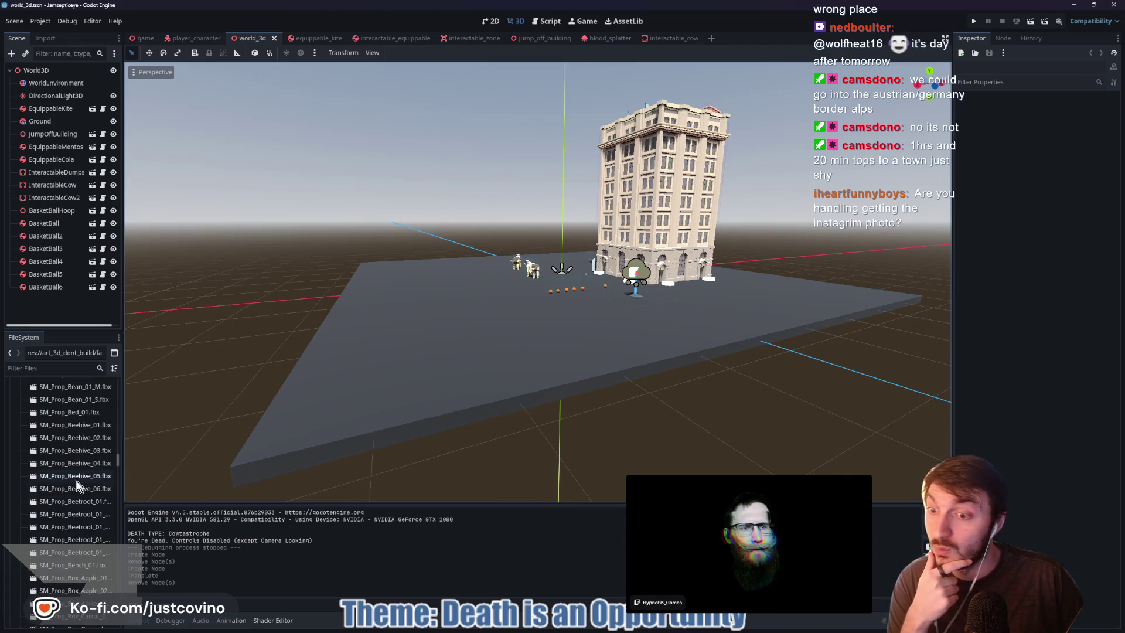
mouse_move(76, 488)
mouse_down()
mouse_move(333, 416)
mouse_move(372, 340)
mouse_move(317, 290)
mouse_move(336, 325)
mouse_up()
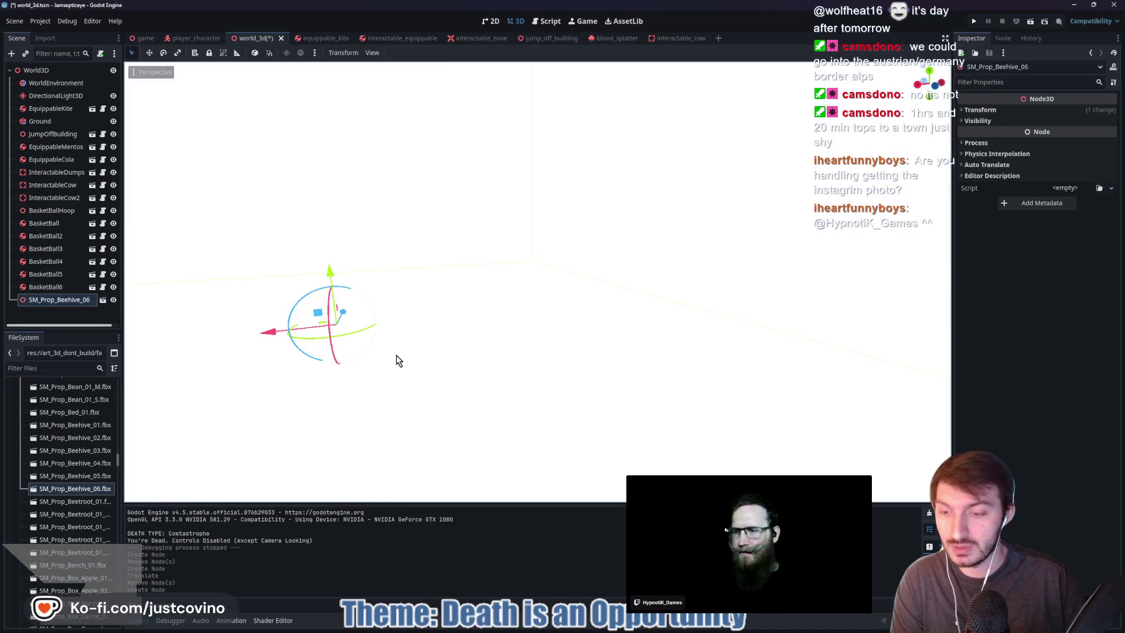
Inspect the placed beehive, then add and remove SM_Prop_Beehive_05
key(f)
scroll(428, 365, down, 3)
mouse_move(428, 364)
mouse_down()
mouse_move(537, 325)
mouse_move(636, 341)
mouse_up()
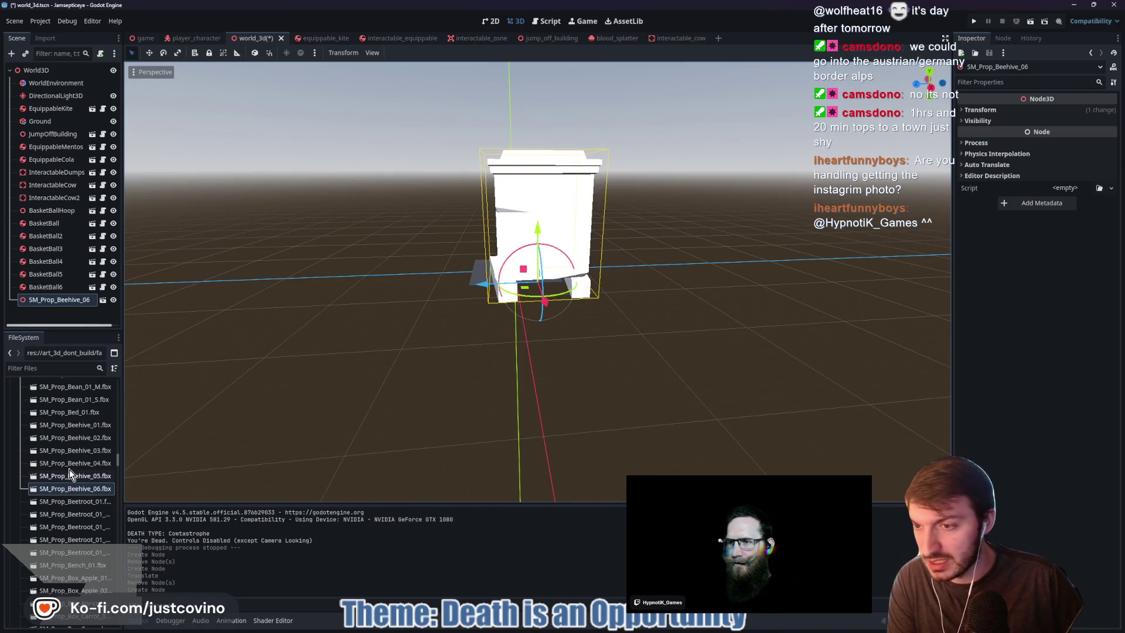
mouse_move(69, 473)
mouse_down()
mouse_move(335, 413)
mouse_move(357, 316)
mouse_move(382, 333)
mouse_up()
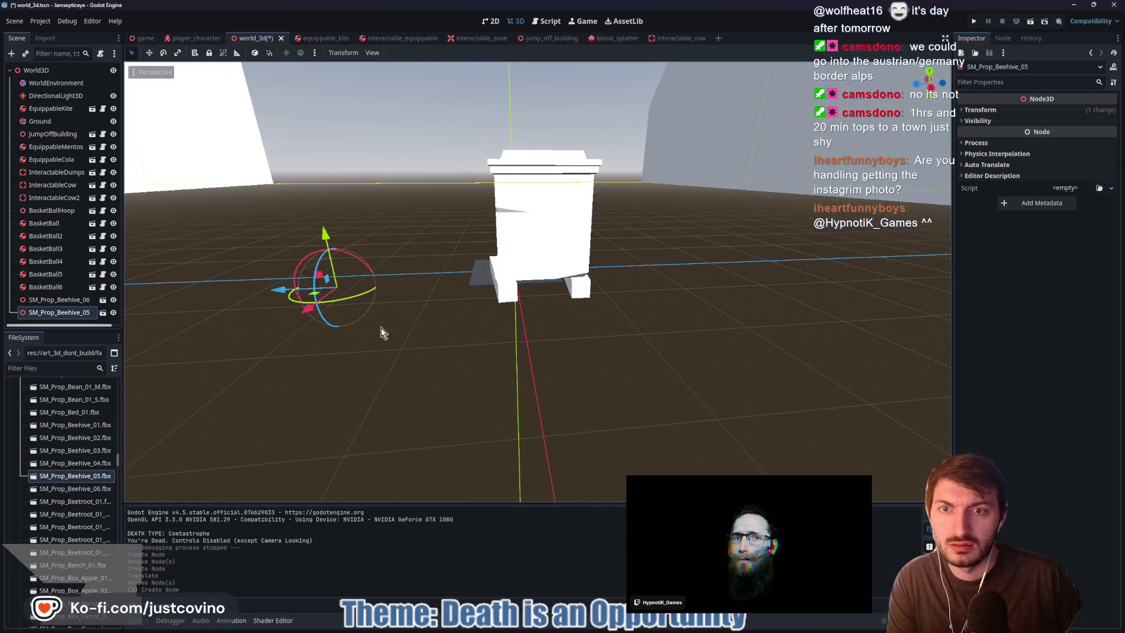
key(f)
scroll(406, 335, up, 4)
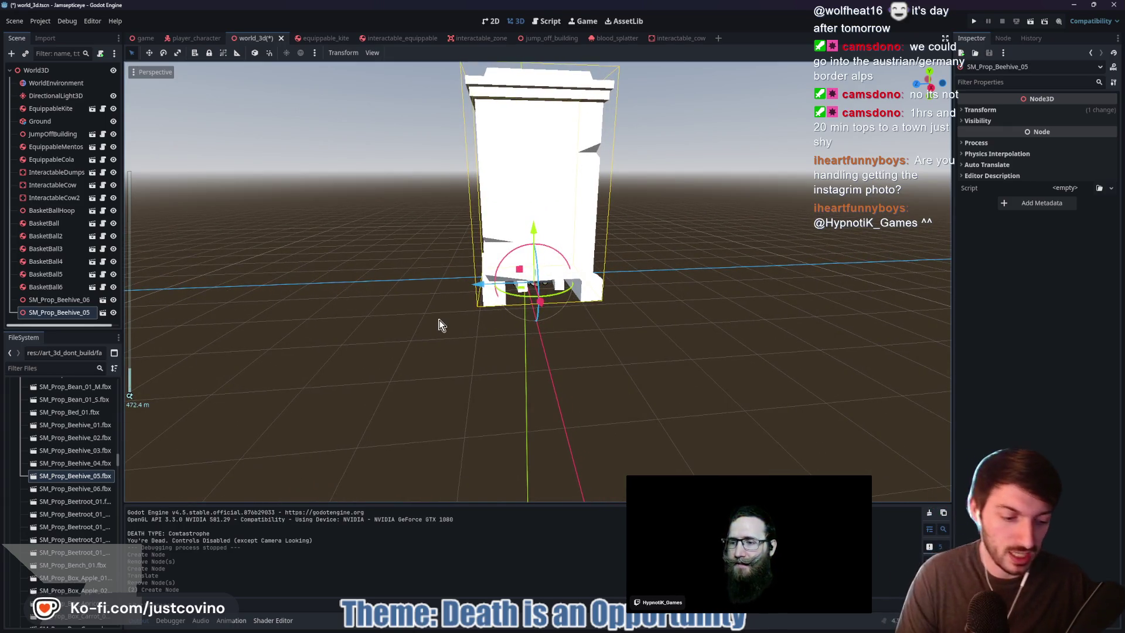
key(Delete)
click(533, 325)
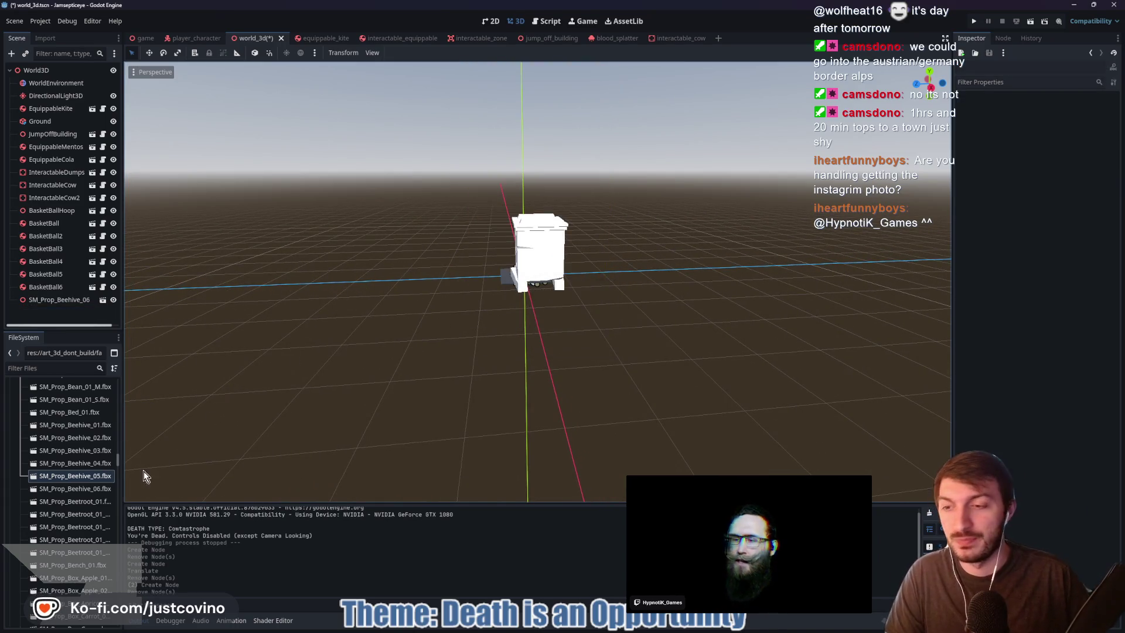
Add and delete SM_Prop_Beehive_01, then delete the SM_Prop_Beehive_06 node too
mouse_move(78, 425)
mouse_down()
mouse_move(341, 400)
mouse_move(377, 359)
mouse_move(397, 360)
mouse_up()
key(f)
scroll(421, 363, up, 3)
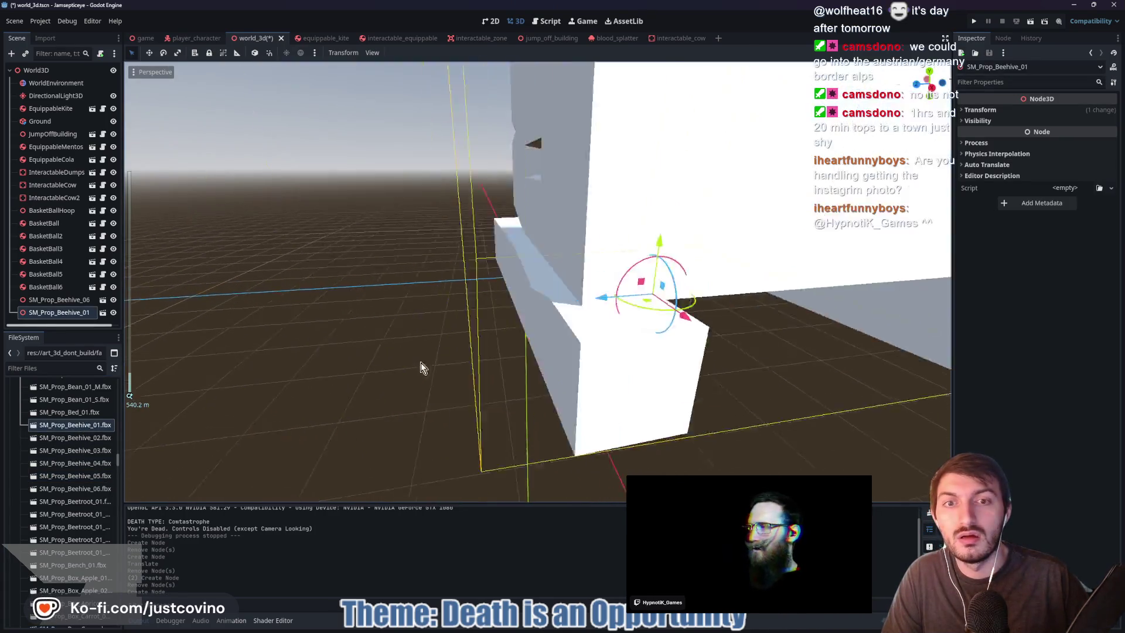
scroll(445, 363, down, 5)
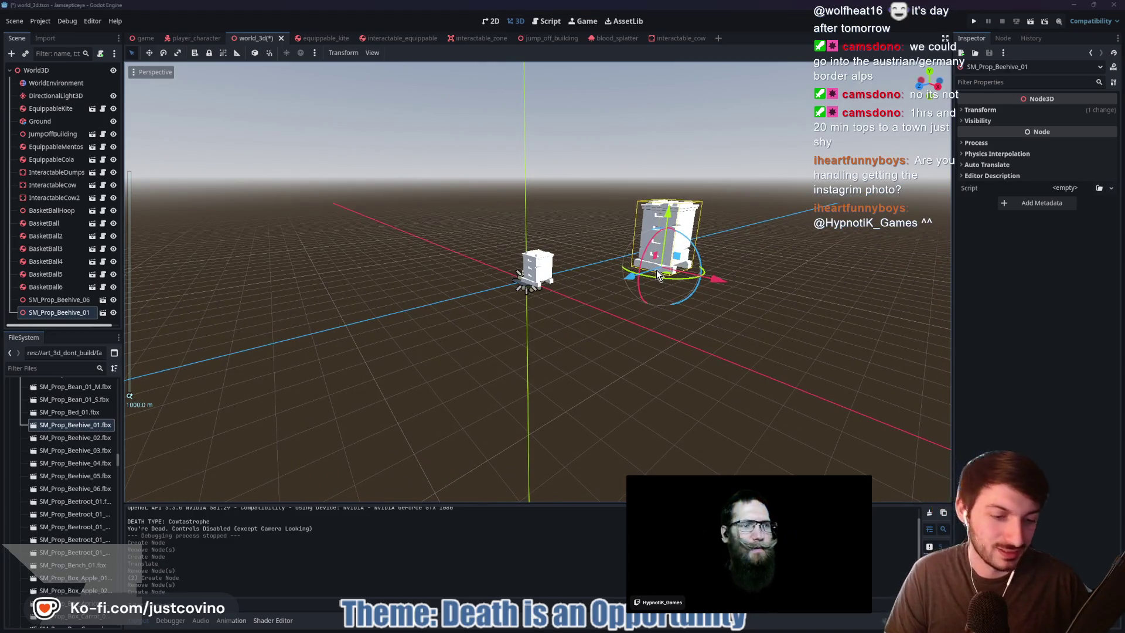
key(Delete)
click(533, 324)
click(51, 301)
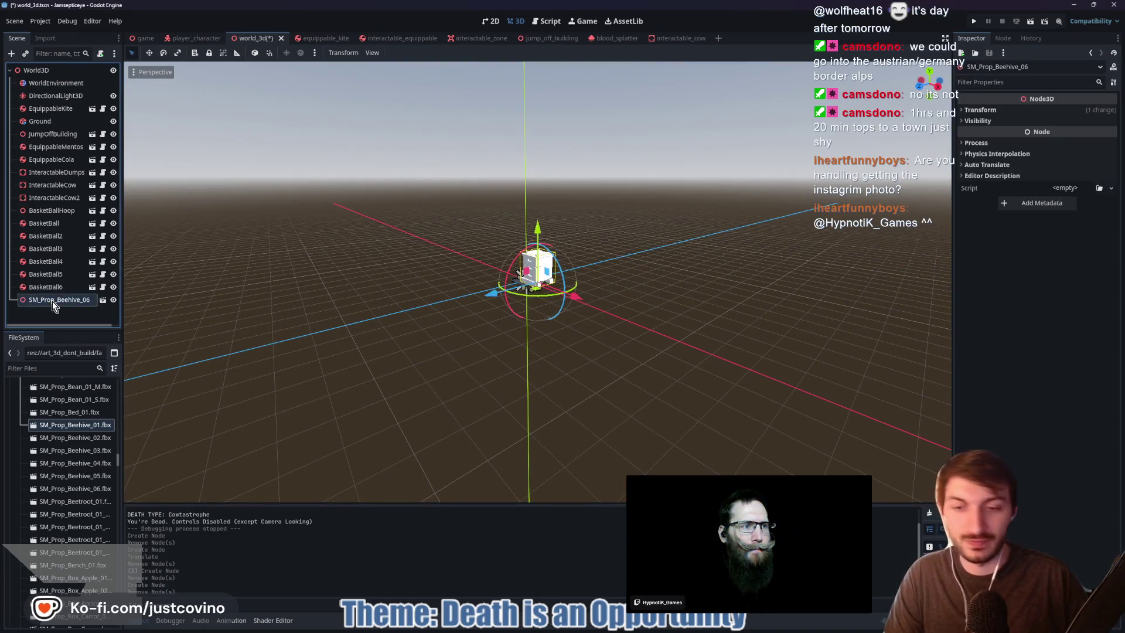
key(Delete)
click(535, 324)
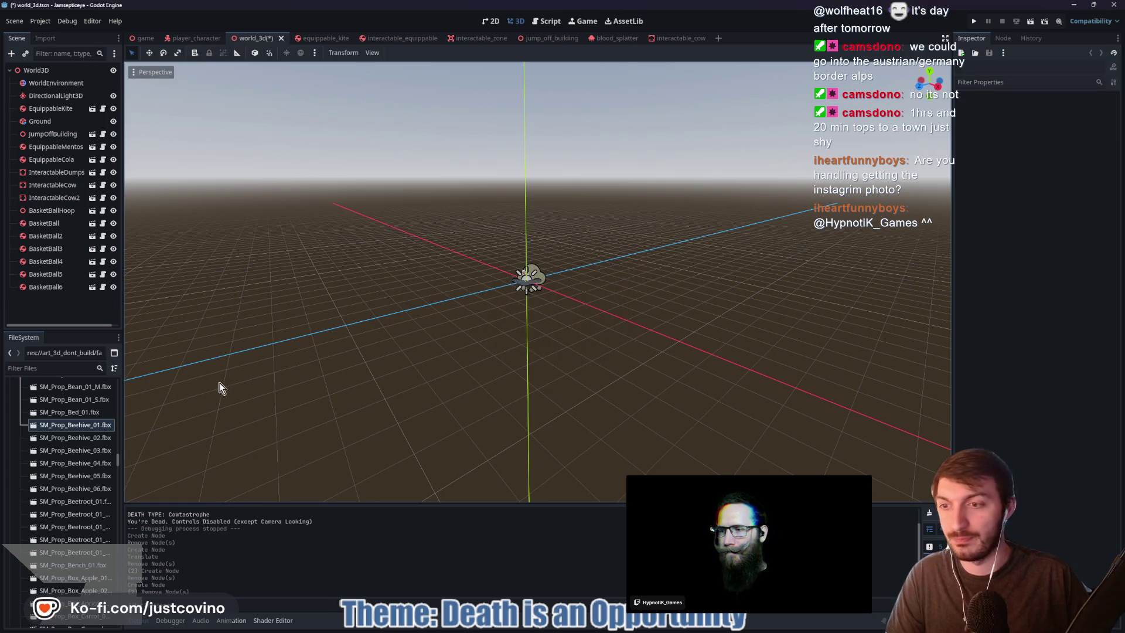
click(82, 440)
double_click(82, 443)
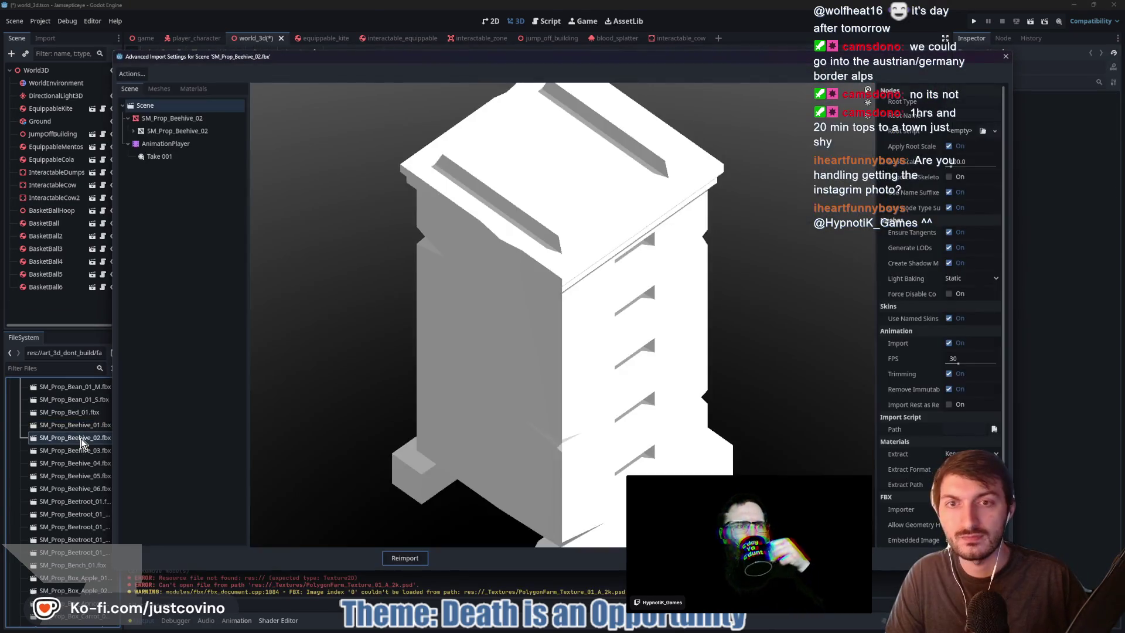
key(Escape)
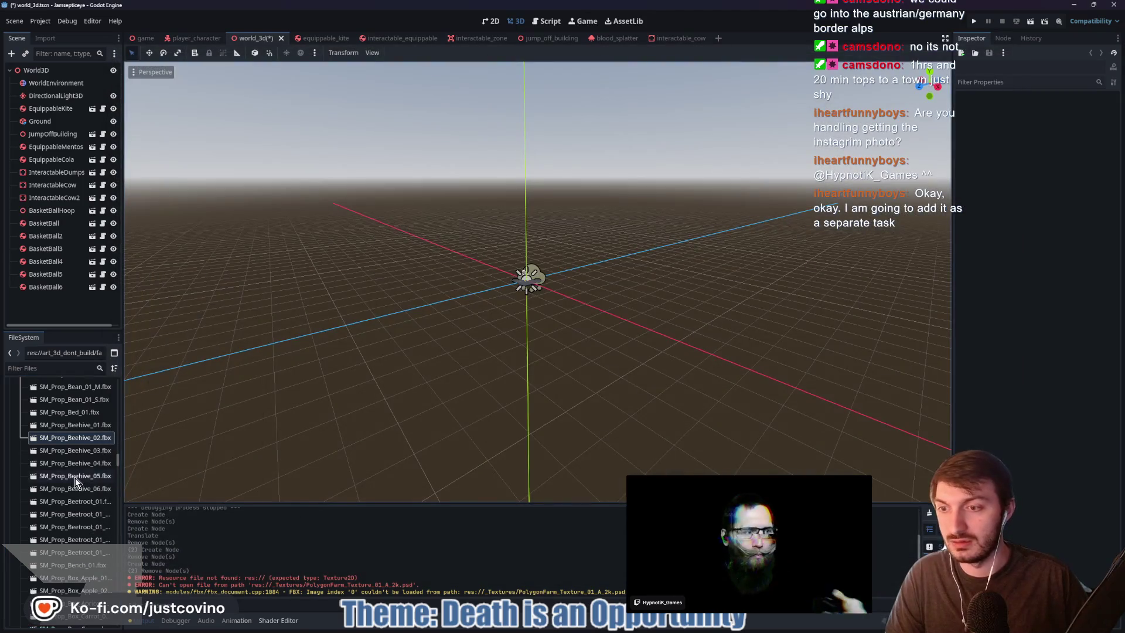
double_click(75, 476)
scroll(587, 395, down, 5)
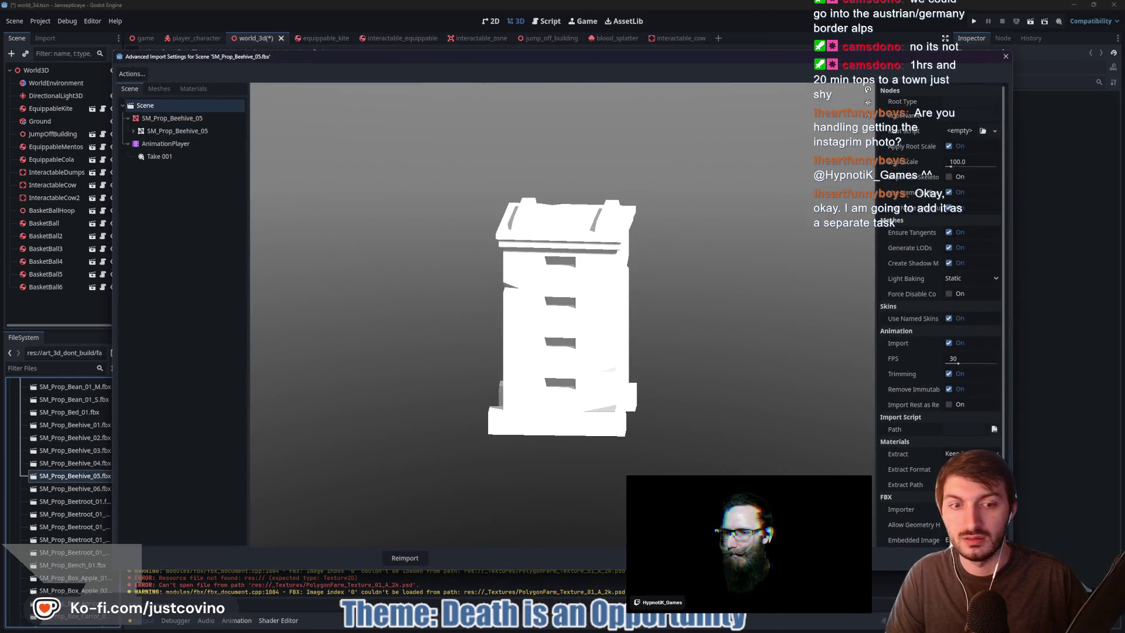
key(Escape)
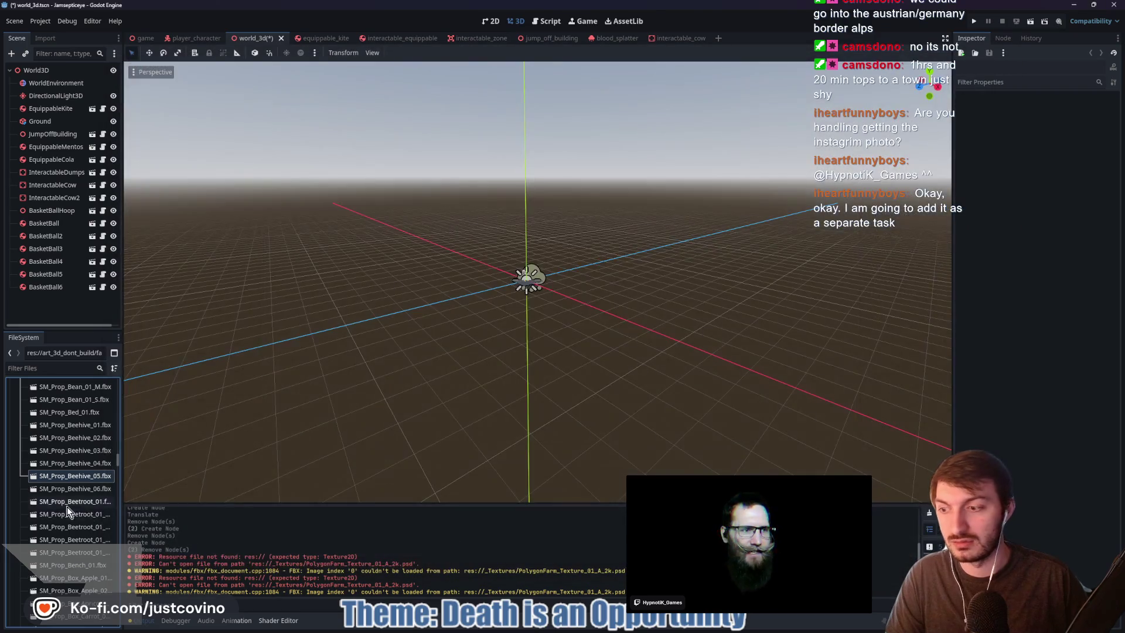
Zoom out to the building, cows and basketballs while browsing the prop models in FileSystem
scroll(540, 346, down, 15)
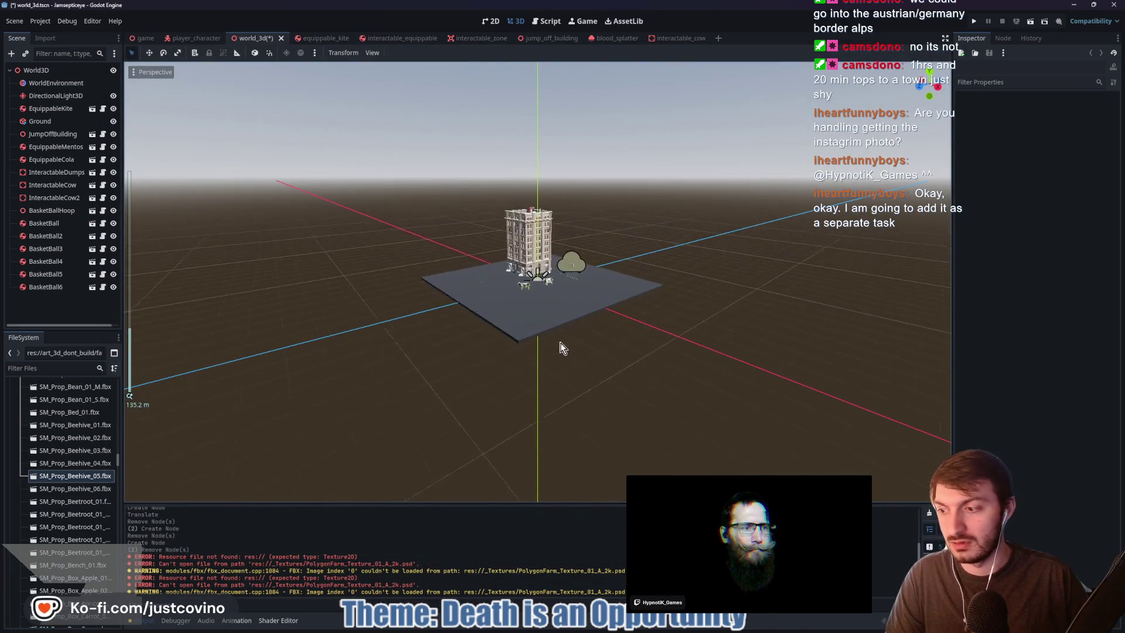
scroll(560, 355, up, 6)
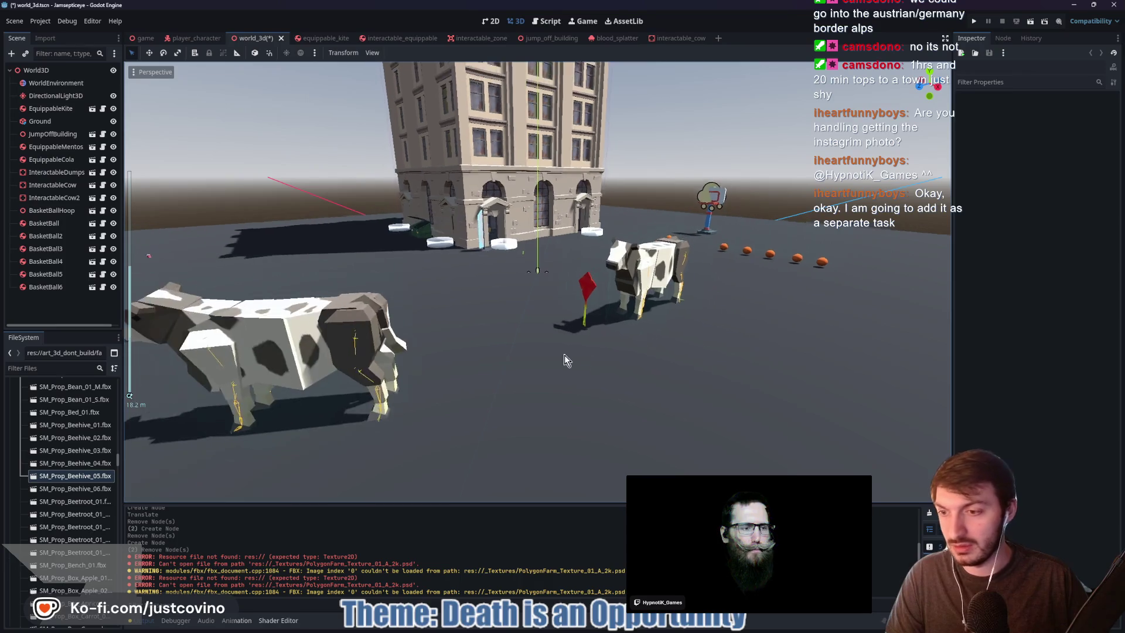
scroll(78, 571, down, 5)
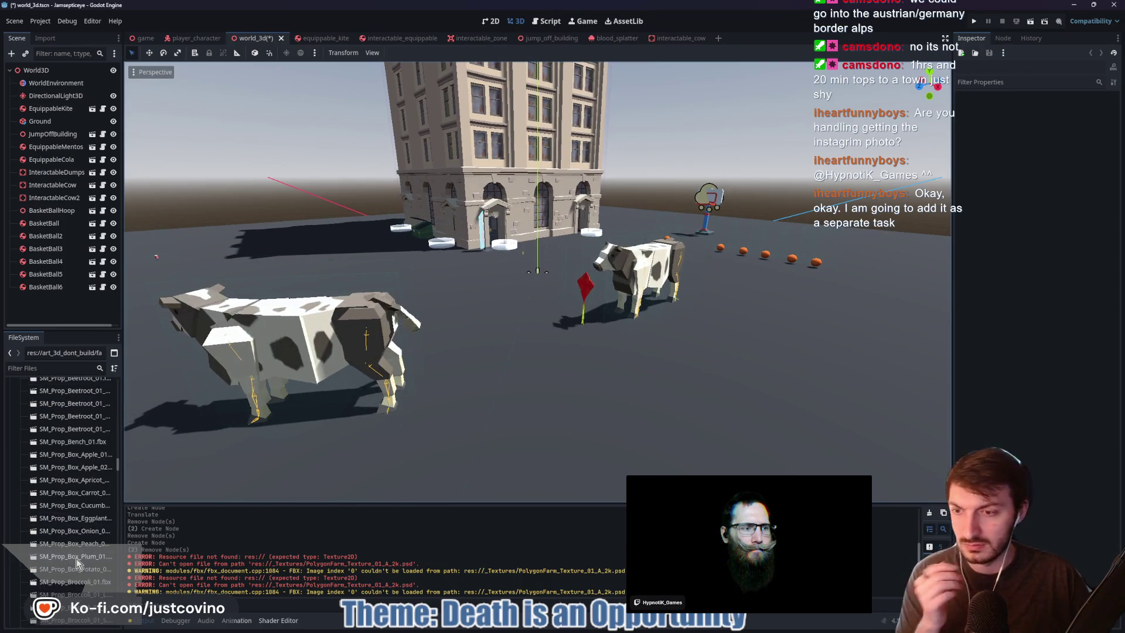
scroll(79, 567, down, 5)
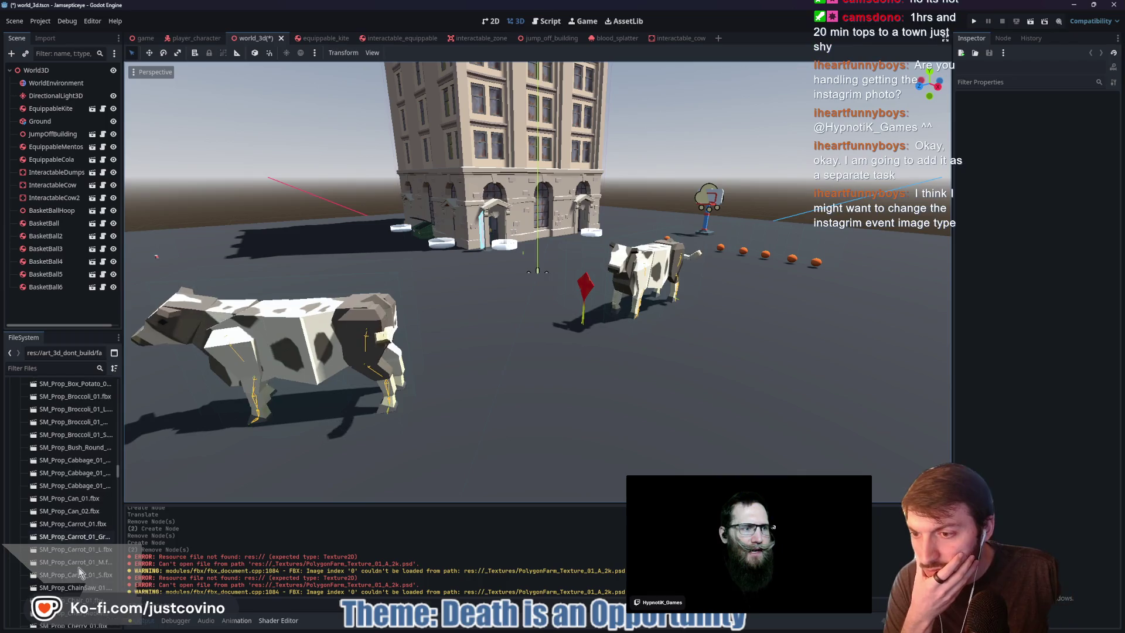
scroll(80, 544, down, 6)
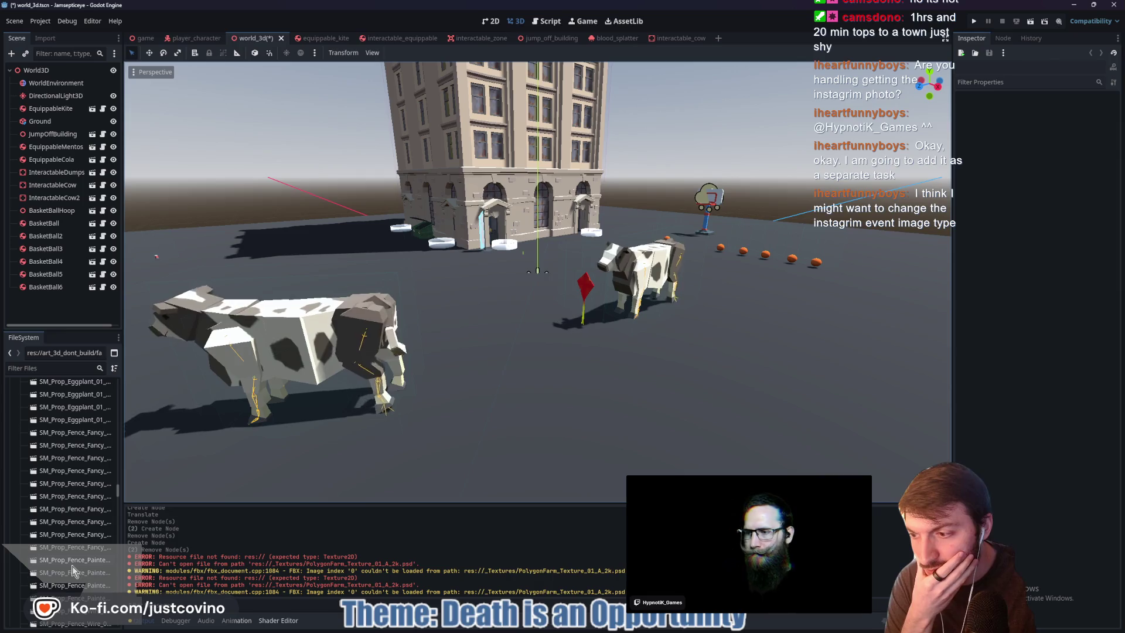
scroll(72, 565, down, 3)
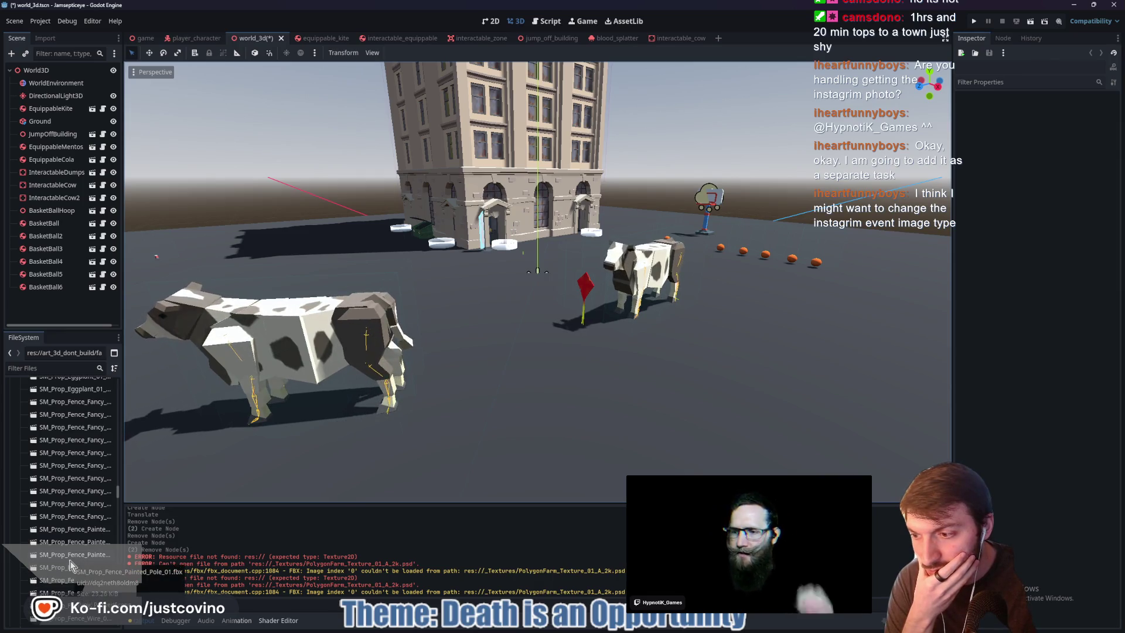
scroll(71, 565, down, 4)
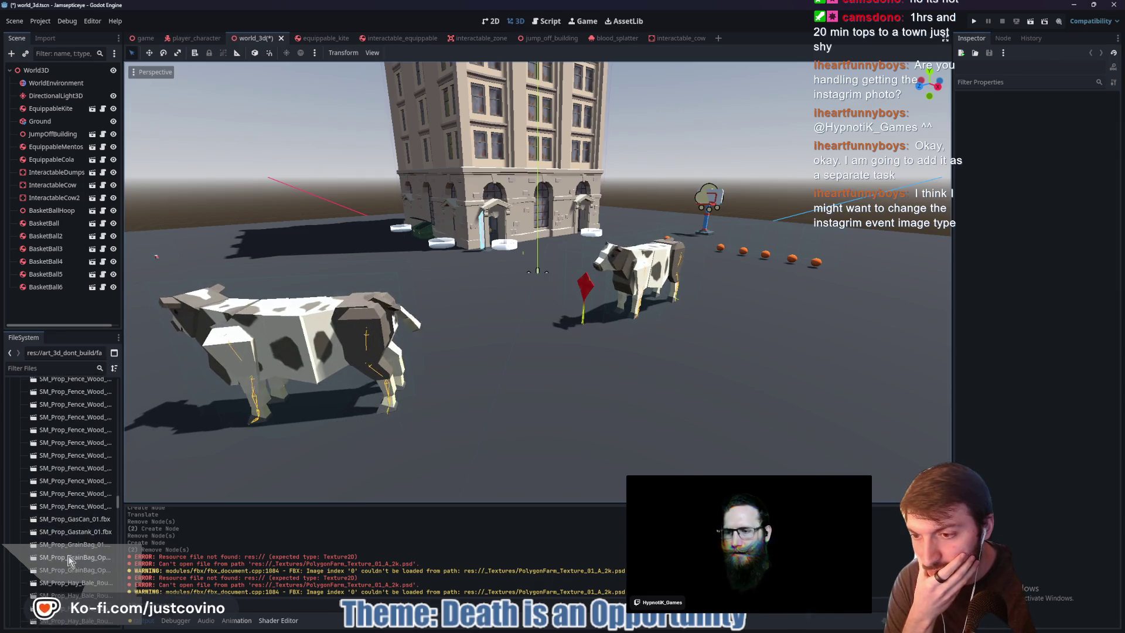
scroll(69, 561, down, 5)
scroll(69, 560, down, 4)
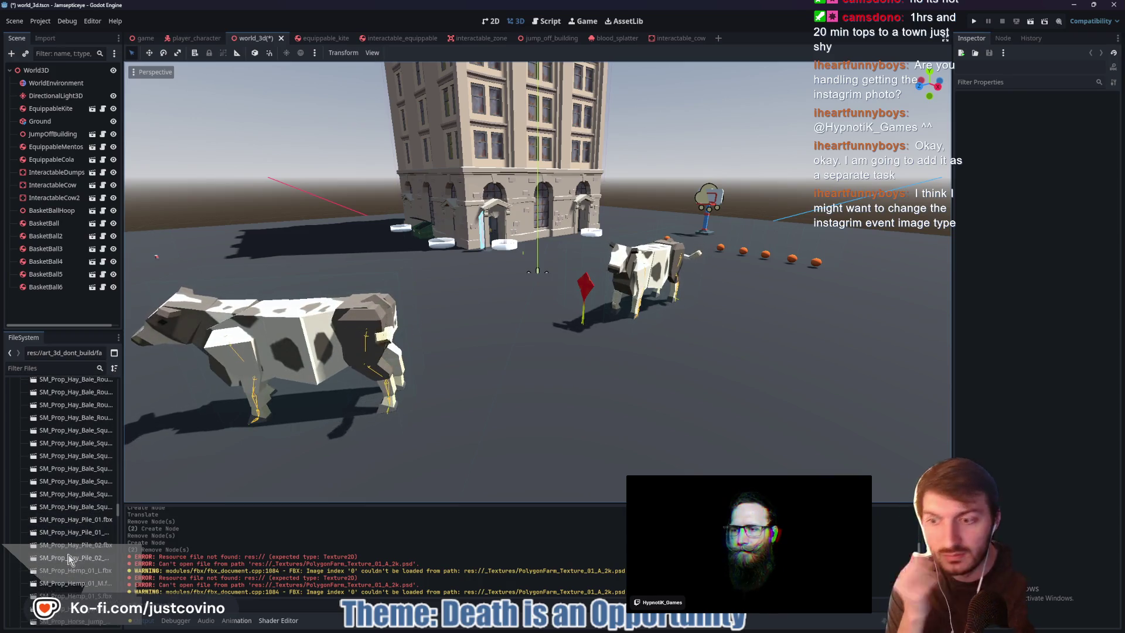
scroll(68, 553, down, 2)
scroll(69, 553, down, 6)
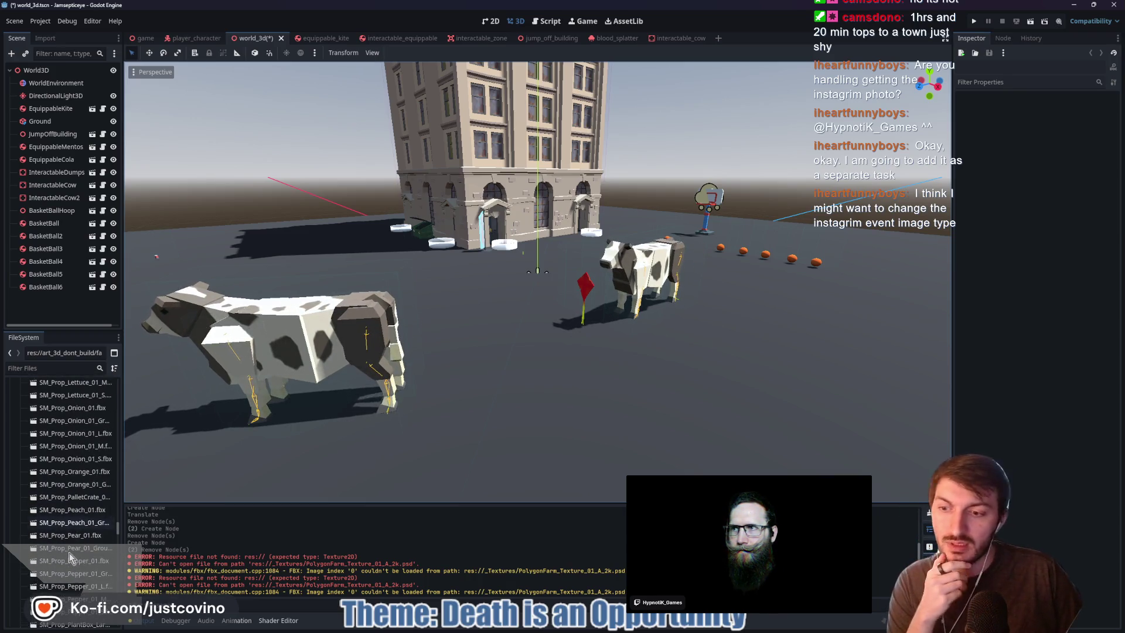
scroll(69, 552, down, 8)
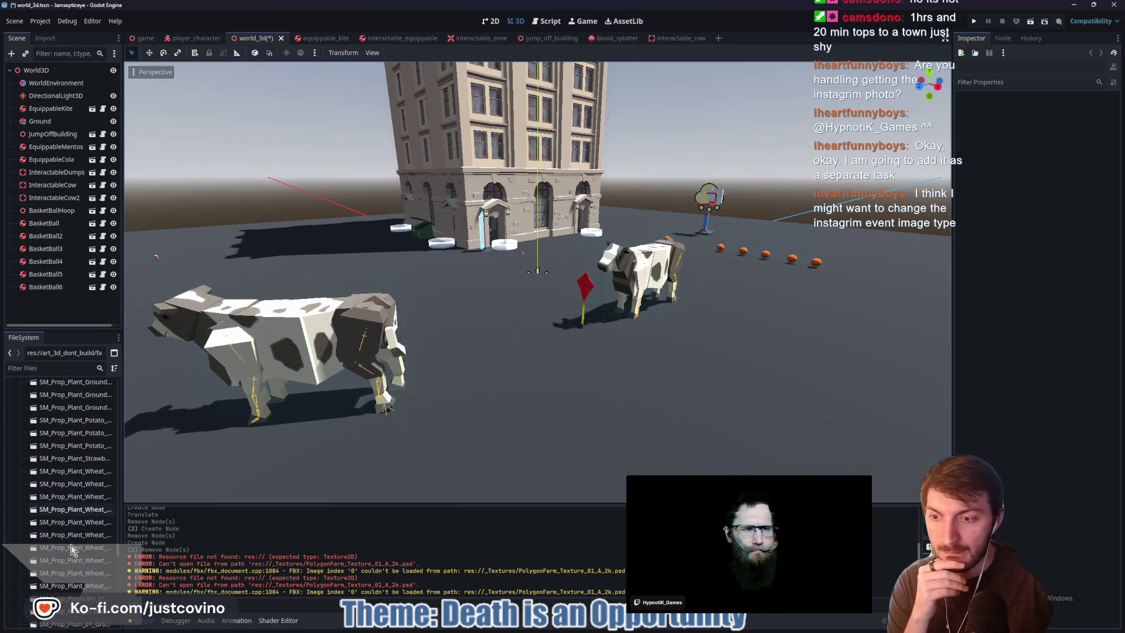
scroll(70, 544, down, 8)
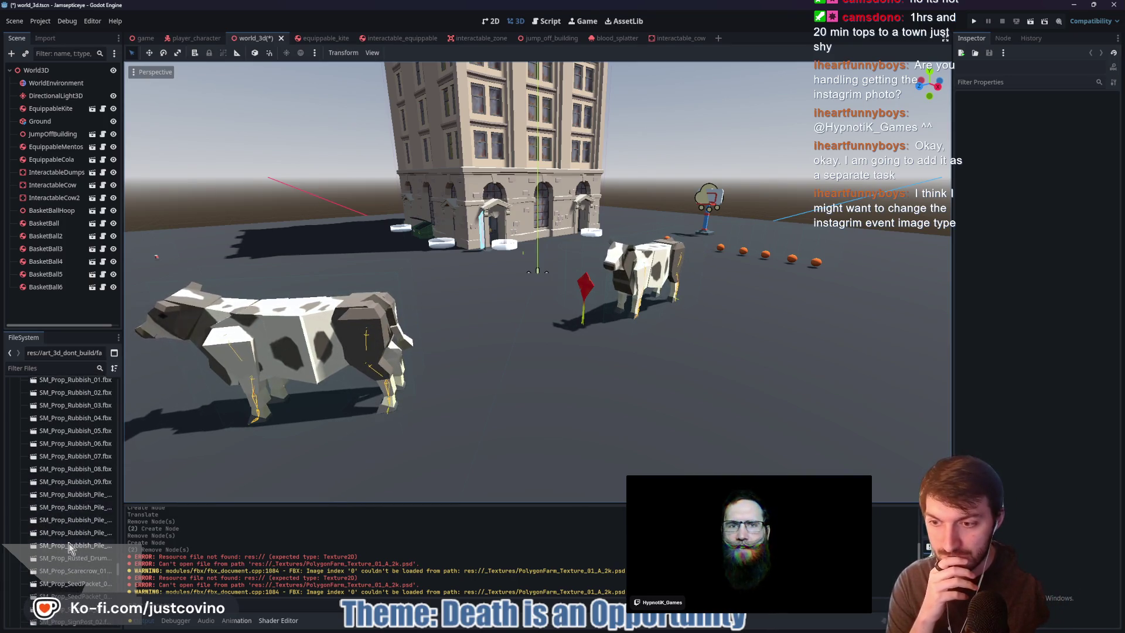
scroll(69, 540, down, 8)
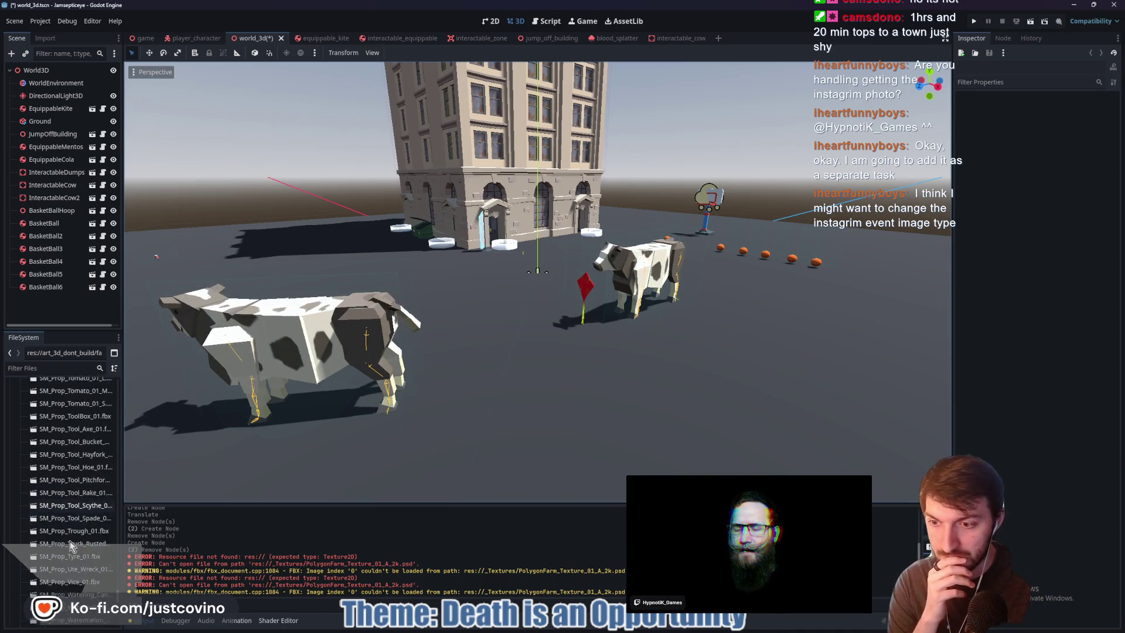
scroll(69, 540, down, 5)
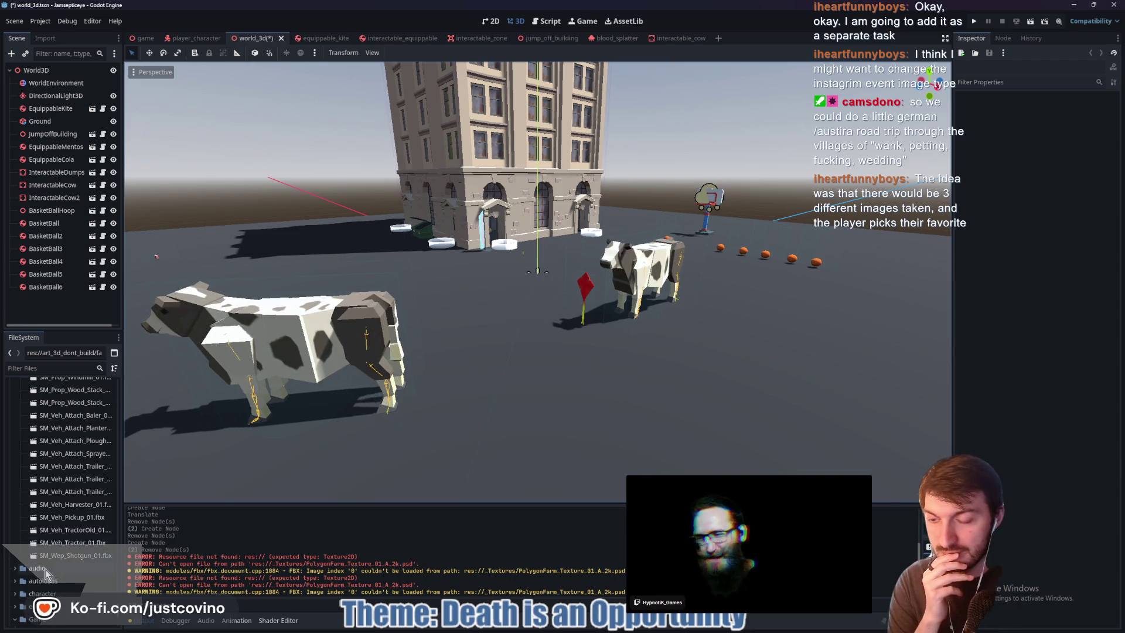
scroll(62, 544, up, 5)
scroll(120, 578, up, 3)
Collapse the farm folder, browse the city models in FileSystem, then save world_3d
drag(120, 579, 128, 391)
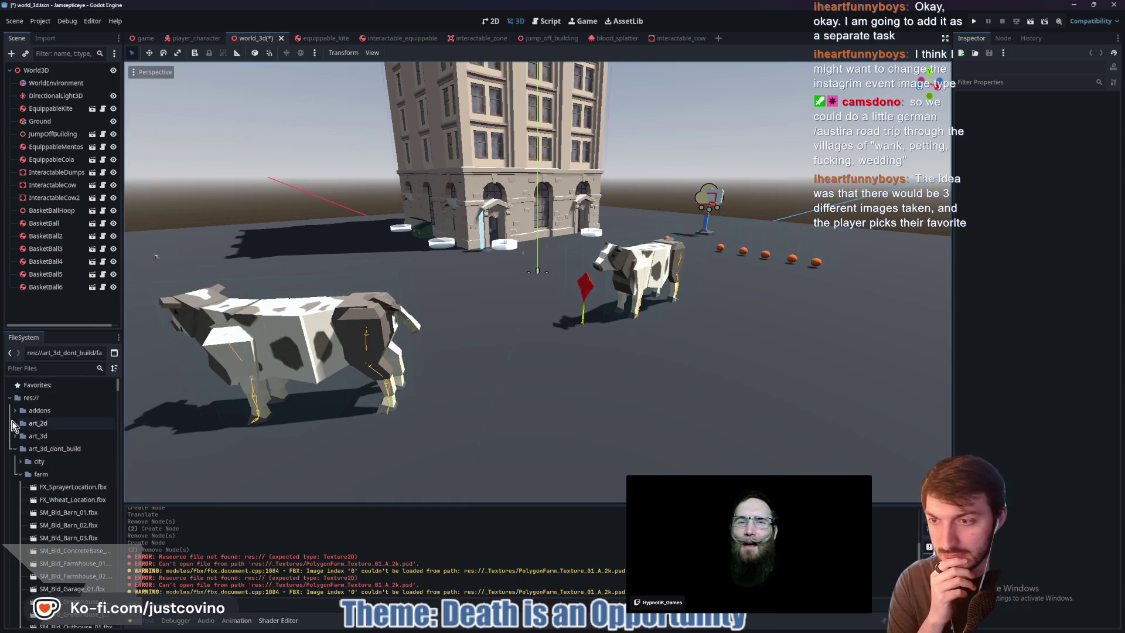
click(22, 474)
click(20, 462)
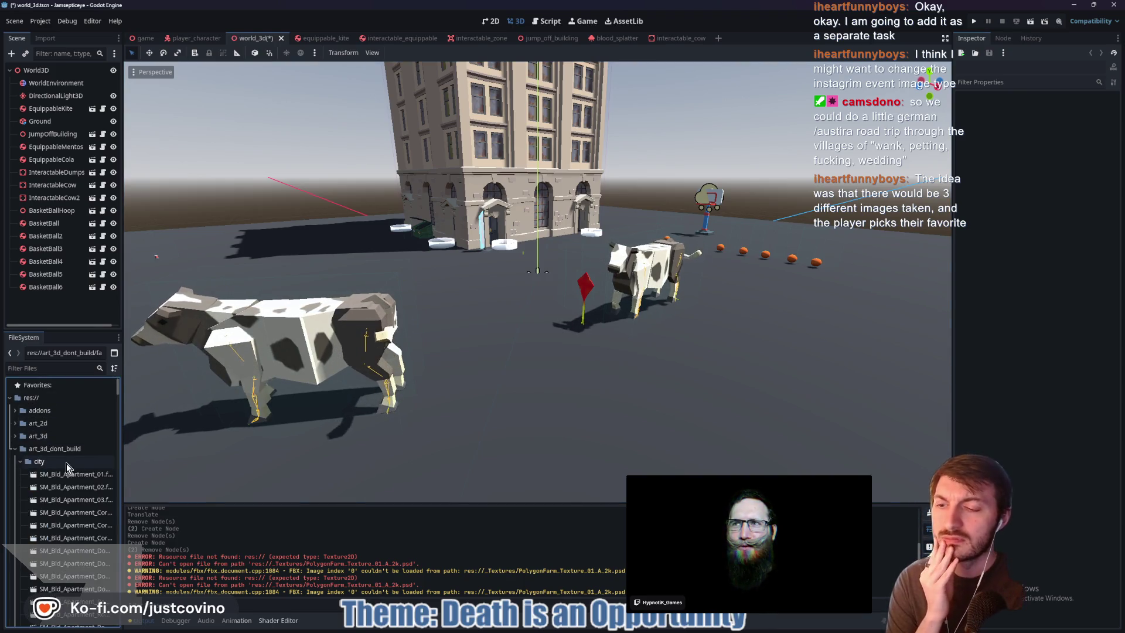
scroll(76, 480, down, 4)
scroll(73, 501, down, 3)
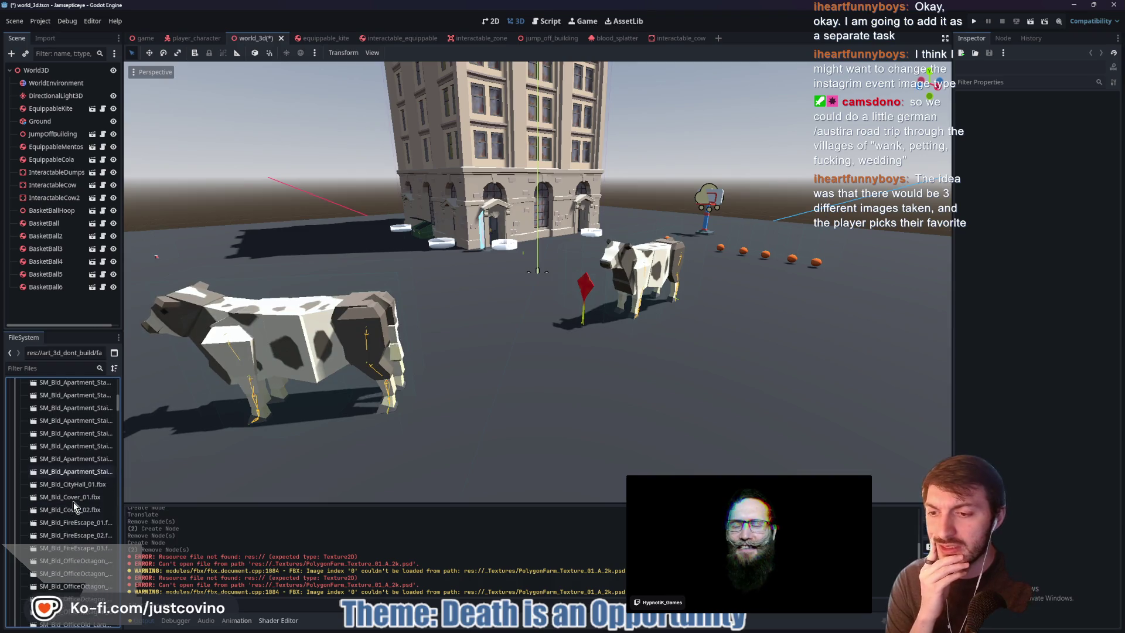
scroll(72, 504, down, 3)
scroll(72, 509, down, 8)
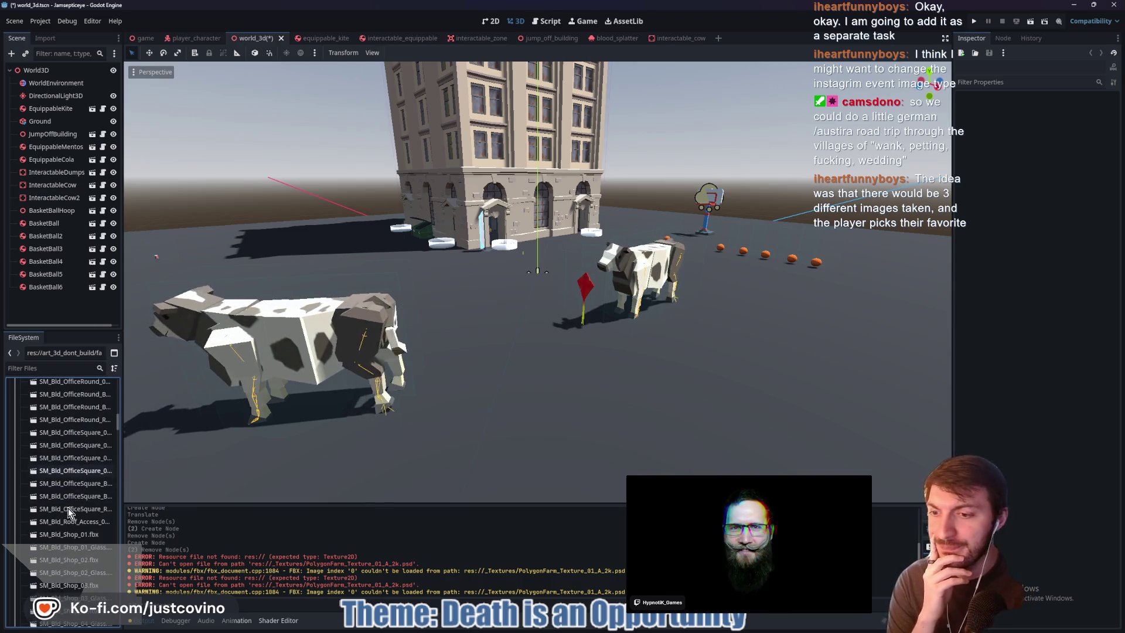
scroll(70, 501, down, 5)
scroll(79, 500, down, 6)
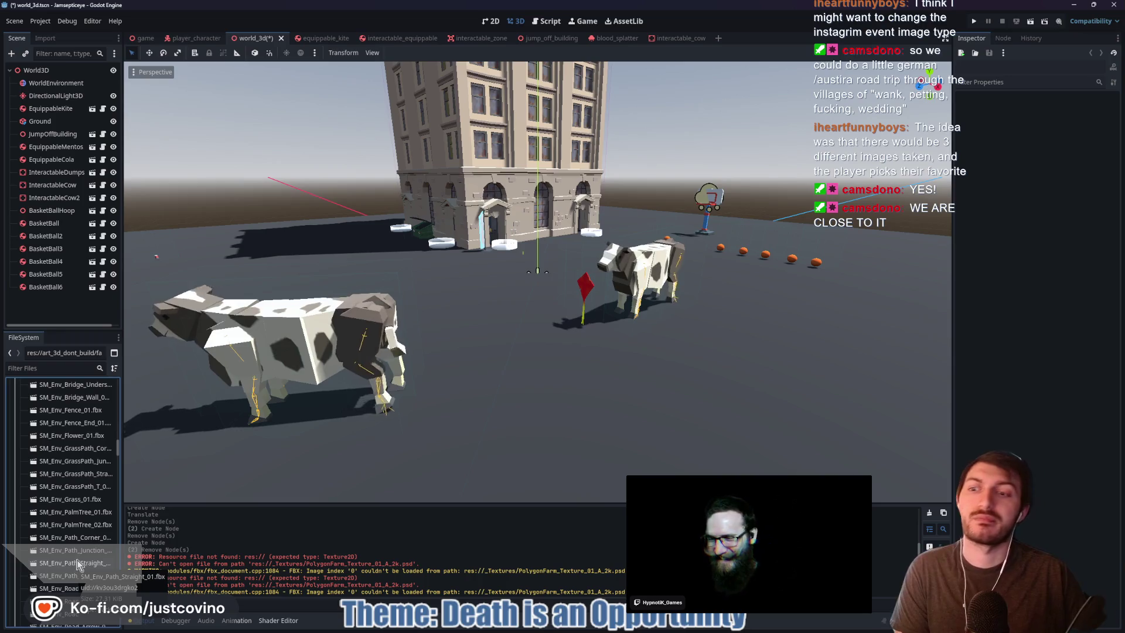
scroll(82, 549, down, 5)
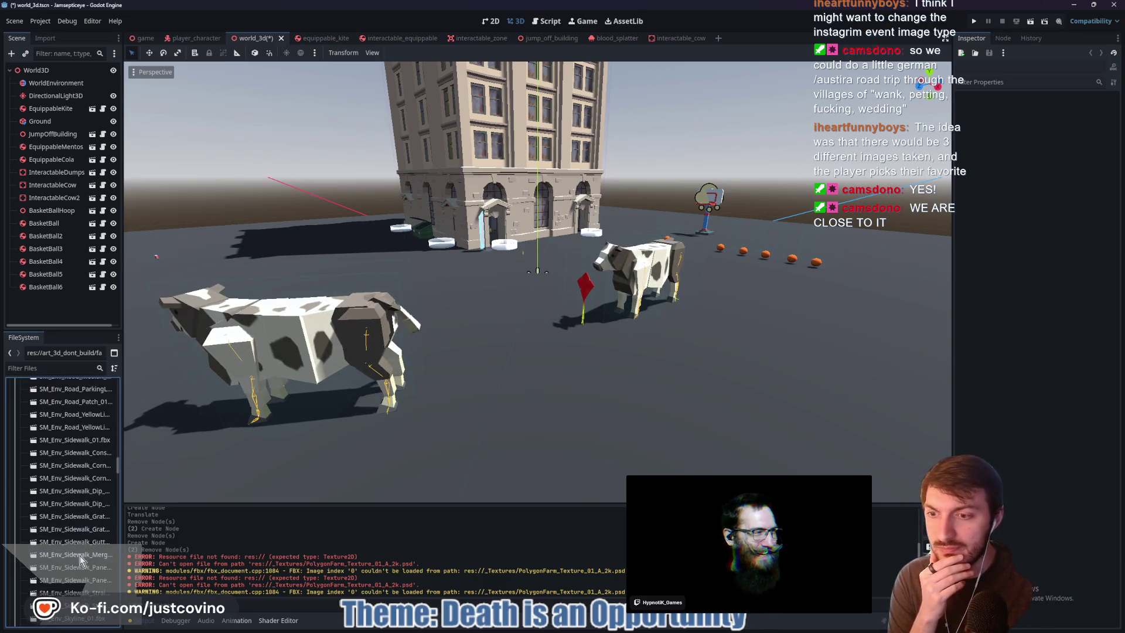
scroll(79, 552, down, 5)
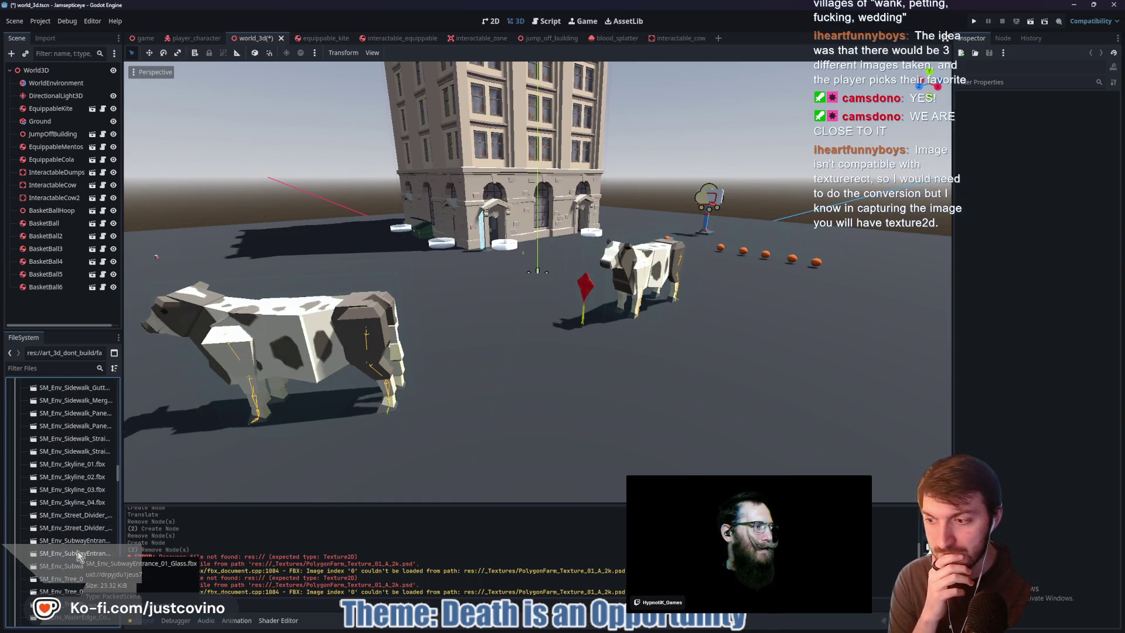
scroll(78, 466, down, 5)
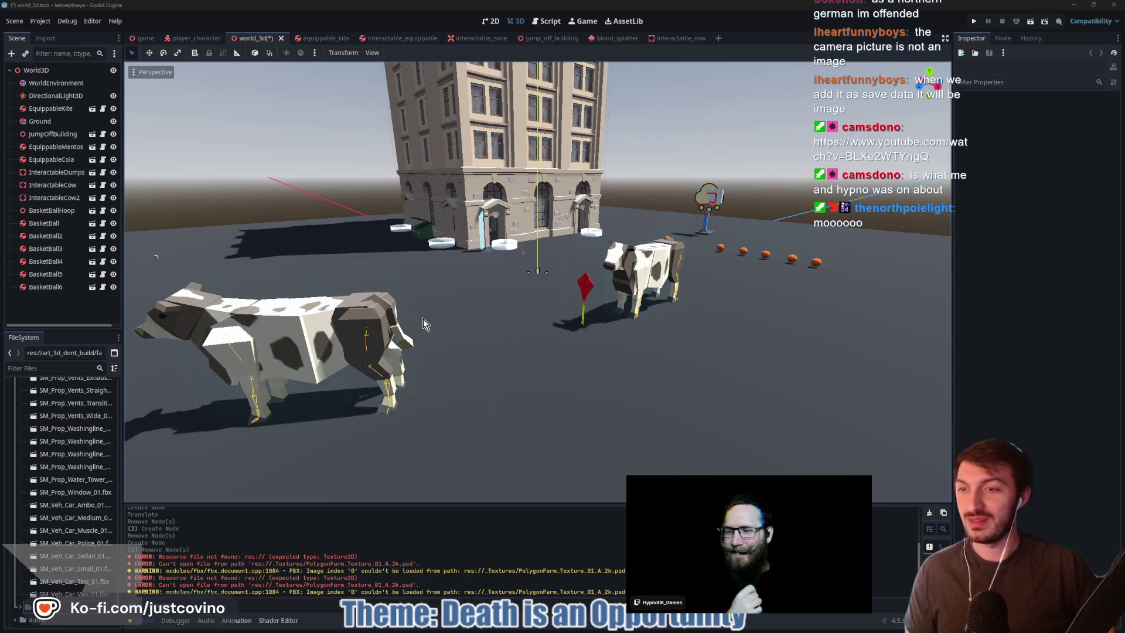
key(ctrl+s)
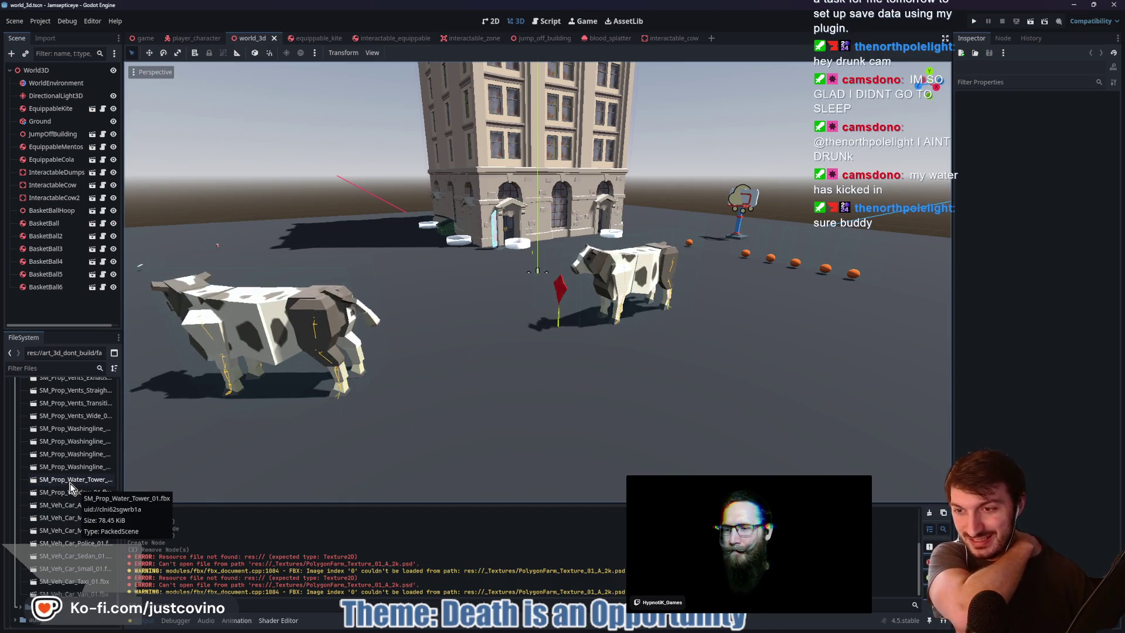
scroll(69, 484, up, 6)
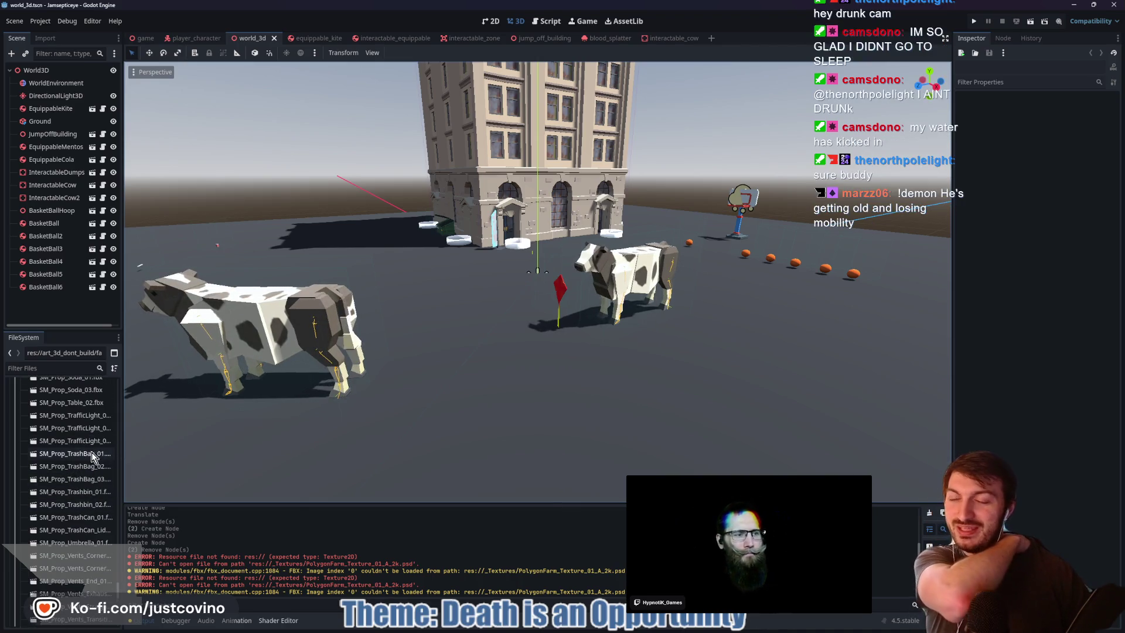
scroll(82, 485, up, 3)
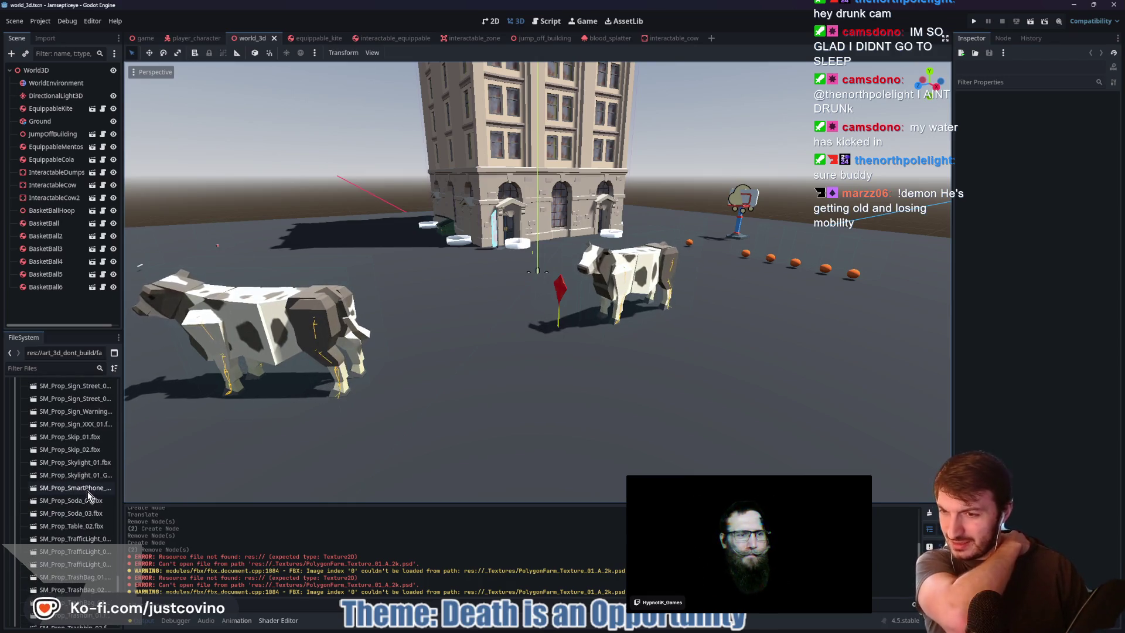
scroll(75, 465, up, 2)
scroll(68, 430, up, 1)
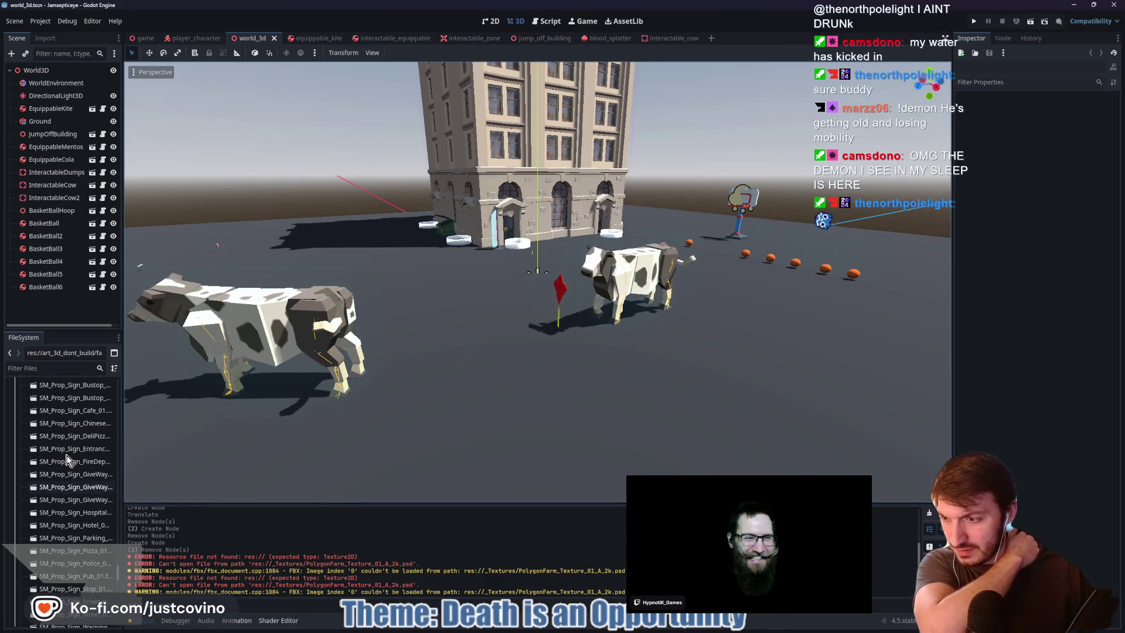
right_click(67, 459)
click(49, 452)
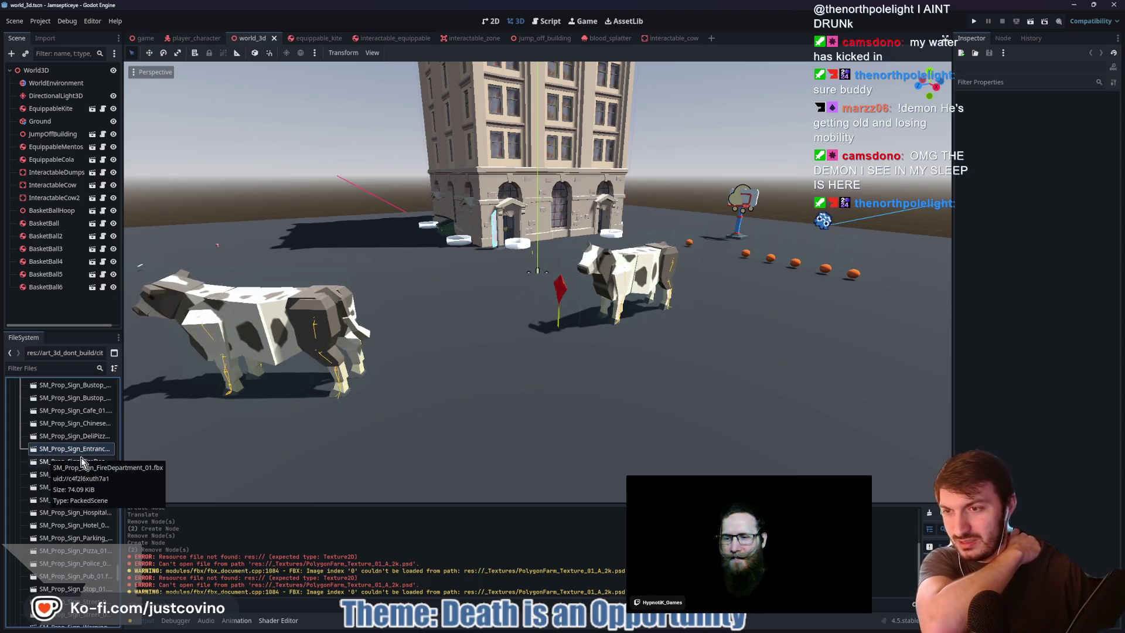
scroll(87, 449, up, 5)
scroll(79, 454, up, 5)
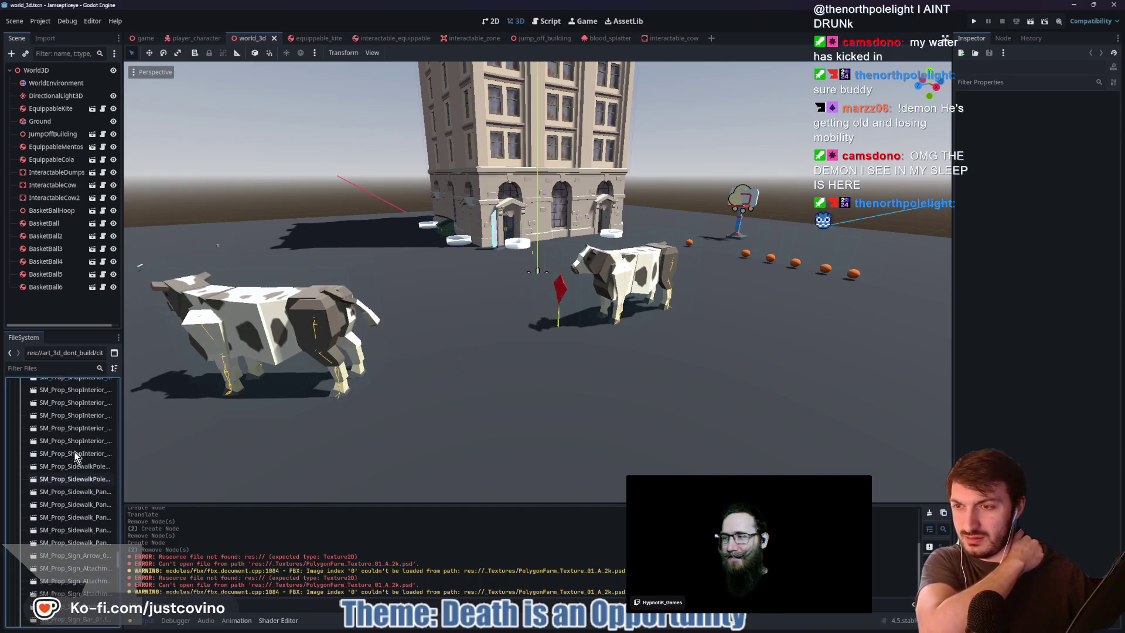
scroll(74, 457, up, 15)
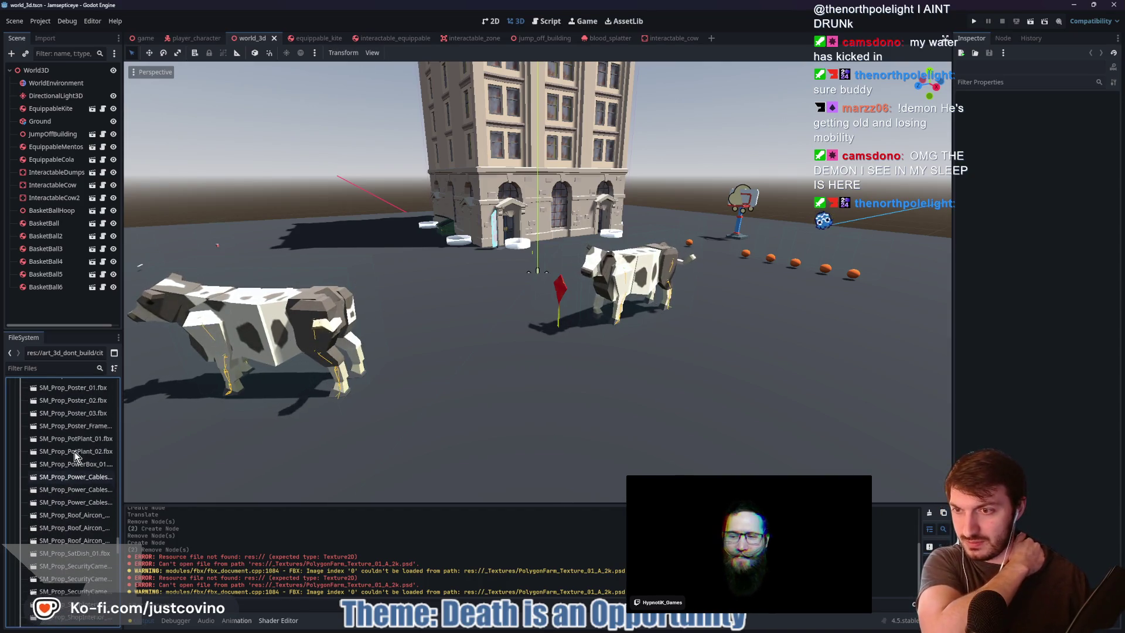
scroll(75, 458, up, 15)
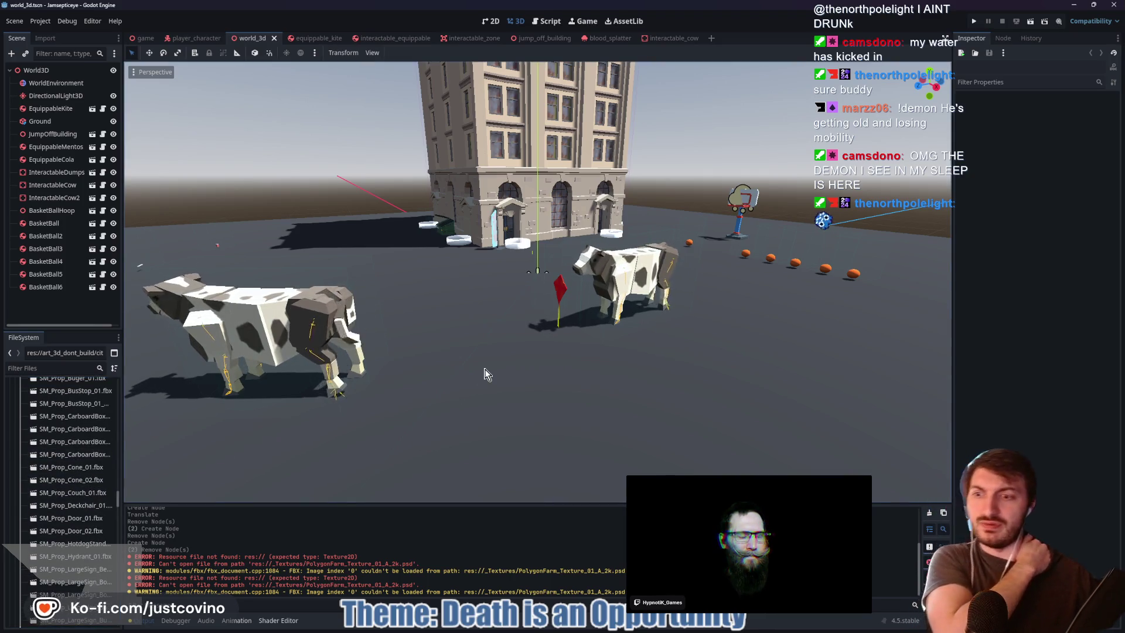
scroll(463, 376, down, 3)
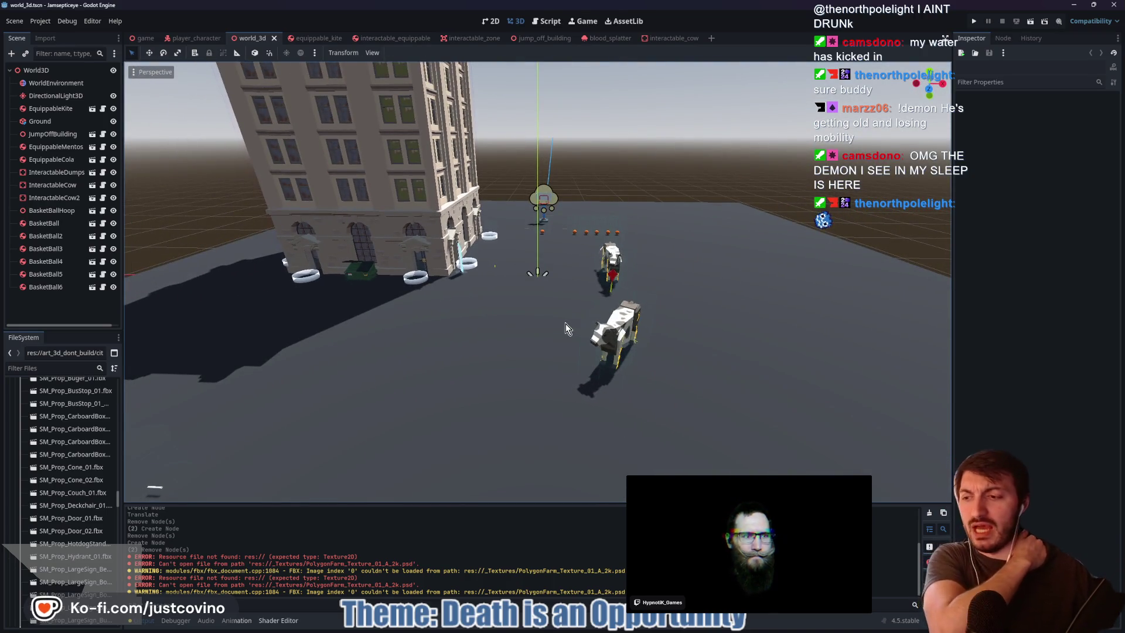
mouse_move(482, 205)
mouse_down()
mouse_move(532, 276)
mouse_move(557, 370)
mouse_up()
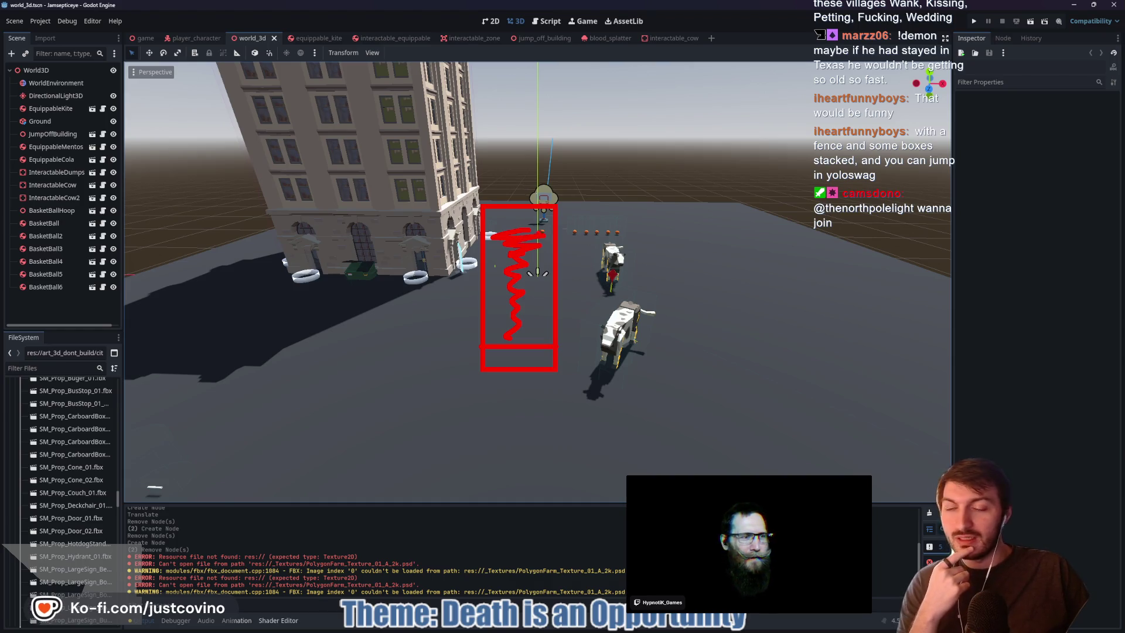
key(Escape)
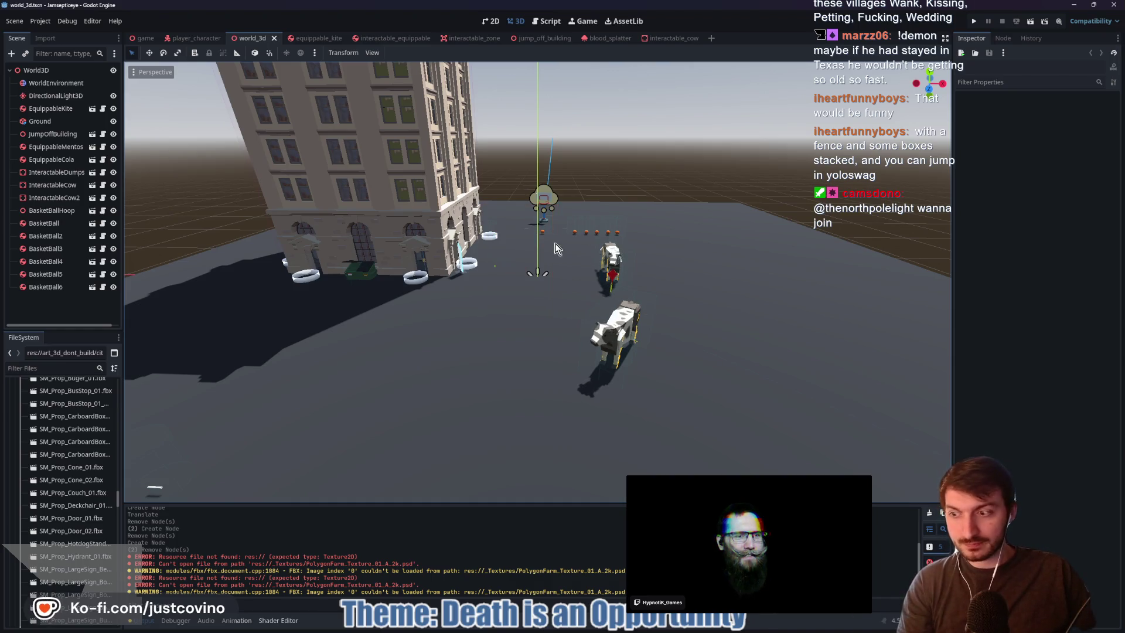
mouse_move(680, 288)
mouse_down()
mouse_move(649, 327)
mouse_move(544, 327)
mouse_up()
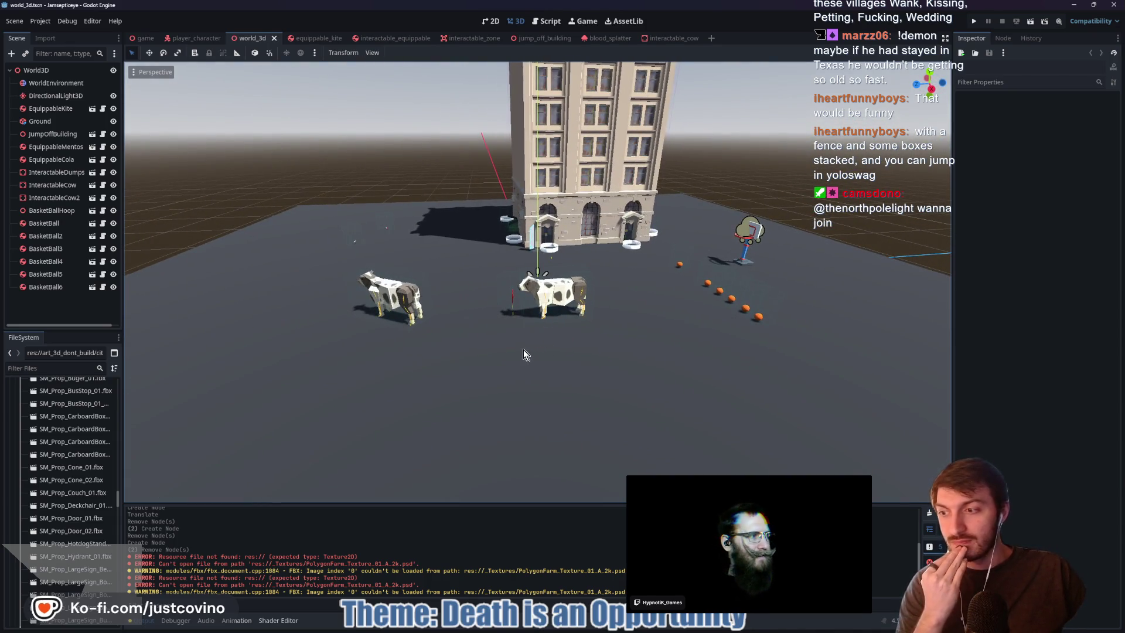
scroll(522, 348, down, 3)
mouse_move(518, 340)
mouse_down()
mouse_move(656, 343)
mouse_move(530, 336)
mouse_move(643, 344)
mouse_up()
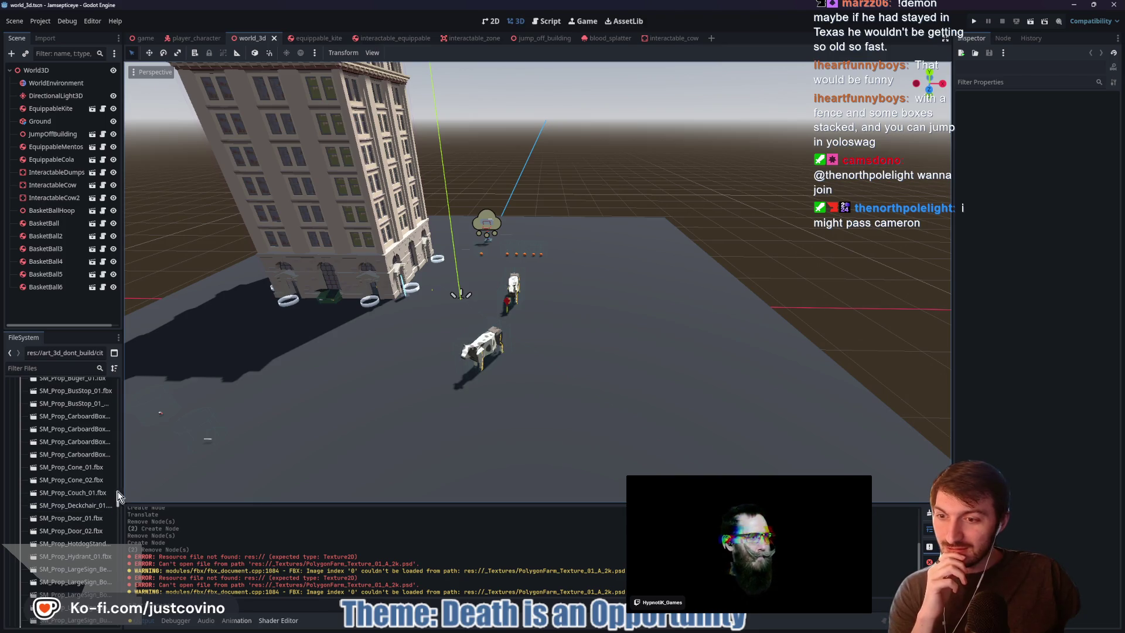
mouse_move(628, 630)
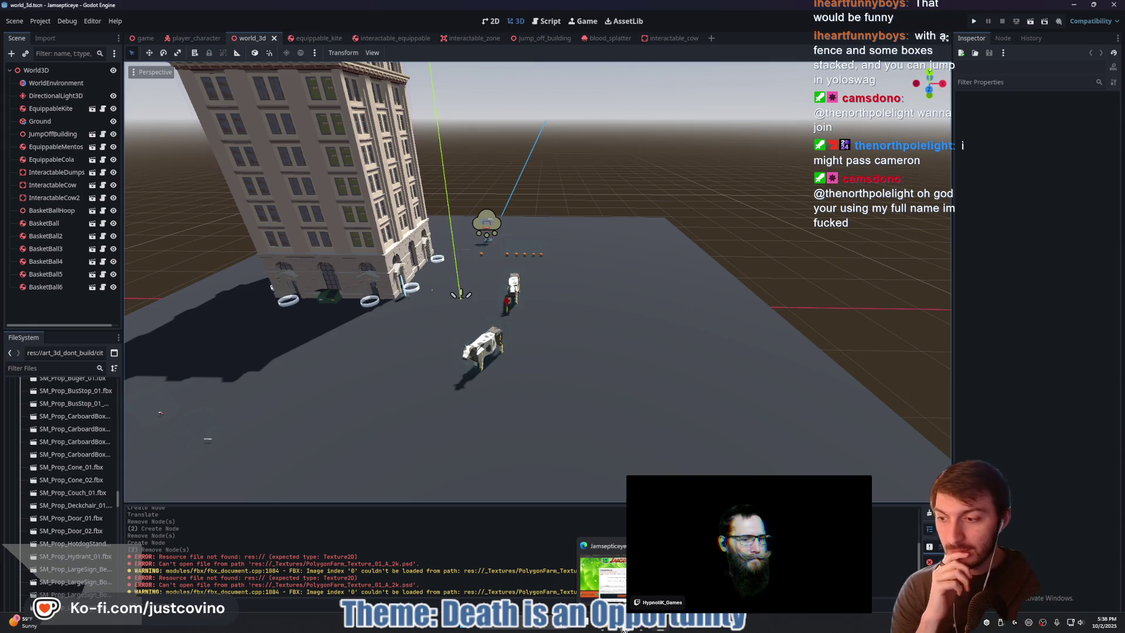
Bring up the browser and play the 'GODOT 3D VFX - Tornado Effect' tutorial
click(623, 629)
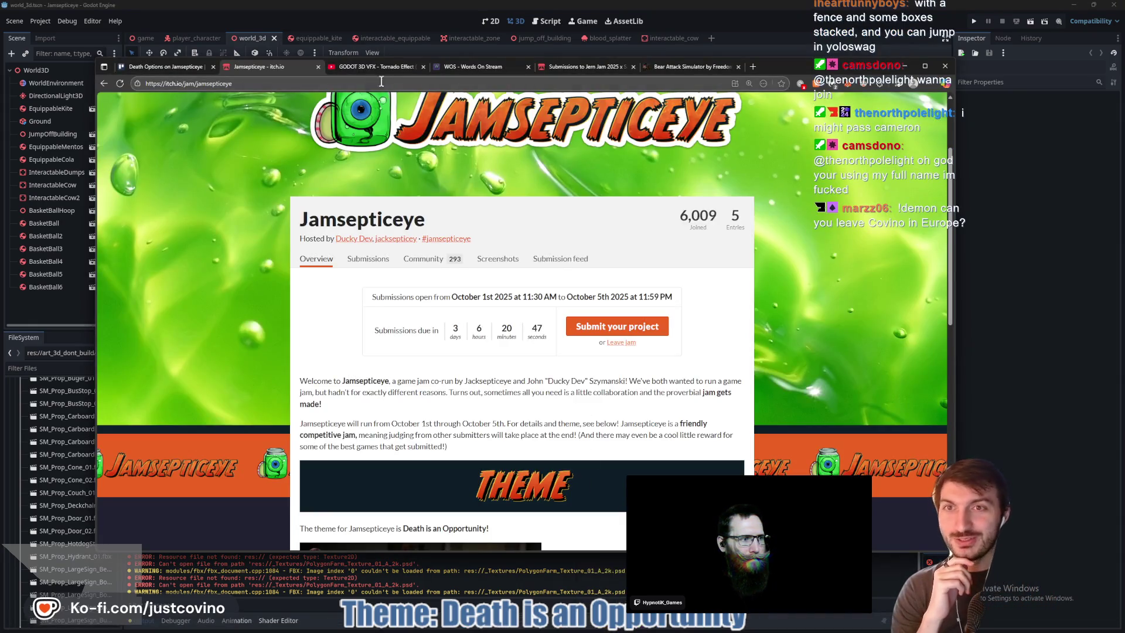
click(363, 68)
click(536, 325)
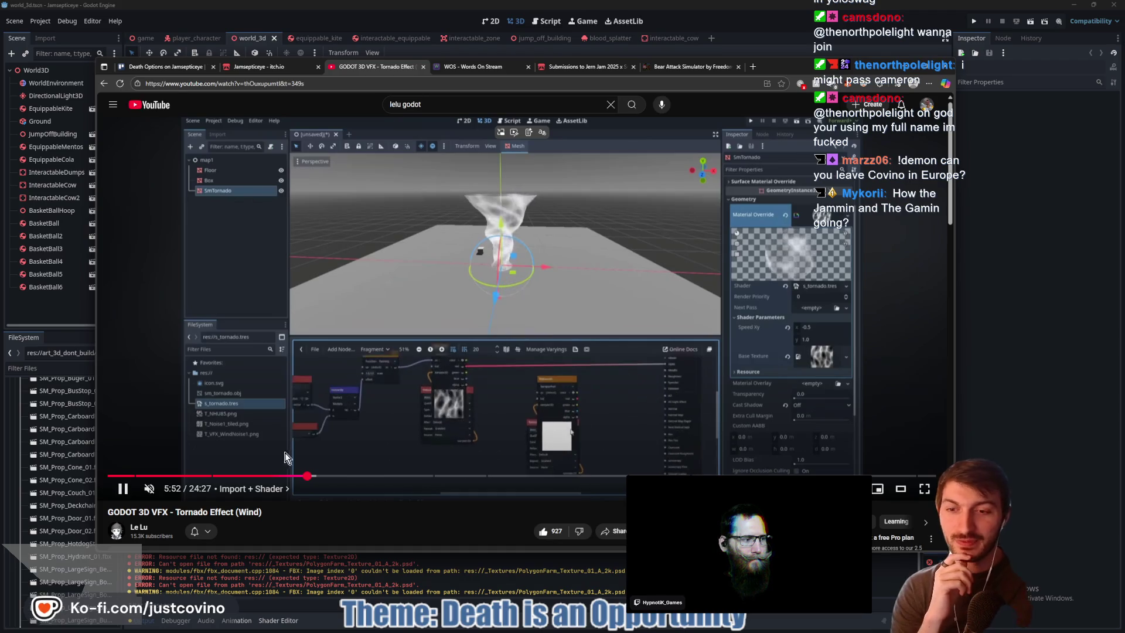
Turn on captions and pause the tutorial at 2:20 in its Blender 3D Model chapter
click(135, 476)
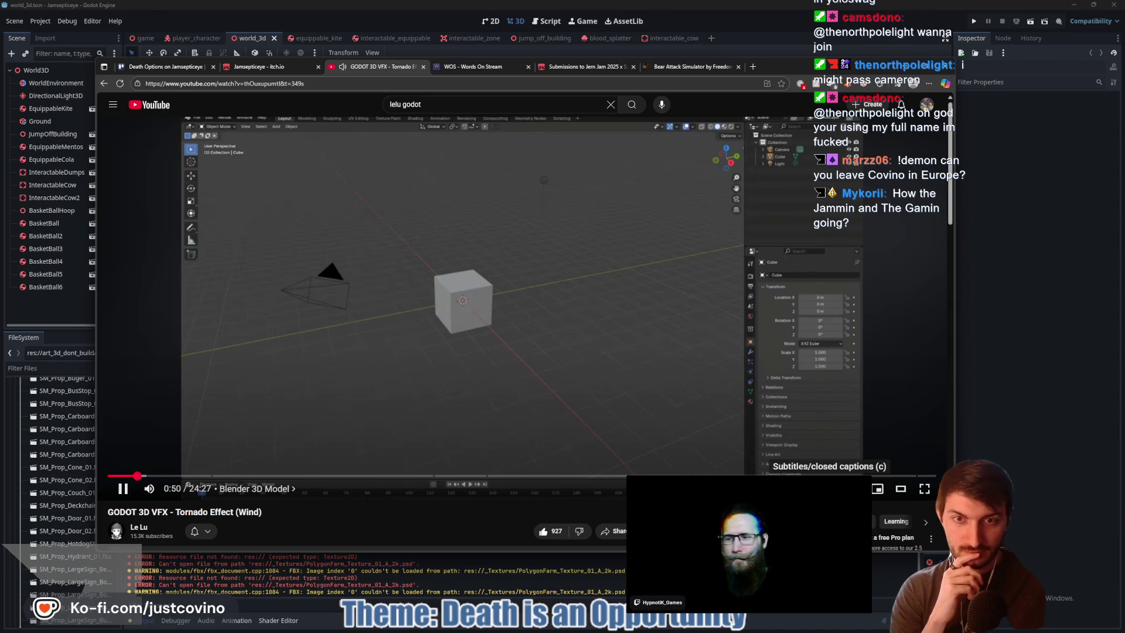
click(830, 488)
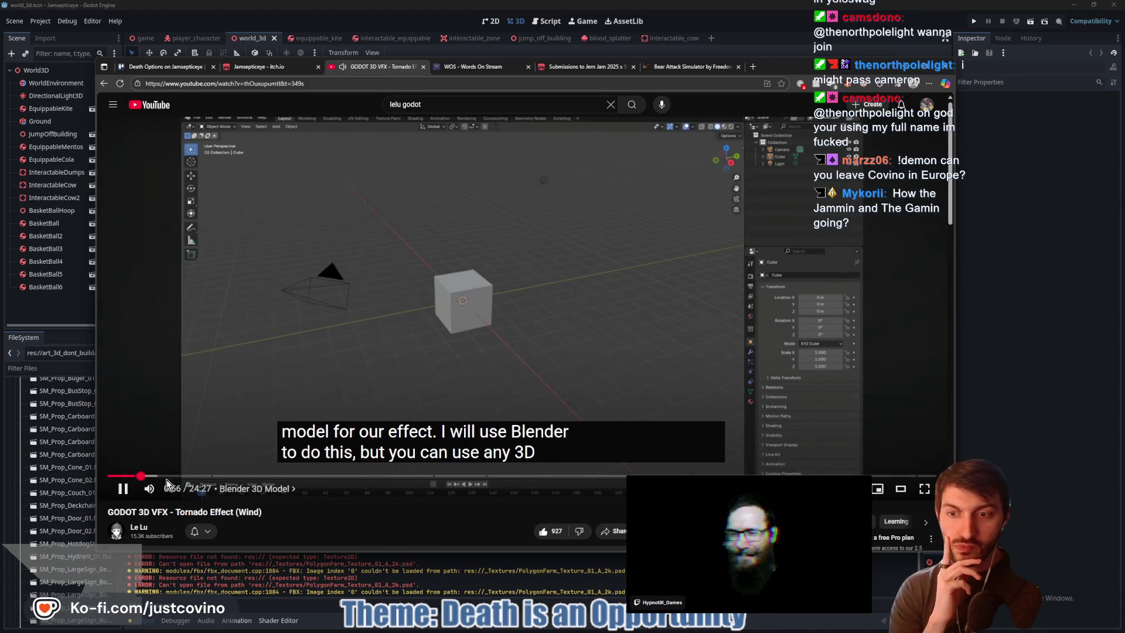
click(157, 475)
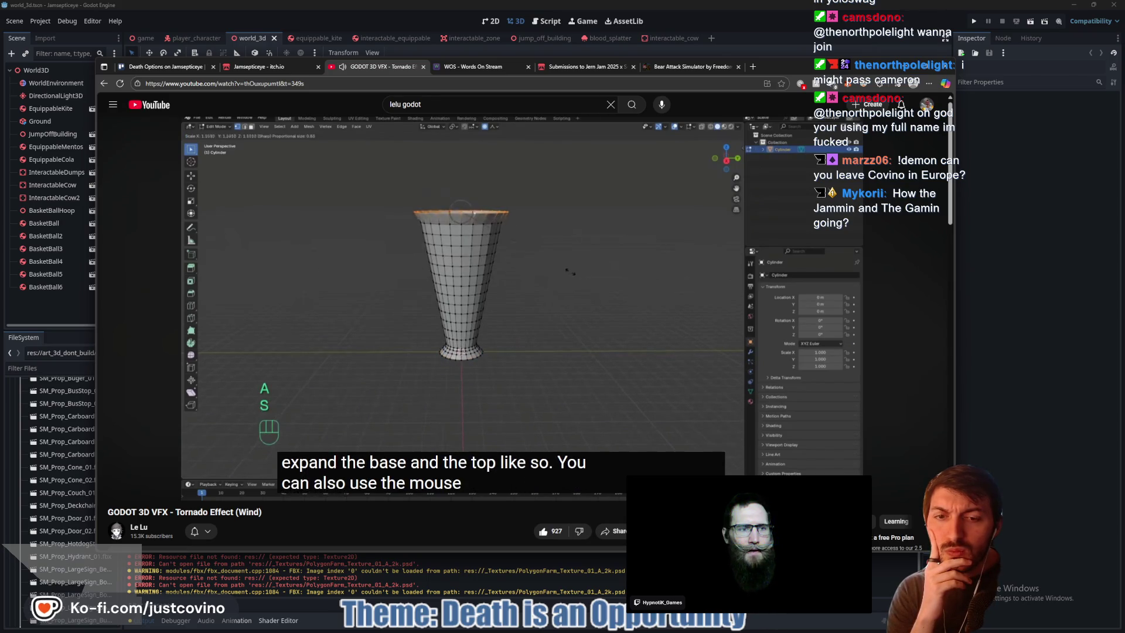
mouse_move(486, 500)
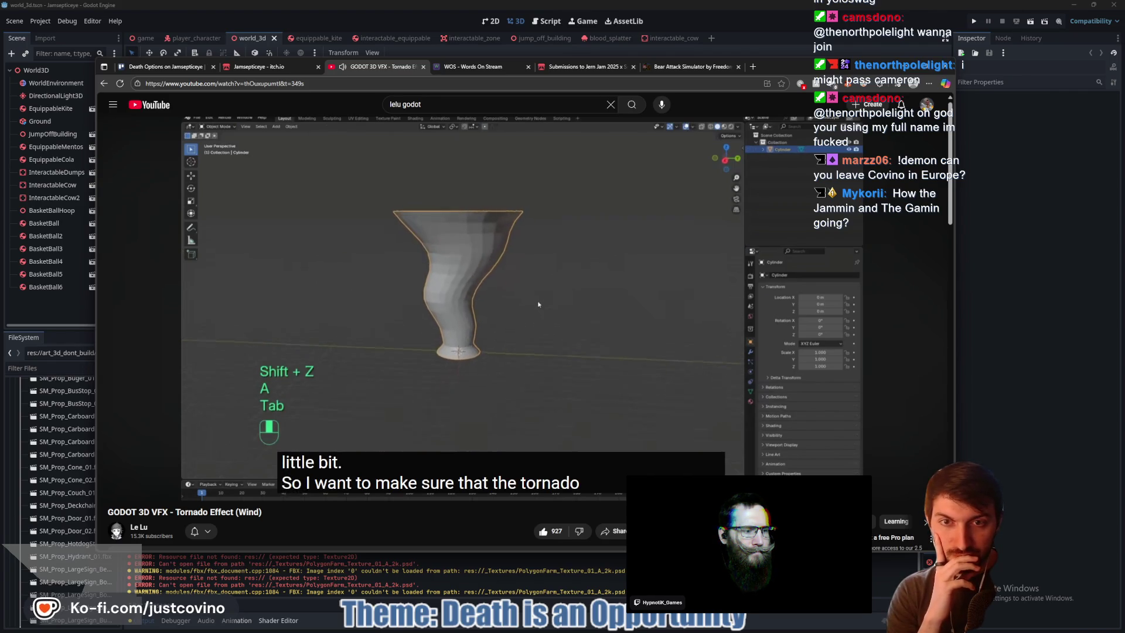
click(495, 338)
click(495, 337)
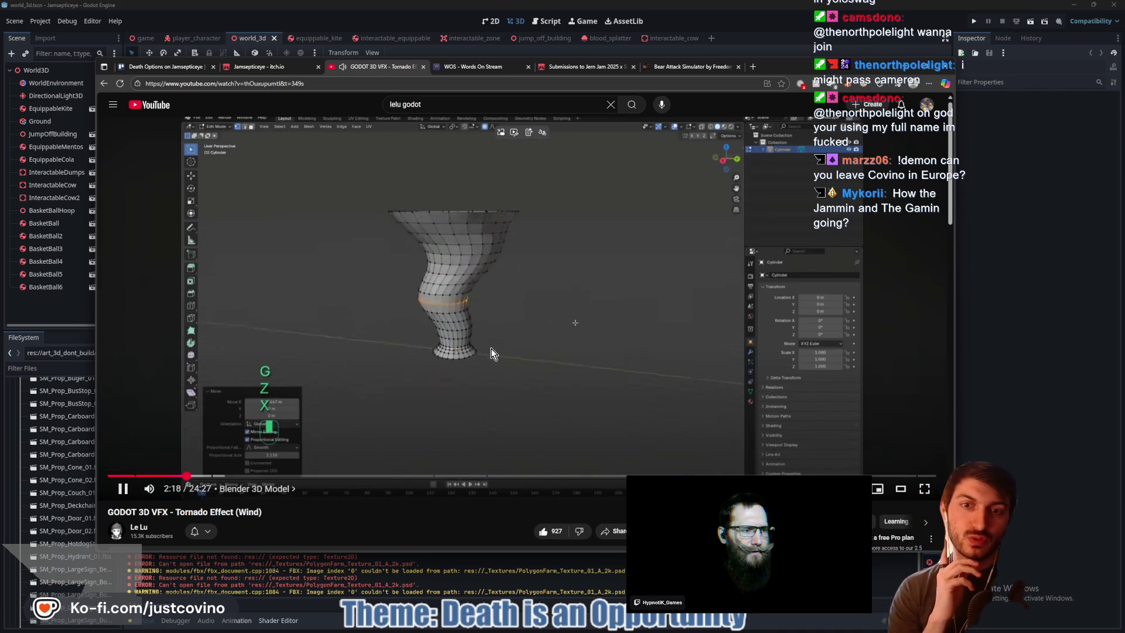
click(497, 325)
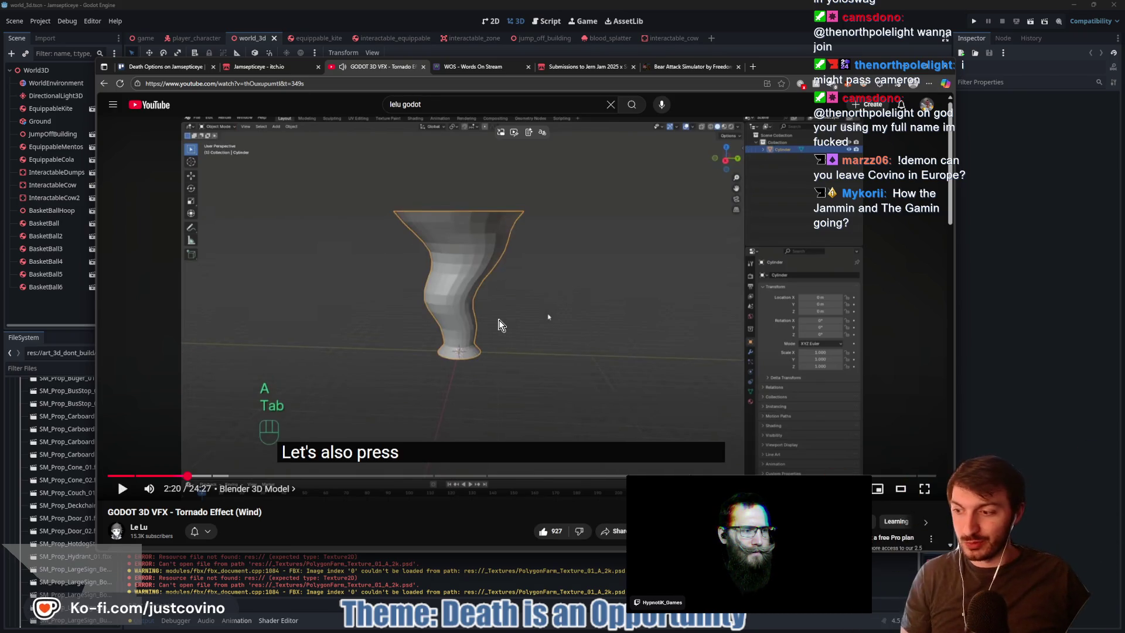
key(super)
Launch Blender 4.0 from the system search and dismiss the splash screen
text(blender)
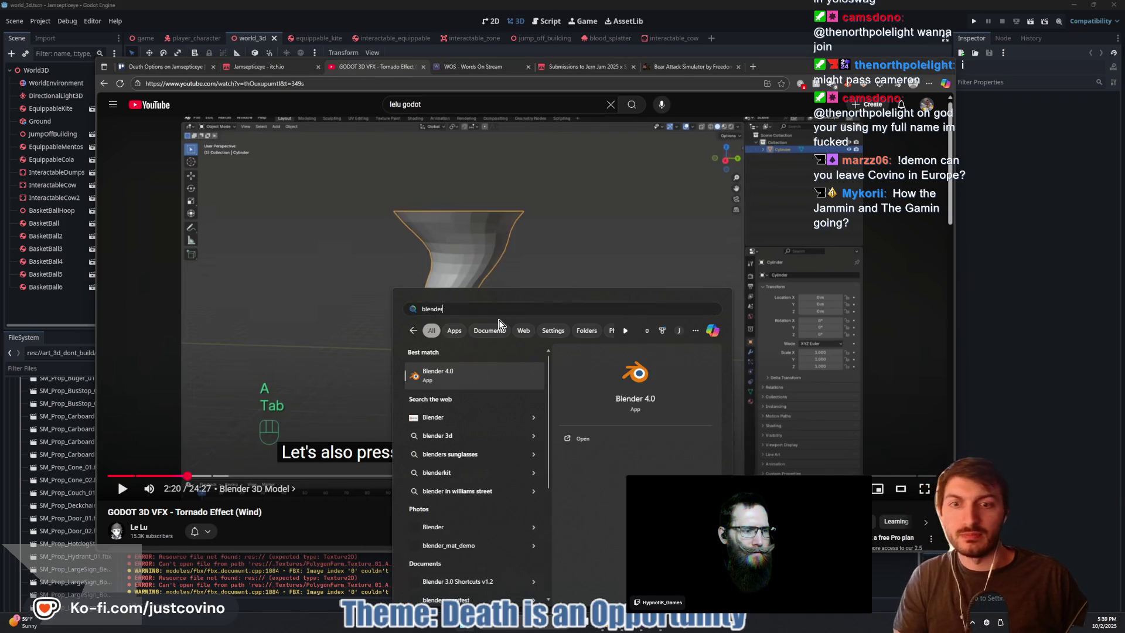
key(Return)
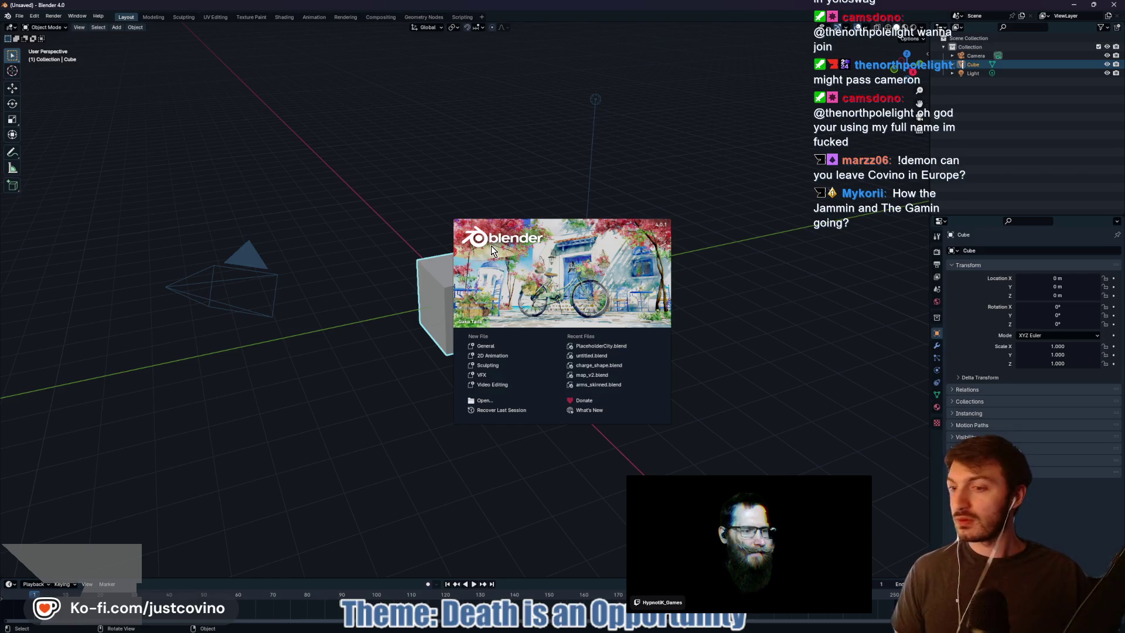
click(479, 338)
Delete the default cube, camera and light to leave an empty scene
key(a)
key(x)
click(436, 266)
mouse_move(509, 262)
mouse_down()
mouse_move(536, 266)
mouse_move(509, 260)
mouse_up()
key(shift+a)
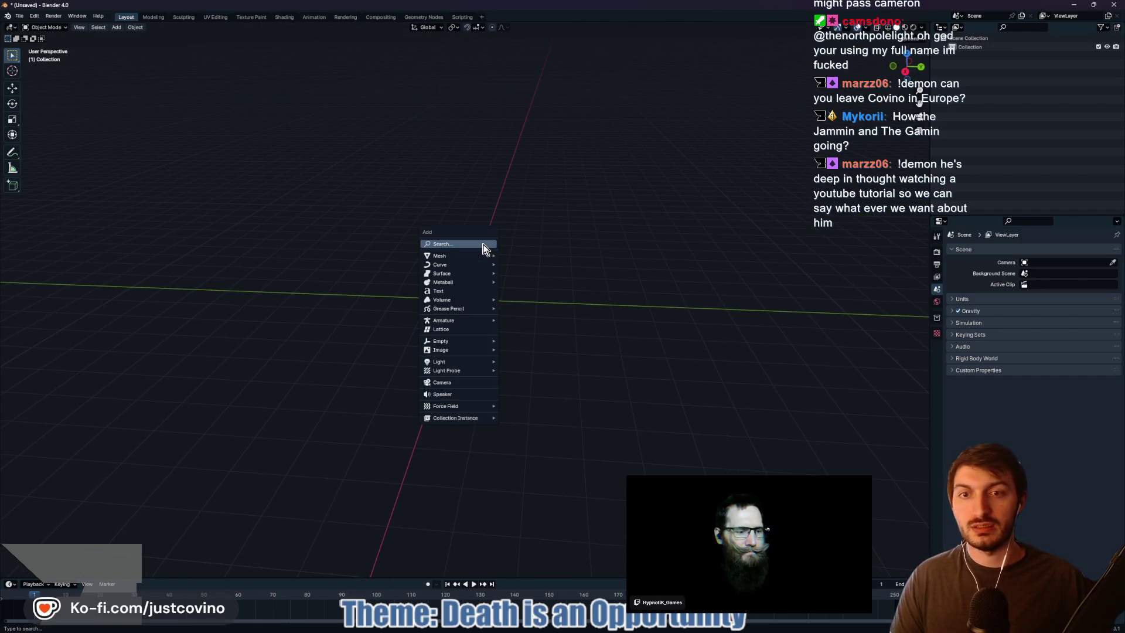
Add a cylinder, lift its mesh so the base sits on the ground line, then return to the tutorial
mouse_move(481, 256)
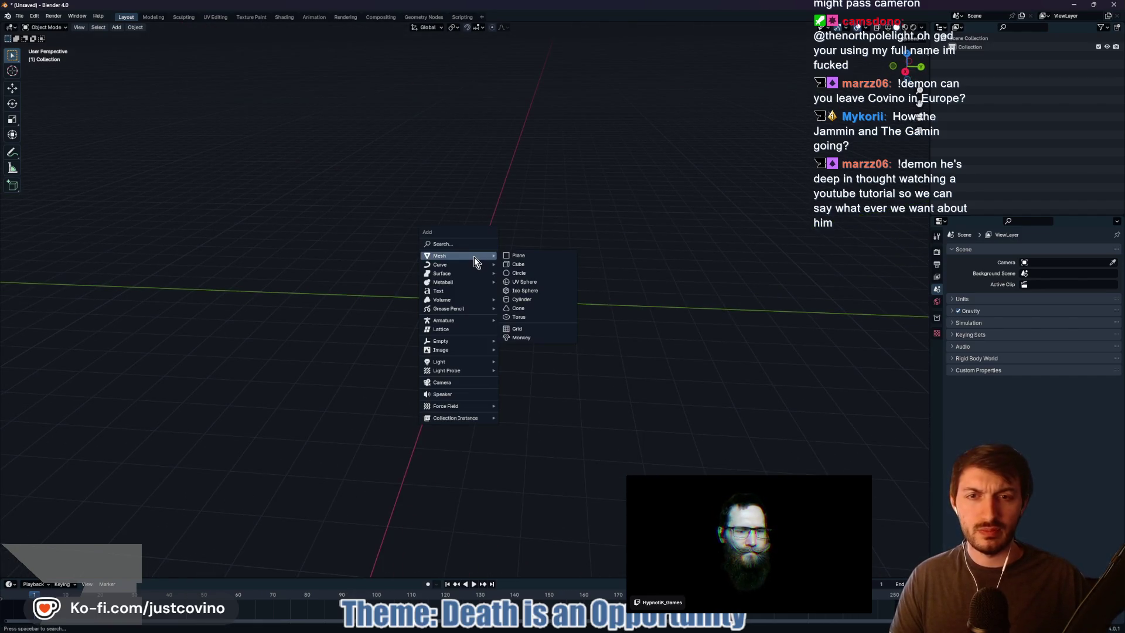
click(538, 299)
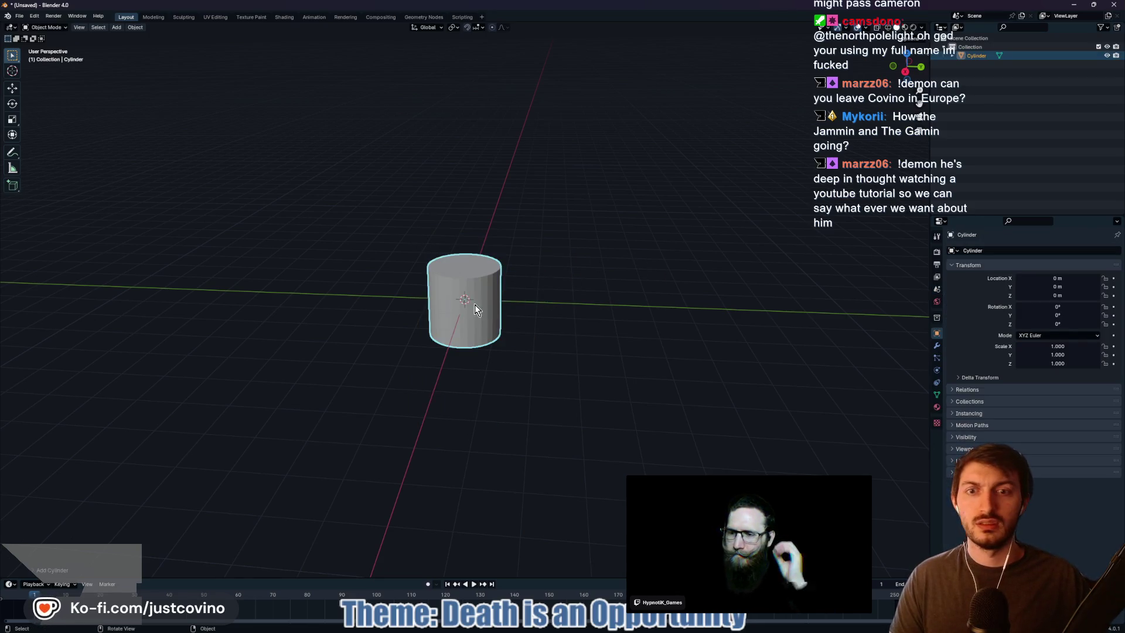
key(Tab)
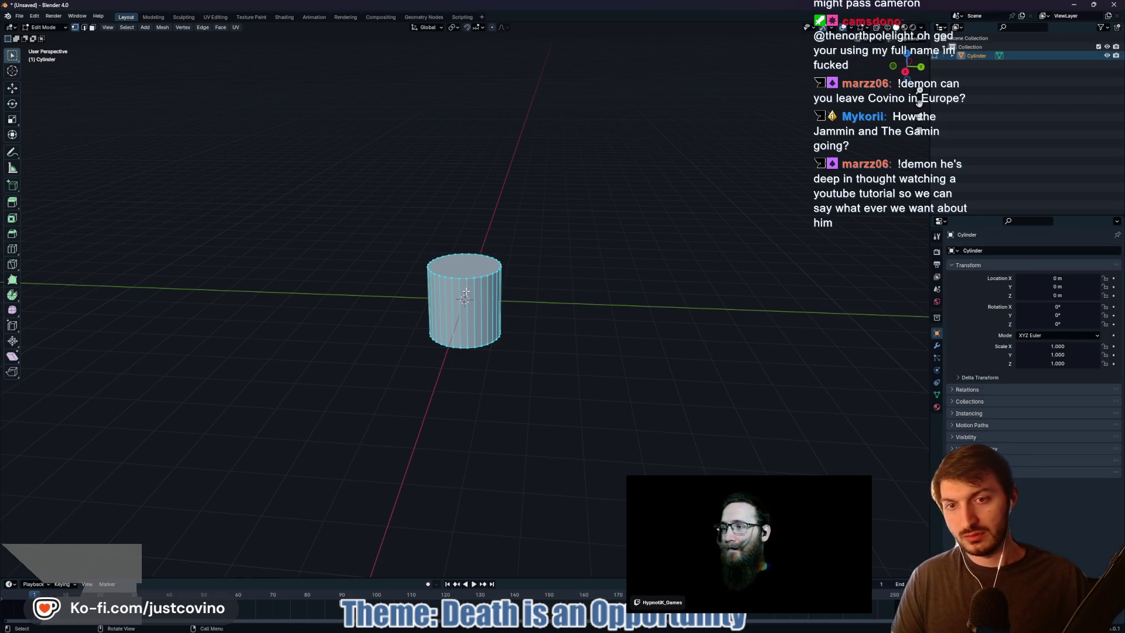
click(905, 71)
key(g)
key(z)
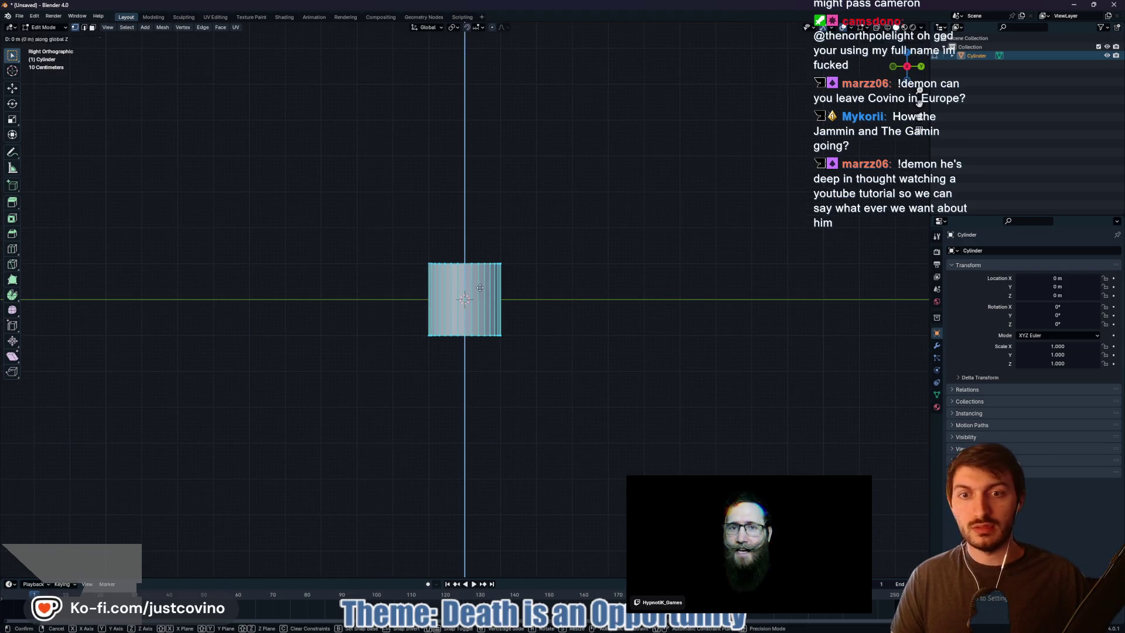
click(495, 253)
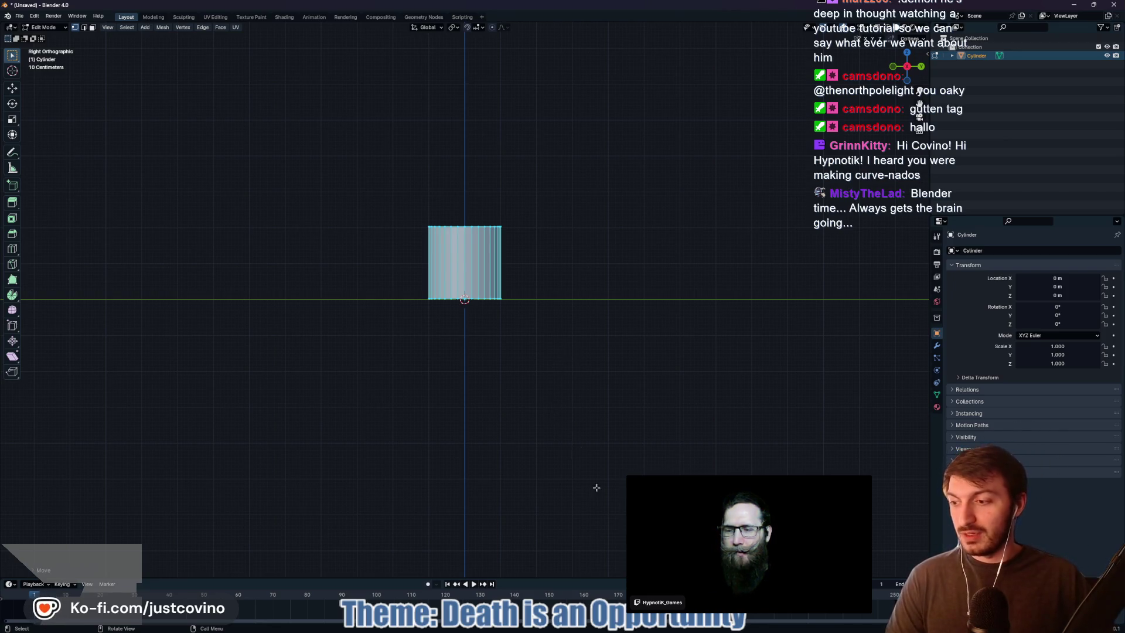
mouse_move(663, 631)
click(619, 629)
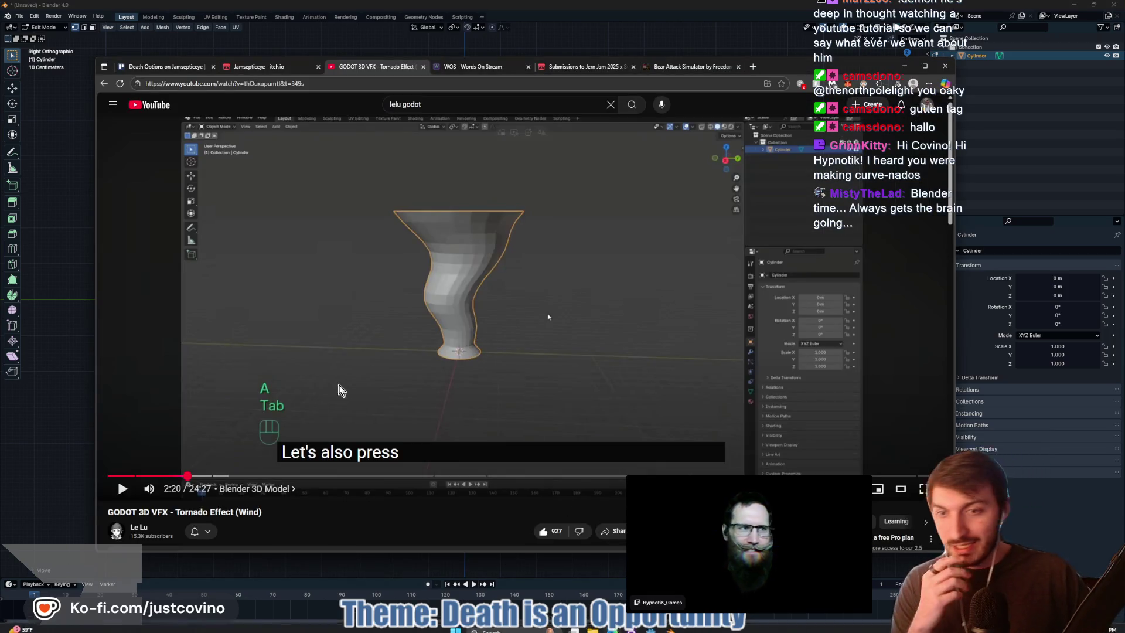
Rewind the tornado tutorial to about 1:03, pause at the 24-vertex explanation, and return to Blender
click(149, 476)
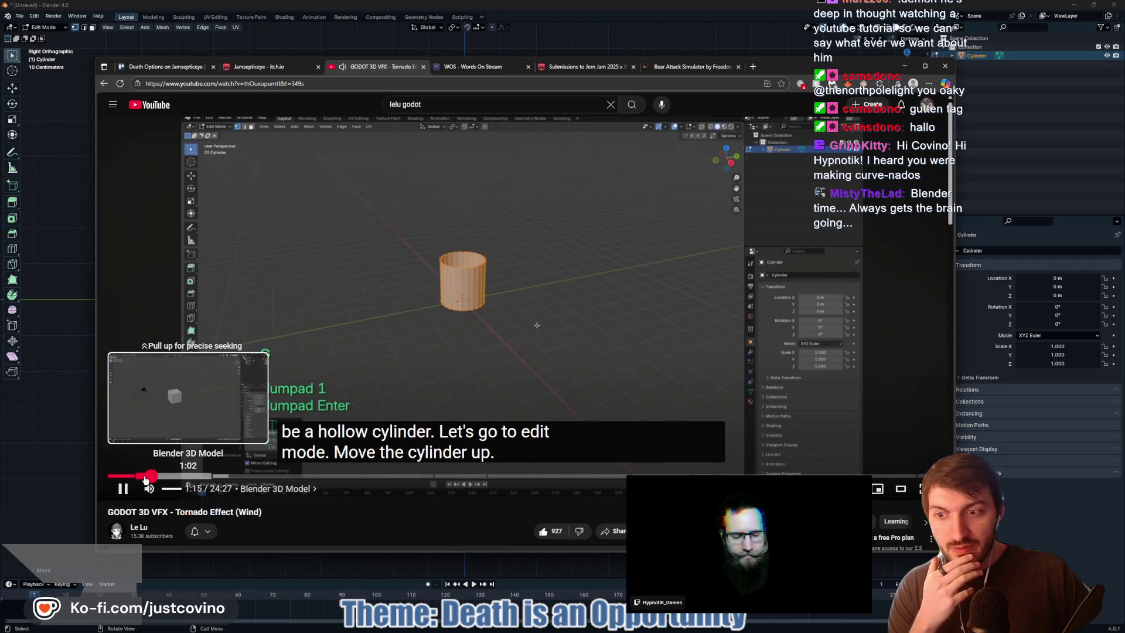
click(144, 475)
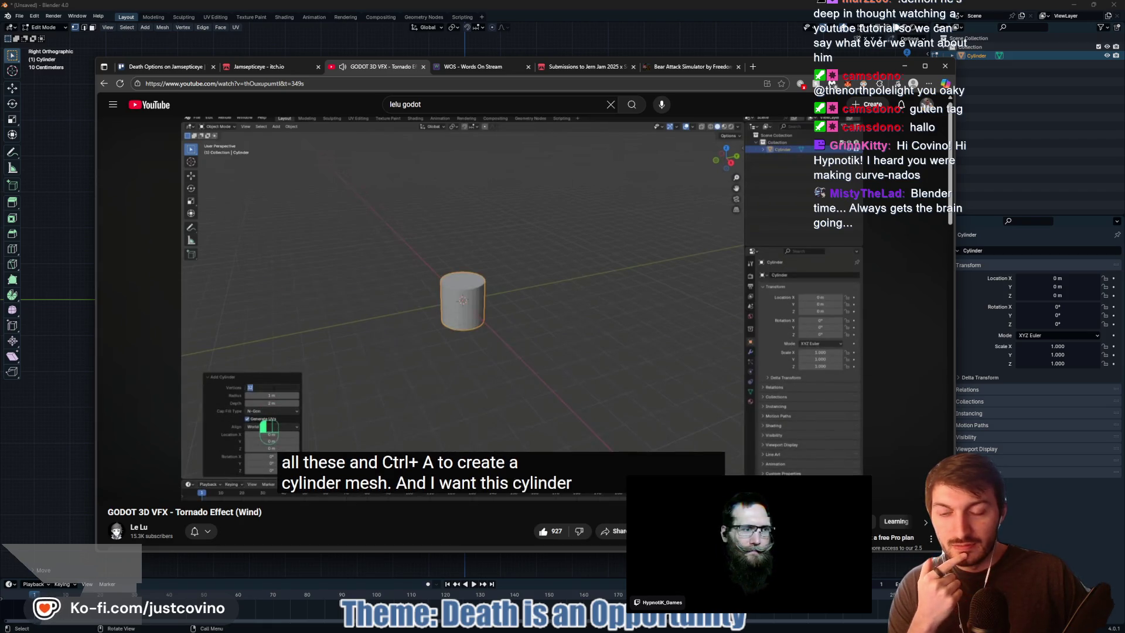
mouse_move(361, 381)
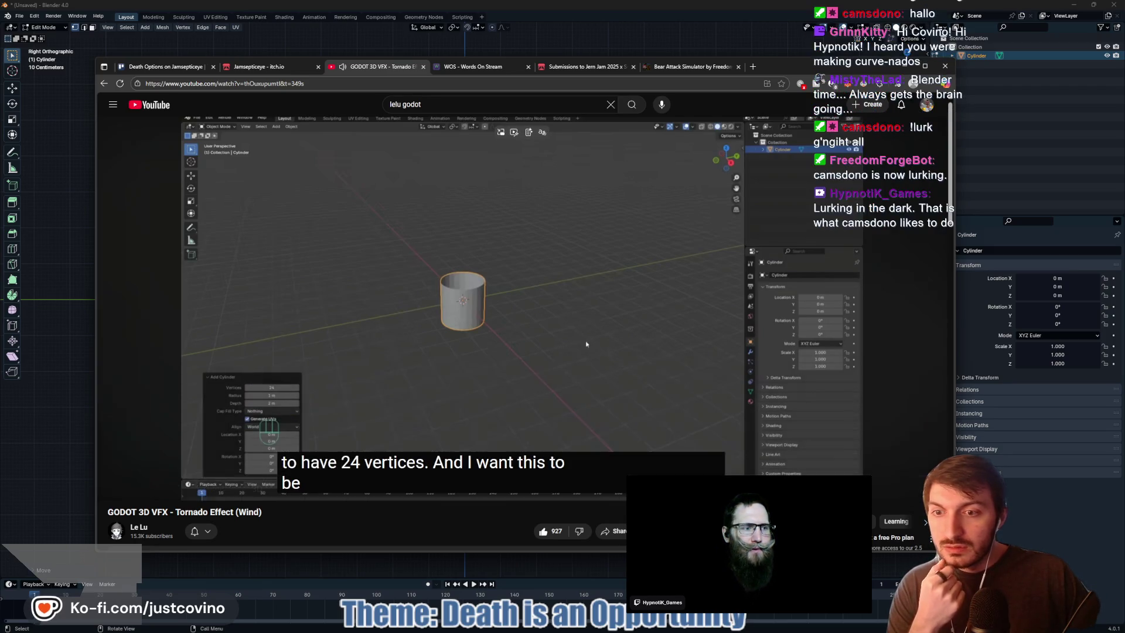
click(361, 335)
key(alt+Tab)
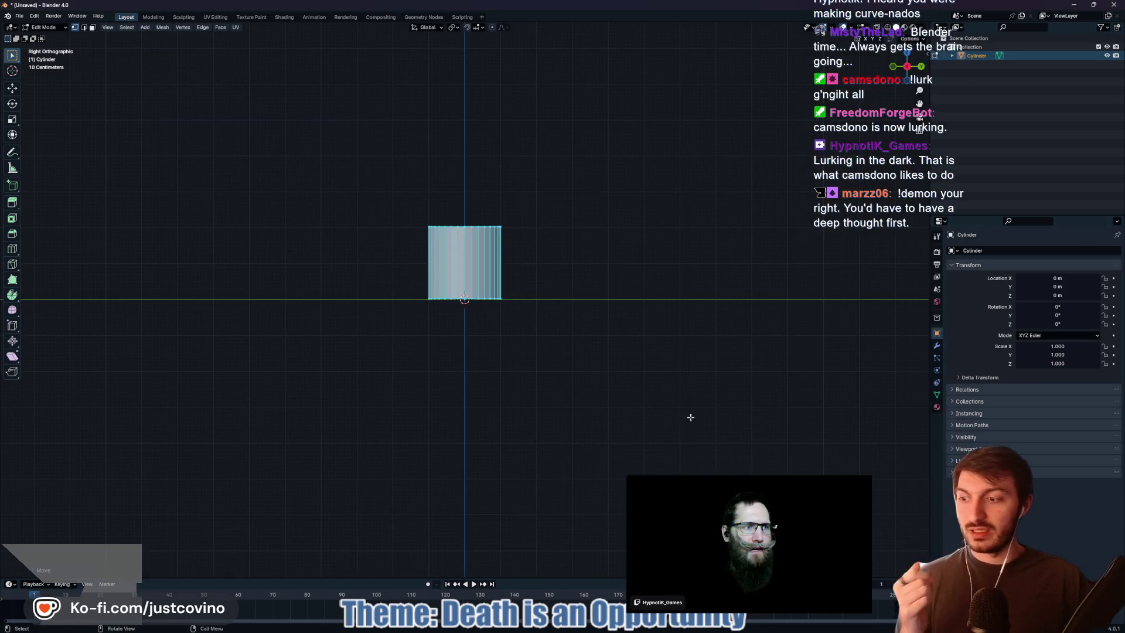
Delete the old cylinder at object level
key(Tab)
key(x)
click(460, 274)
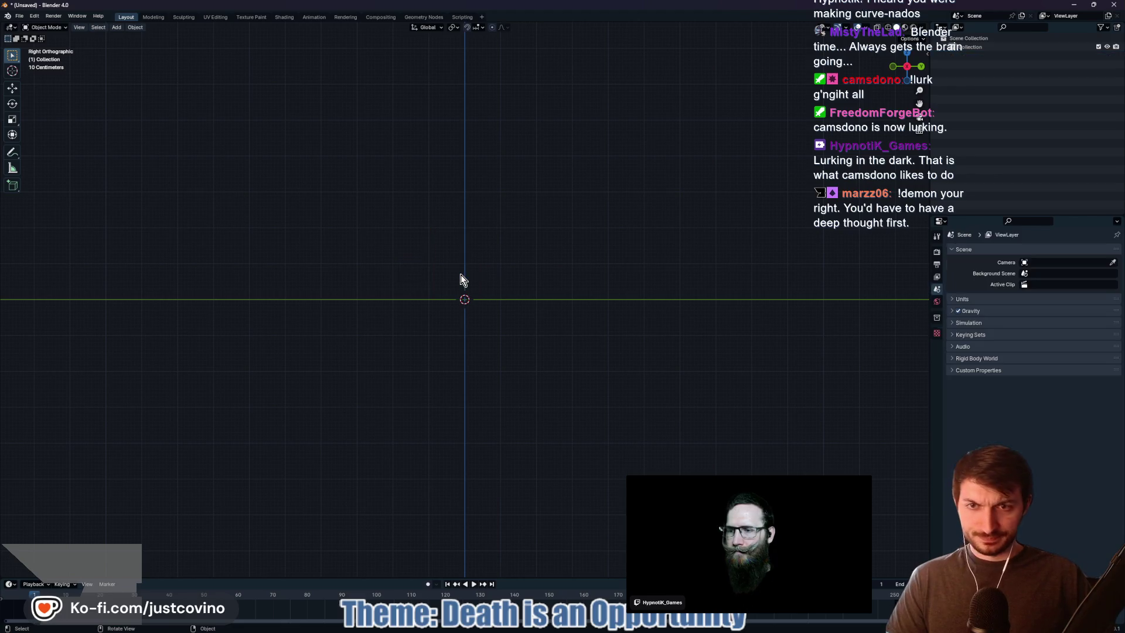
Add a fresh cylinder mesh at the origin and expand its creation settings
key(shift+a)
mouse_move(461, 274)
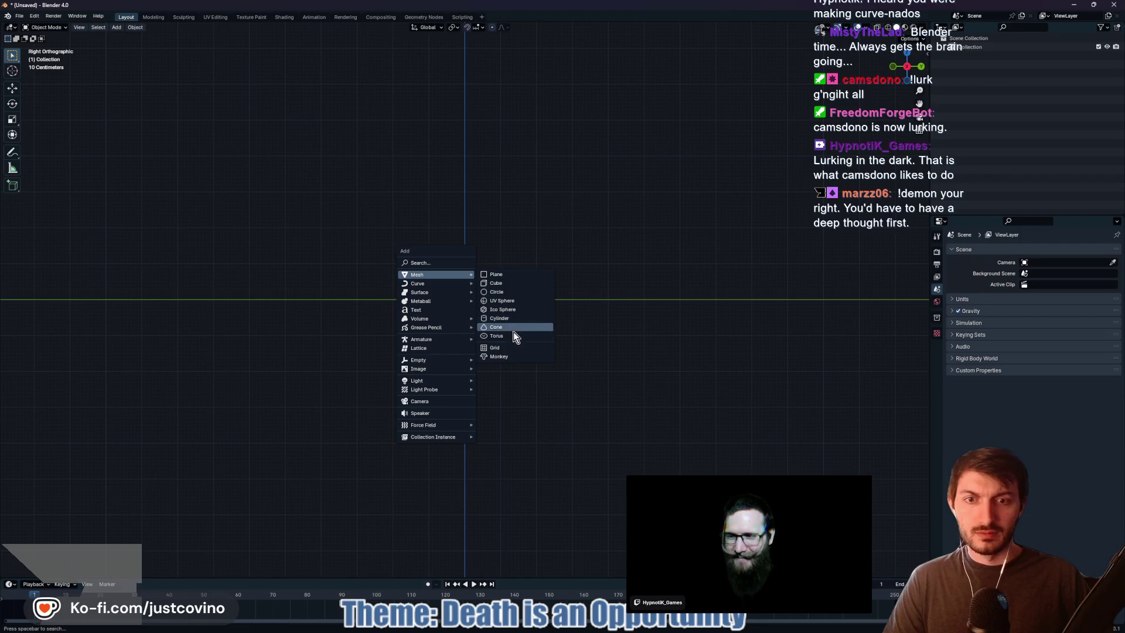
key(ctrl+a)
mouse_move(567, 256)
mouse_down()
mouse_move(487, 291)
mouse_move(462, 284)
mouse_up()
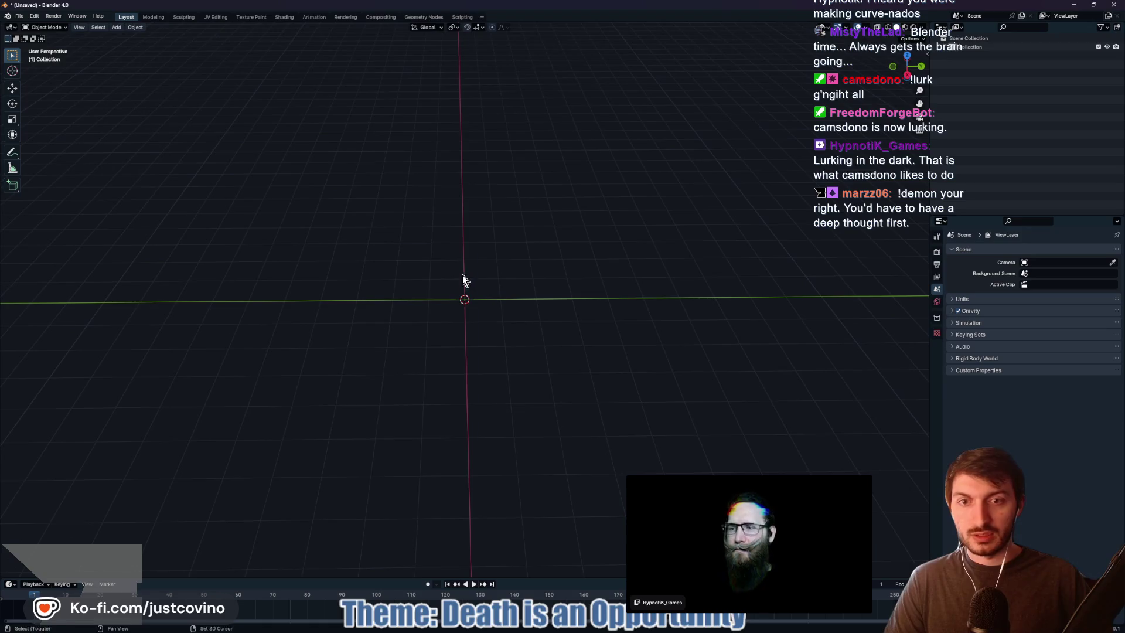
key(shift+a)
mouse_move(460, 275)
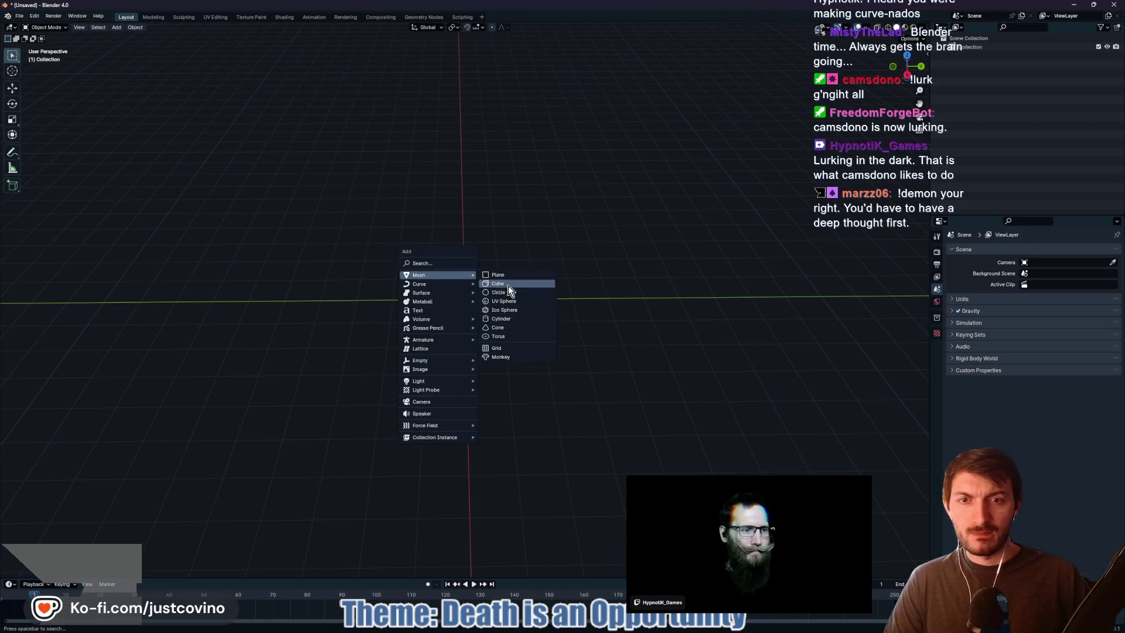
click(518, 319)
click(32, 571)
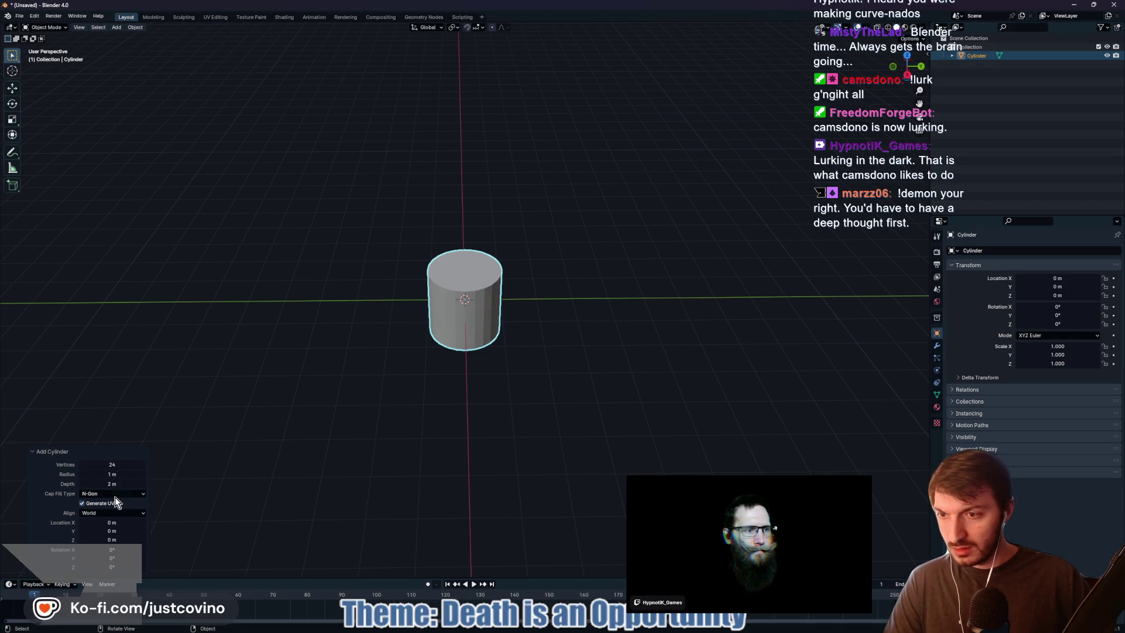
Set Cap Fill Type to Nothing, raise the mesh onto the ground line, and bring the tutorial back
click(100, 503)
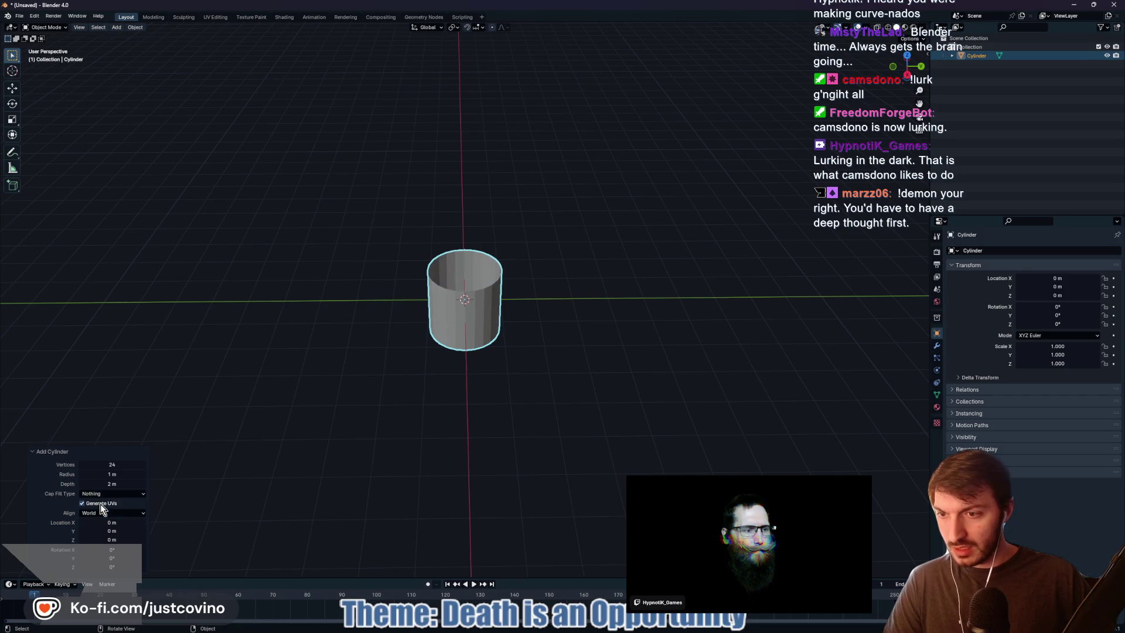
mouse_move(426, 408)
mouse_down()
mouse_move(502, 413)
mouse_move(500, 316)
mouse_move(495, 371)
mouse_up()
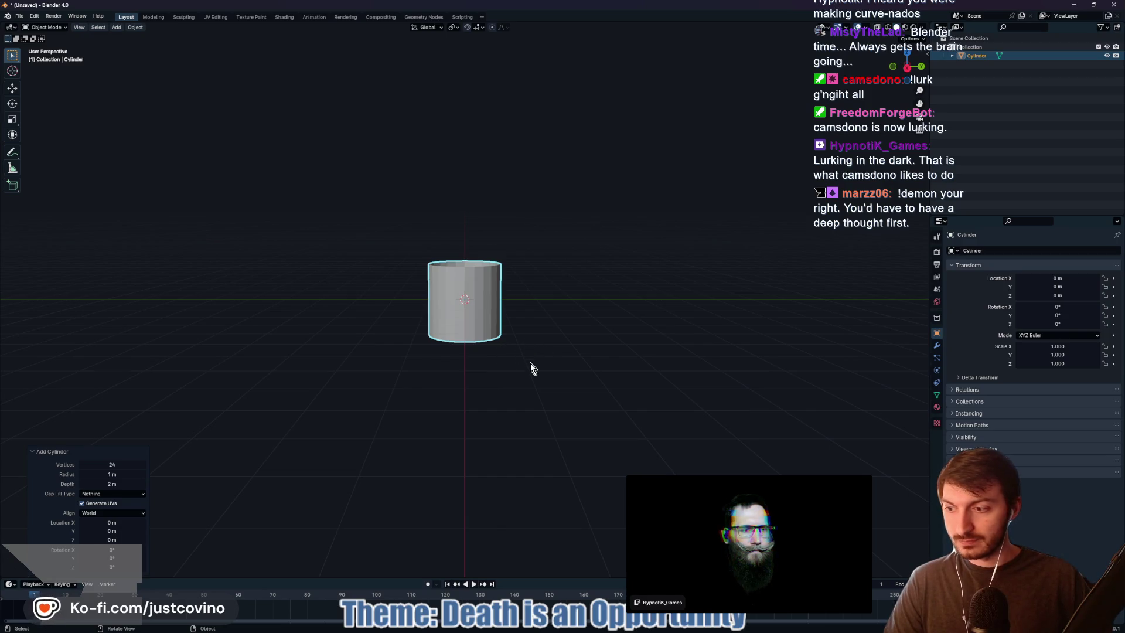
key(Tab)
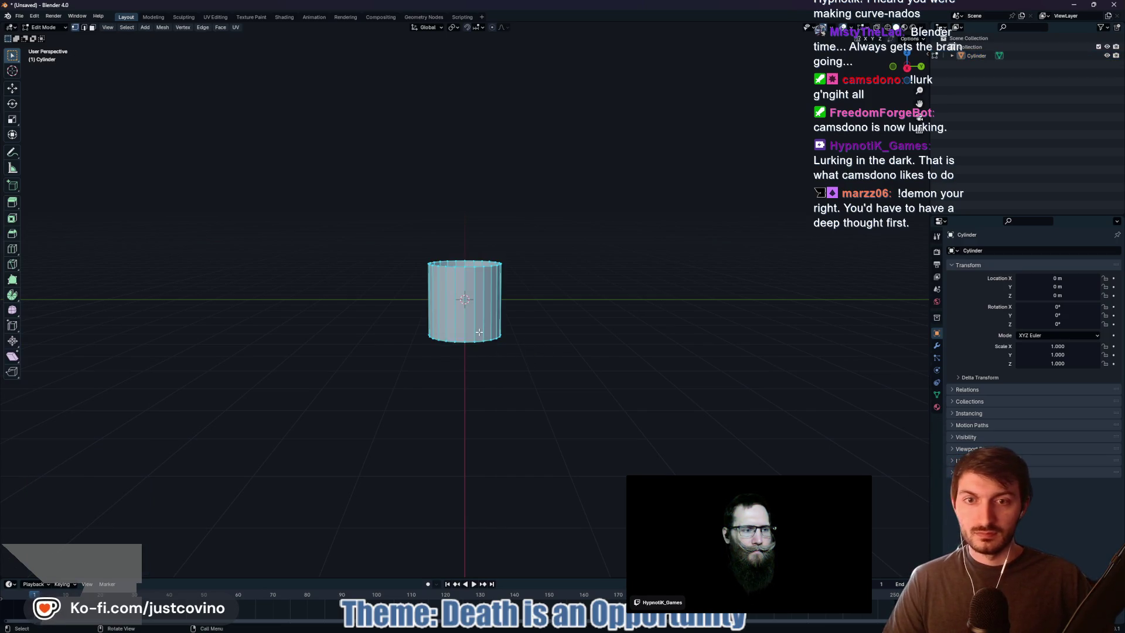
click(906, 68)
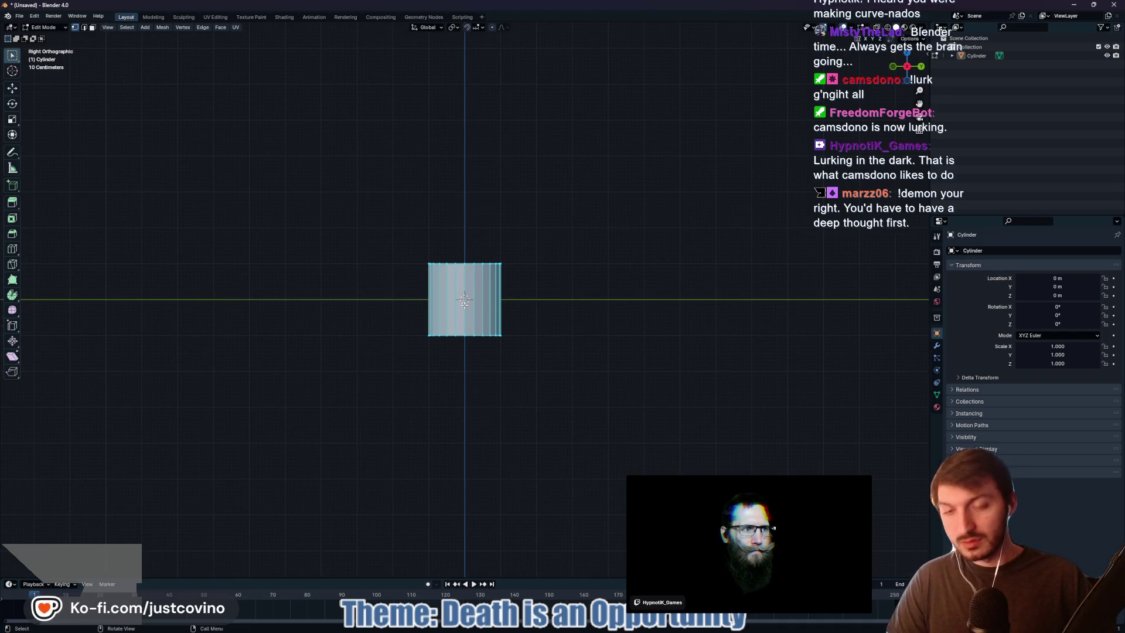
key(g)
key(z)
click(474, 269)
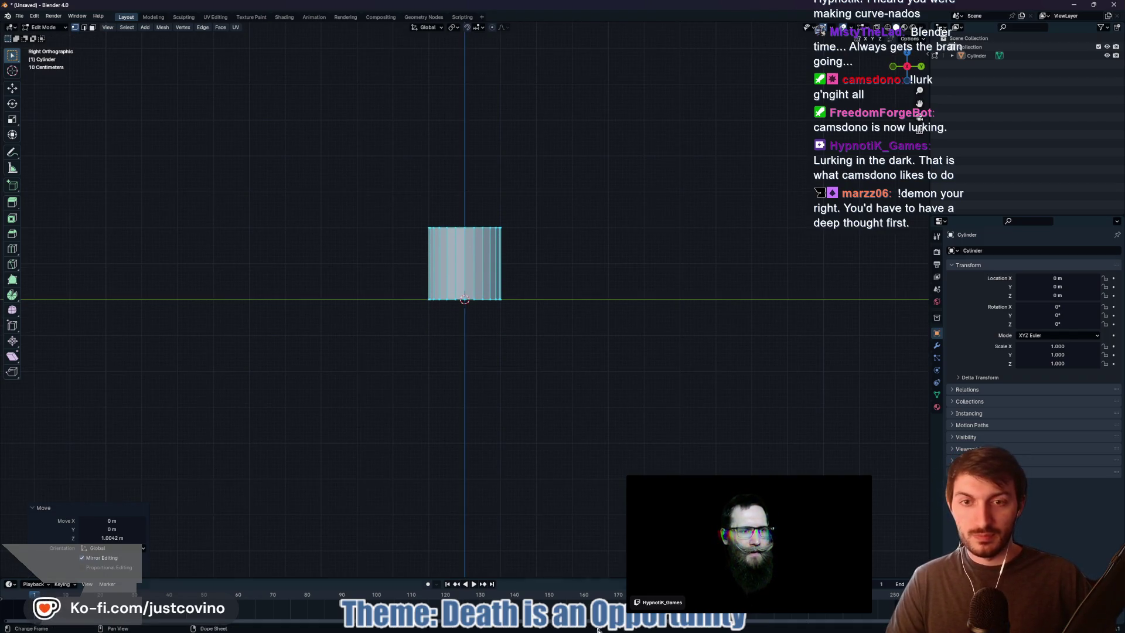
mouse_move(598, 628)
click(597, 554)
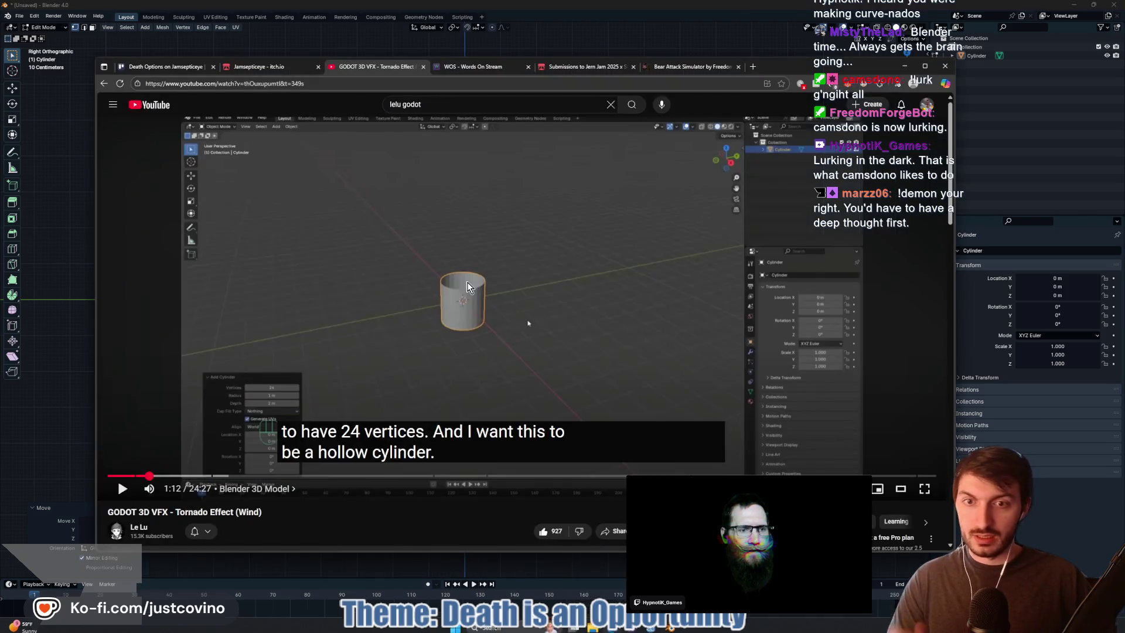
Play the tutorial to 1:23, where the top widens into a cone, then return to Blender
click(528, 323)
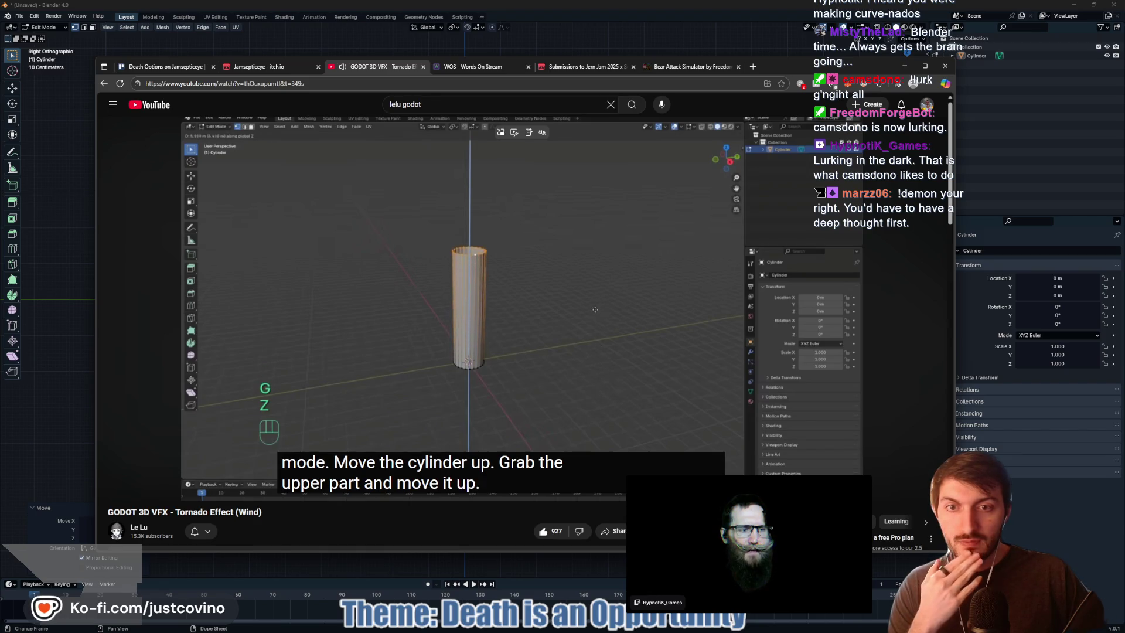
click(429, 302)
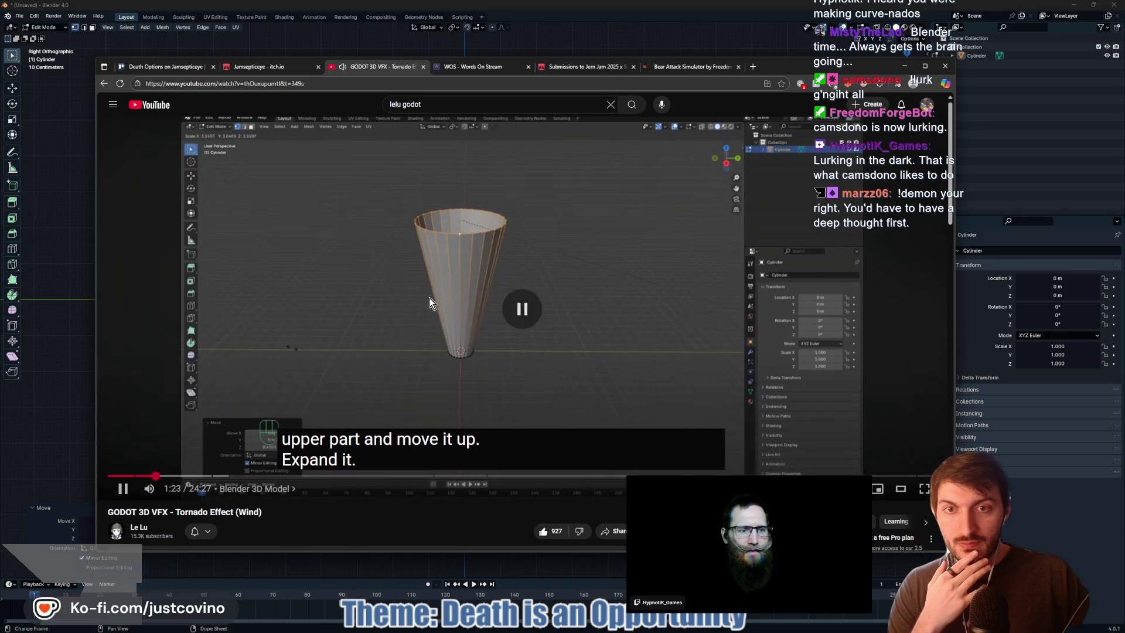
key(alt+Tab)
mouse_move(580, 281)
mouse_down()
mouse_move(590, 276)
mouse_move(586, 288)
mouse_up()
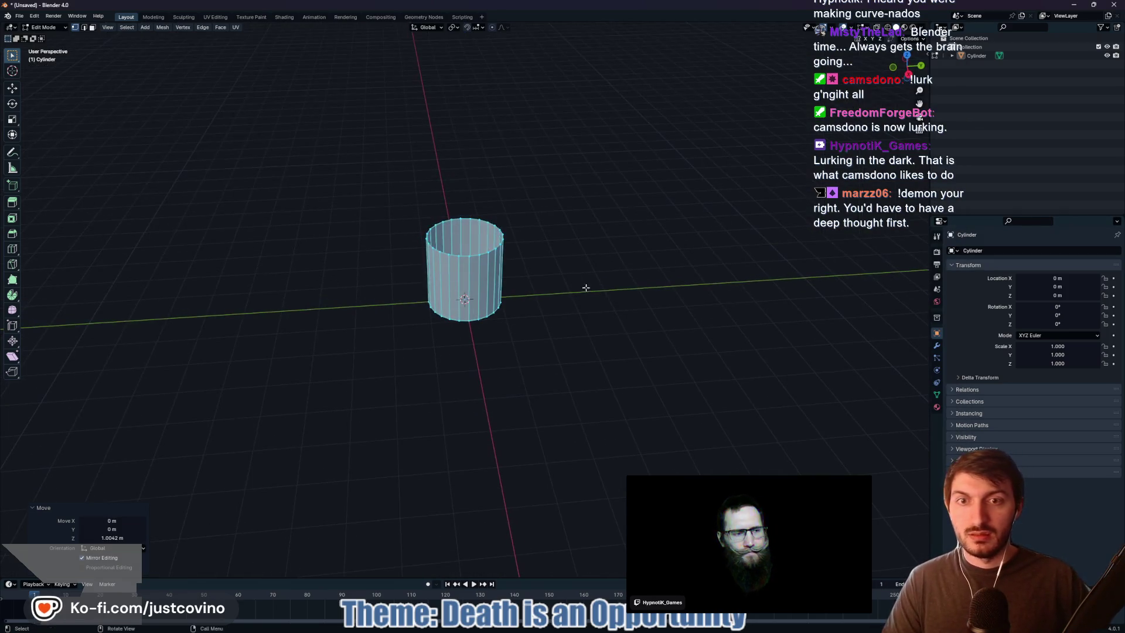
Select the cylinder's top edge loop and raise it high to stretch the cylinder tall
alt+click(480, 258)
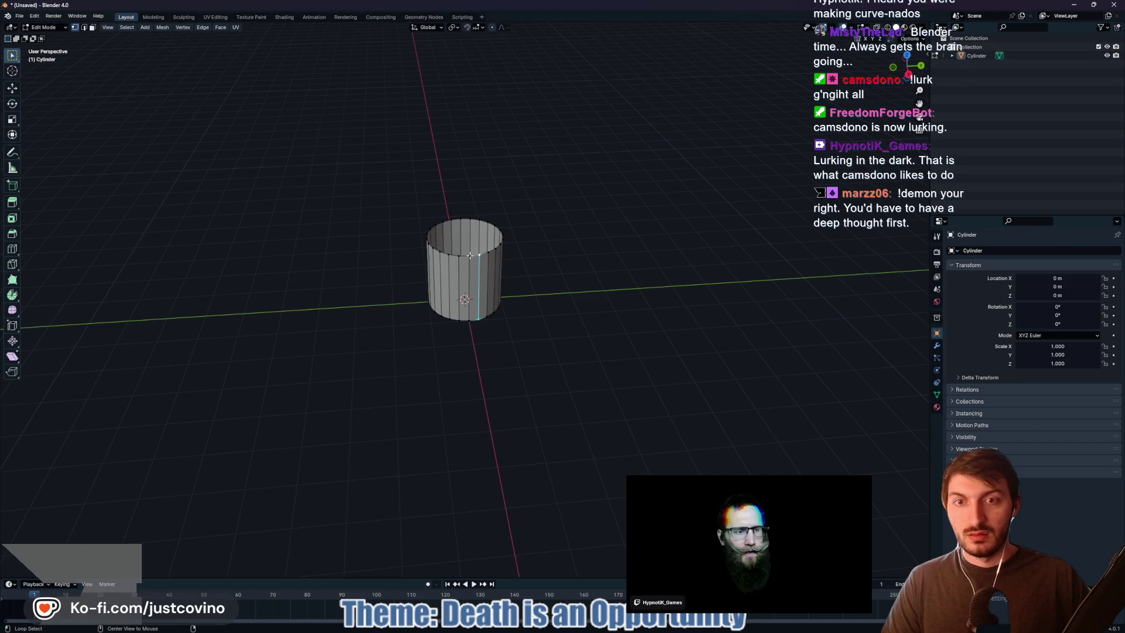
key(2)
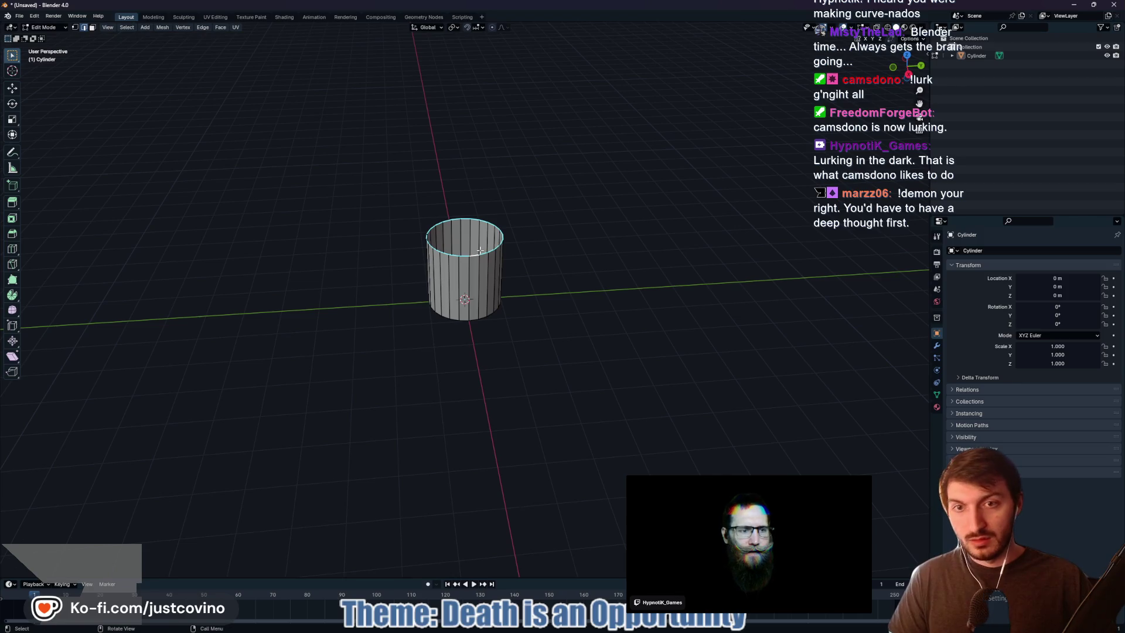
key(g)
key(z)
click(622, 210)
drag(622, 210, 614, 191)
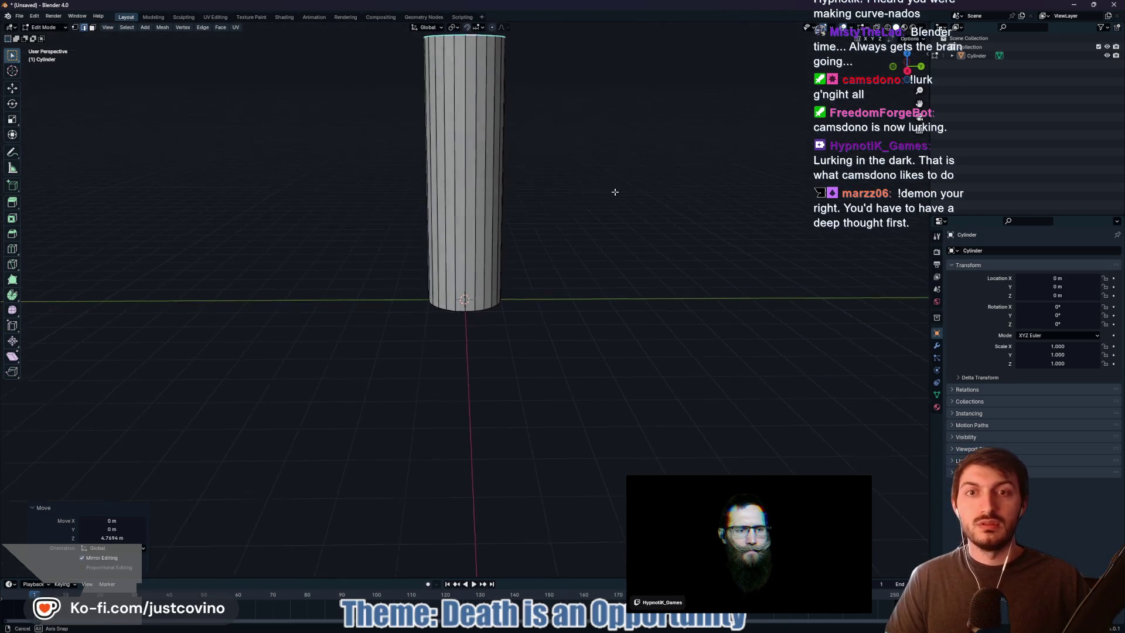
scroll(609, 188, down, 3)
key(g)
key(z)
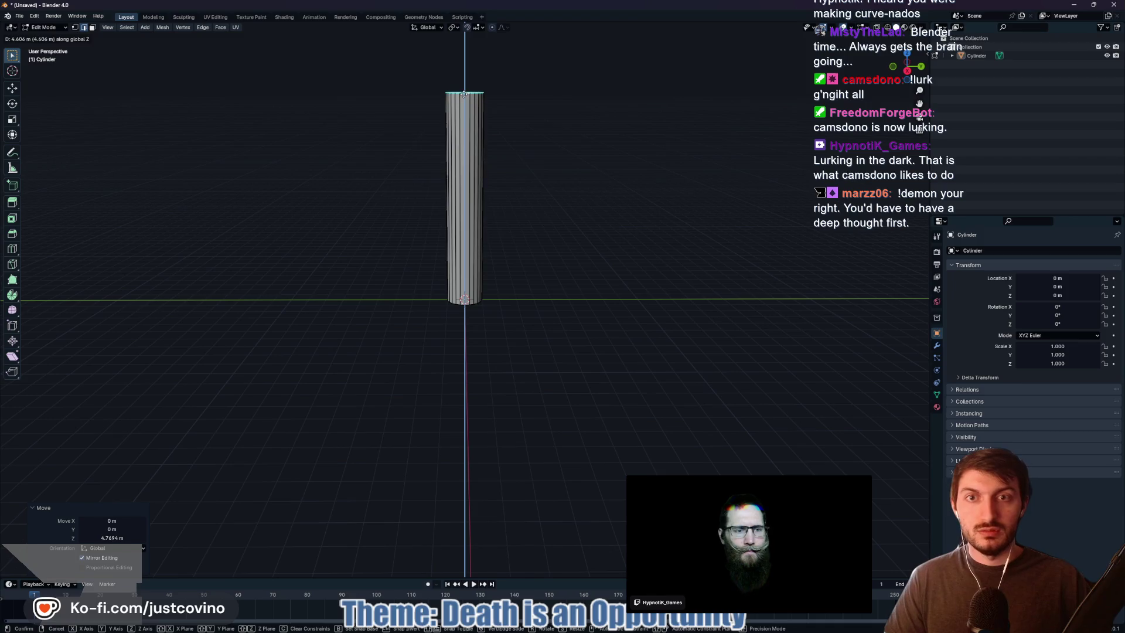
click(464, 94)
Scale the top ring out flat by 4.052 into a flared cone, then resume the tutorial
key(s)
key(shift+z)
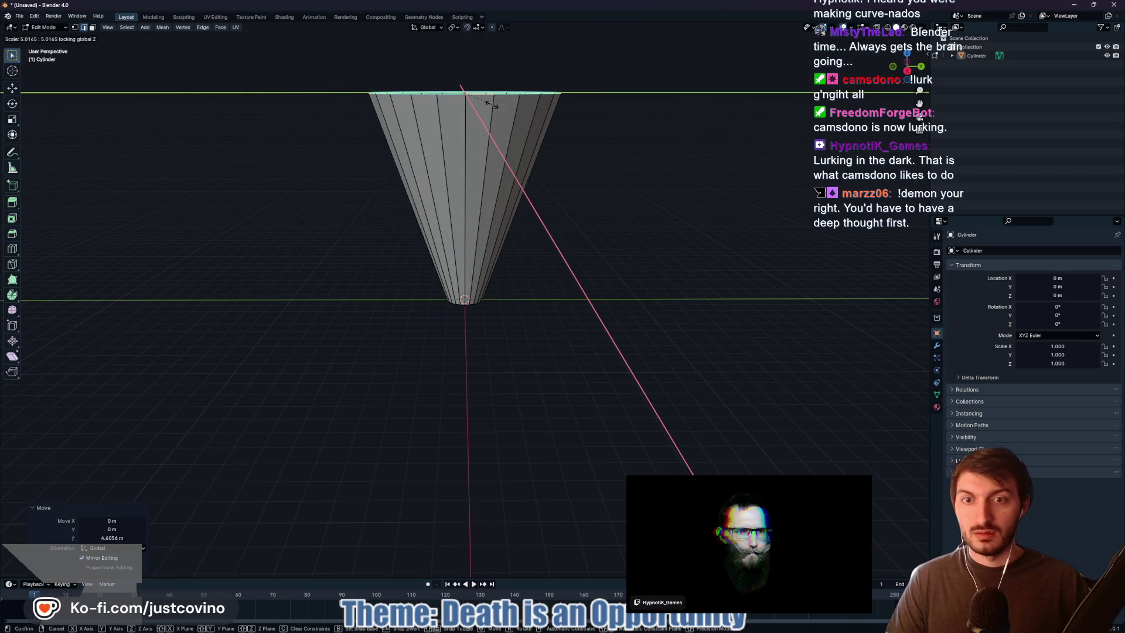
click(486, 102)
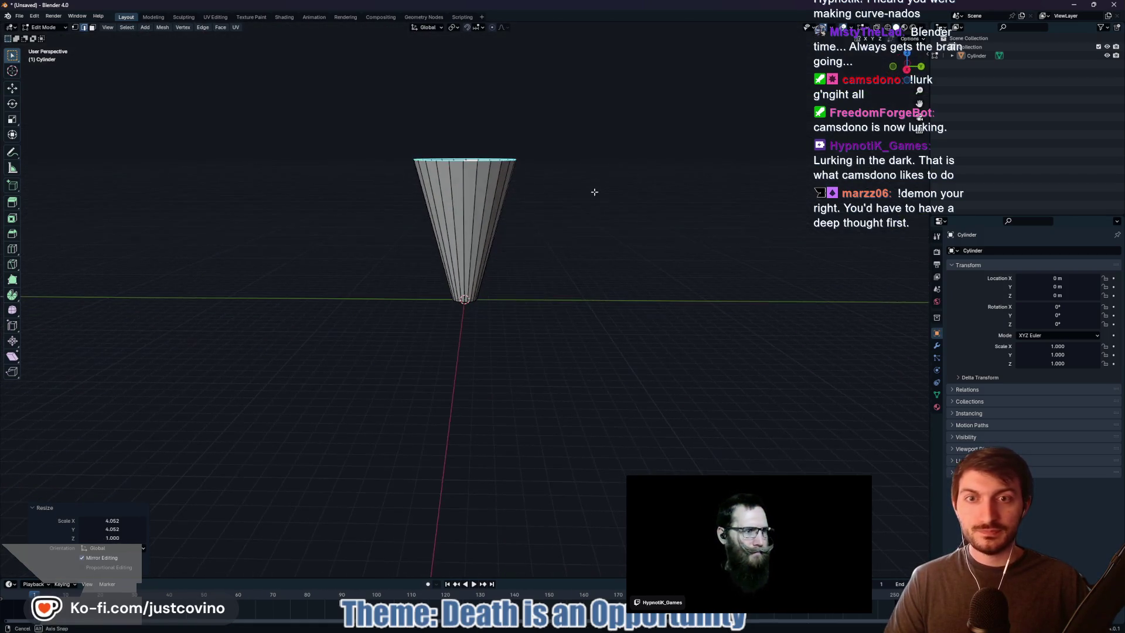
click(596, 629)
click(515, 388)
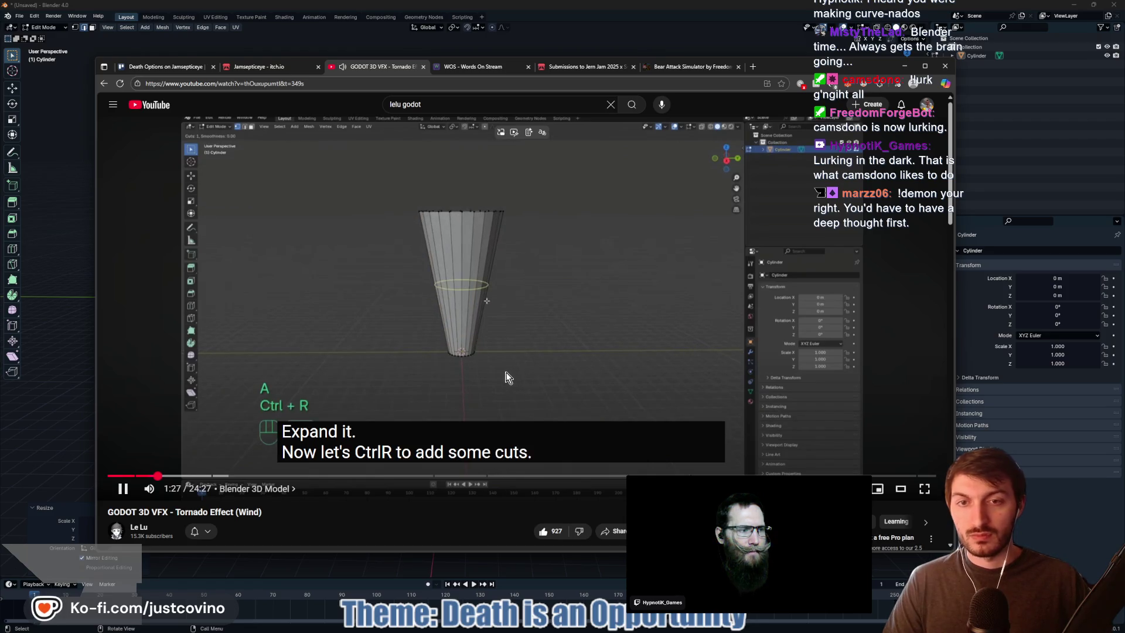
Add 14 horizontal loop cuts around the cone, then open the Death Options Trello card
key(alt+Tab)
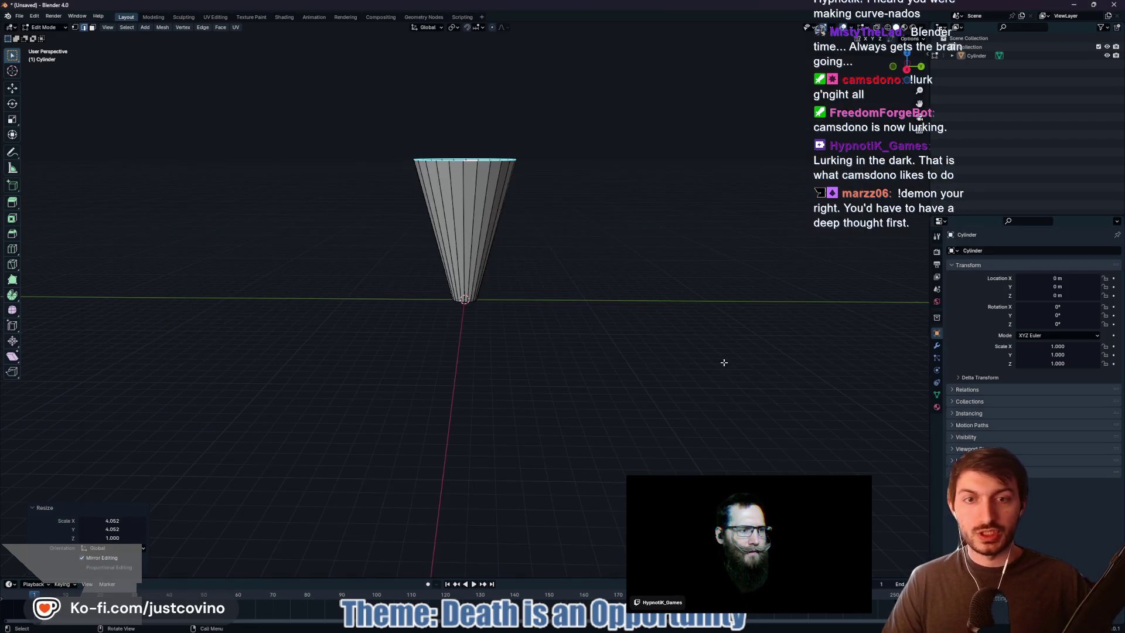
key(ctrl+r)
scroll(475, 221, up, 13)
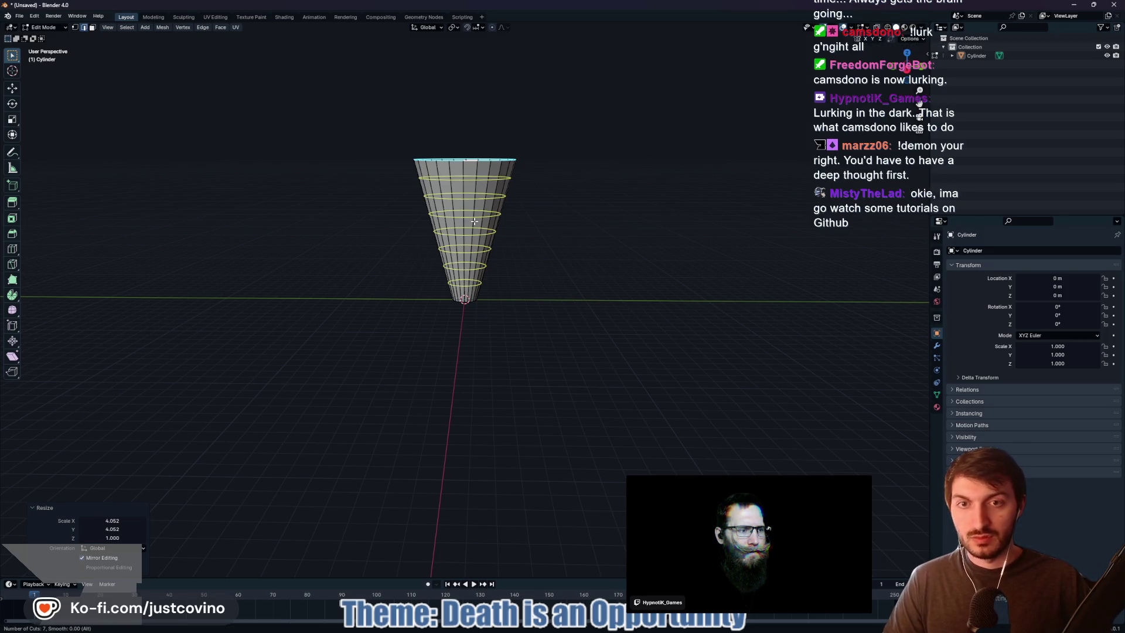
click(474, 221)
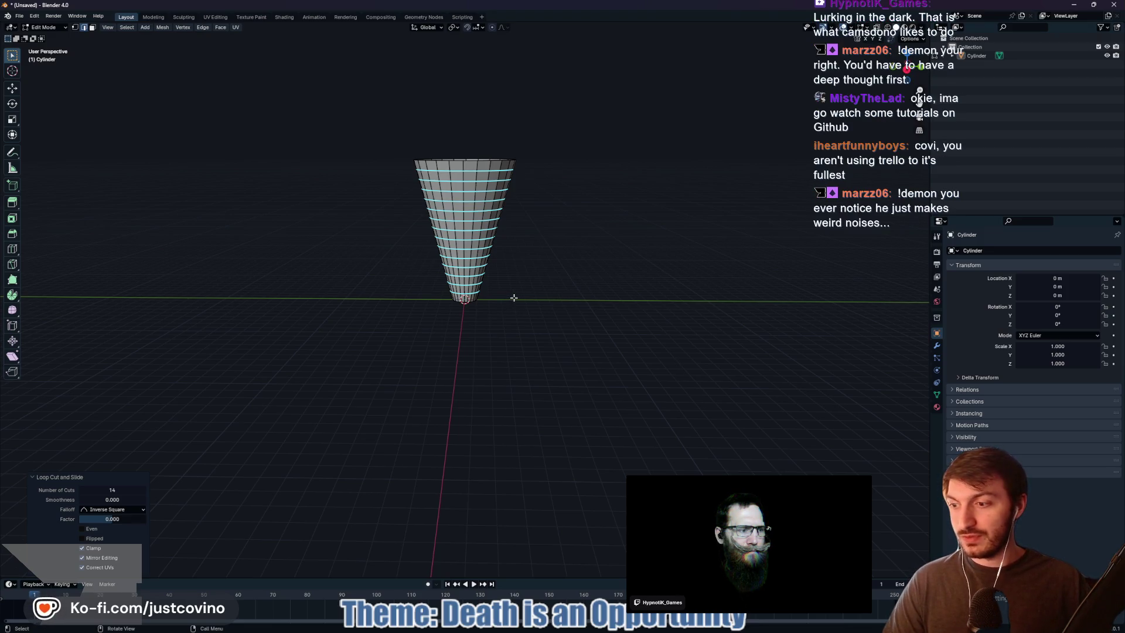
click(577, 629)
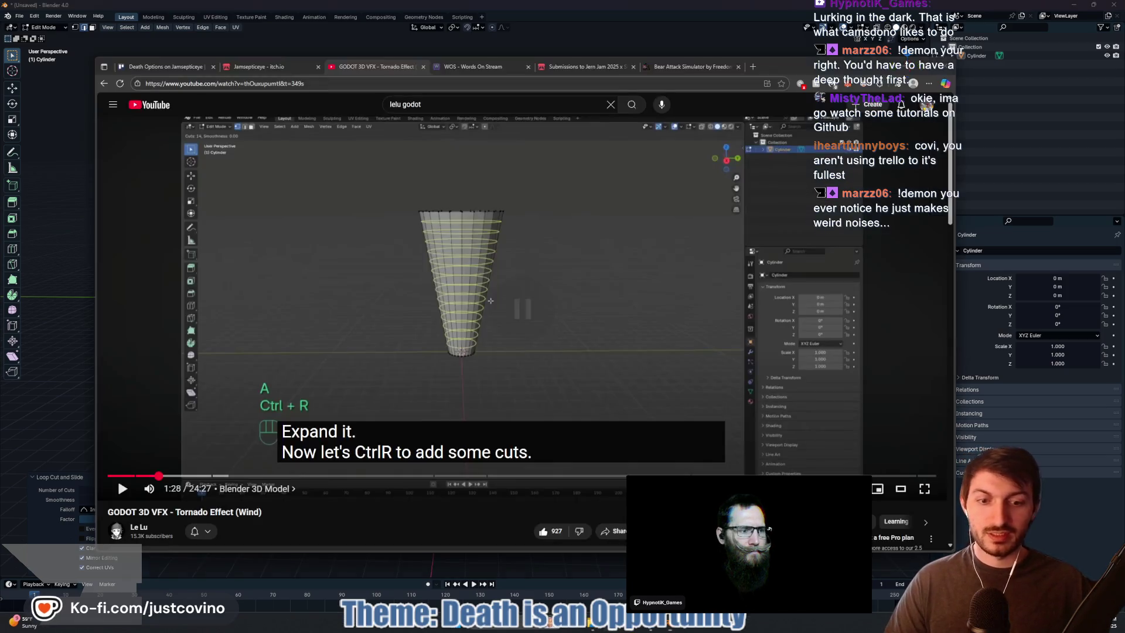
click(176, 67)
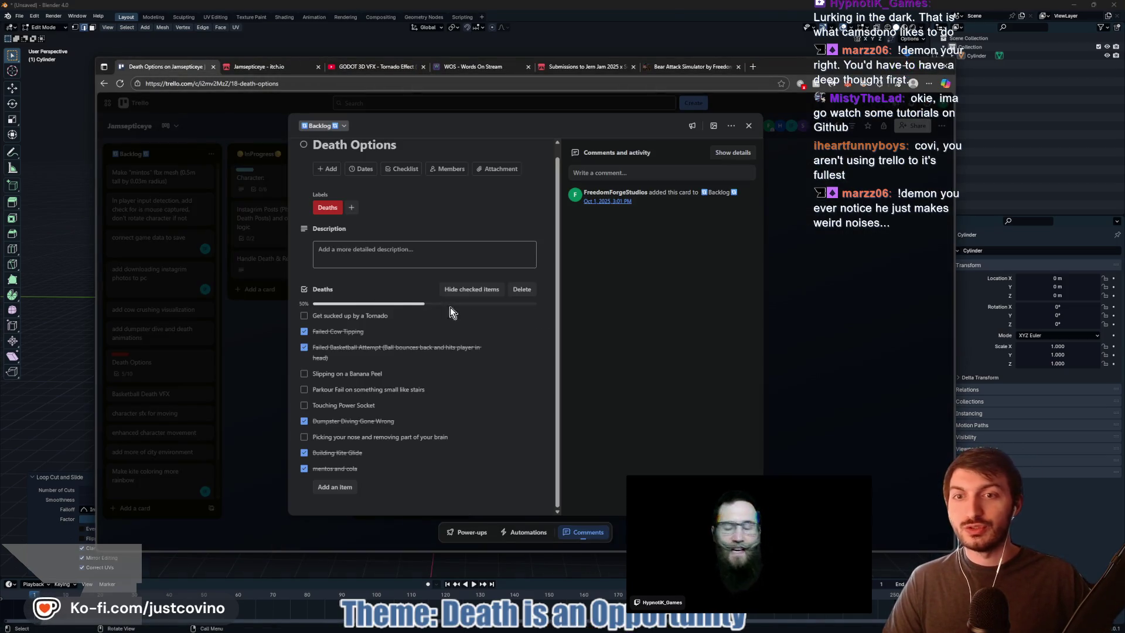
Create a 'Make Tornado' card in the InProgress list
click(831, 354)
click(245, 290)
text(Make Tornado)
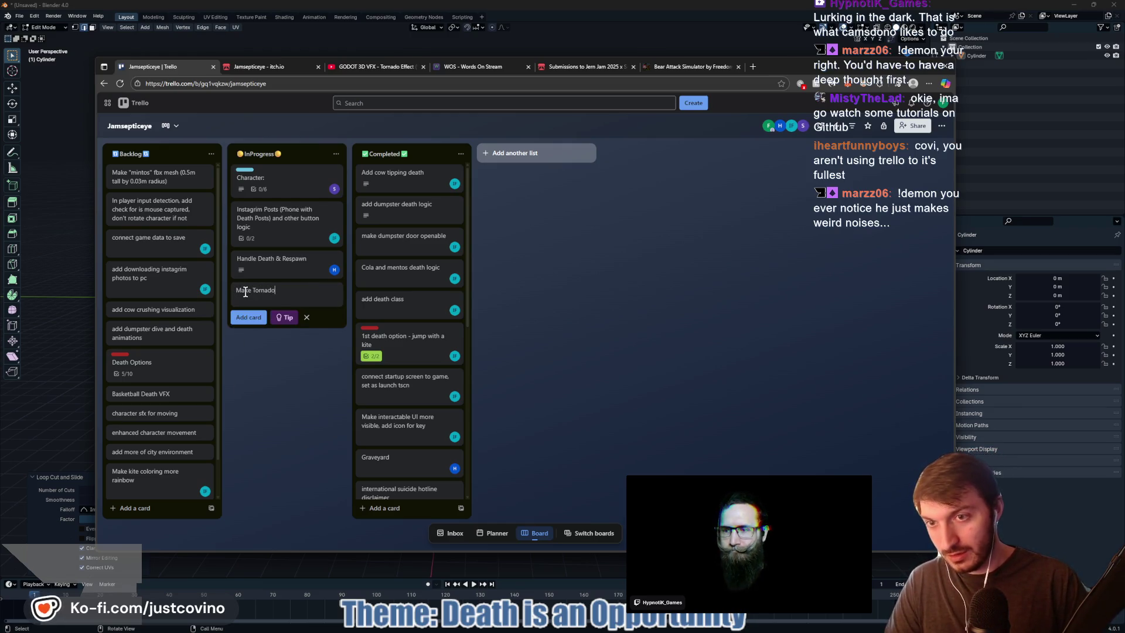
key(Return)
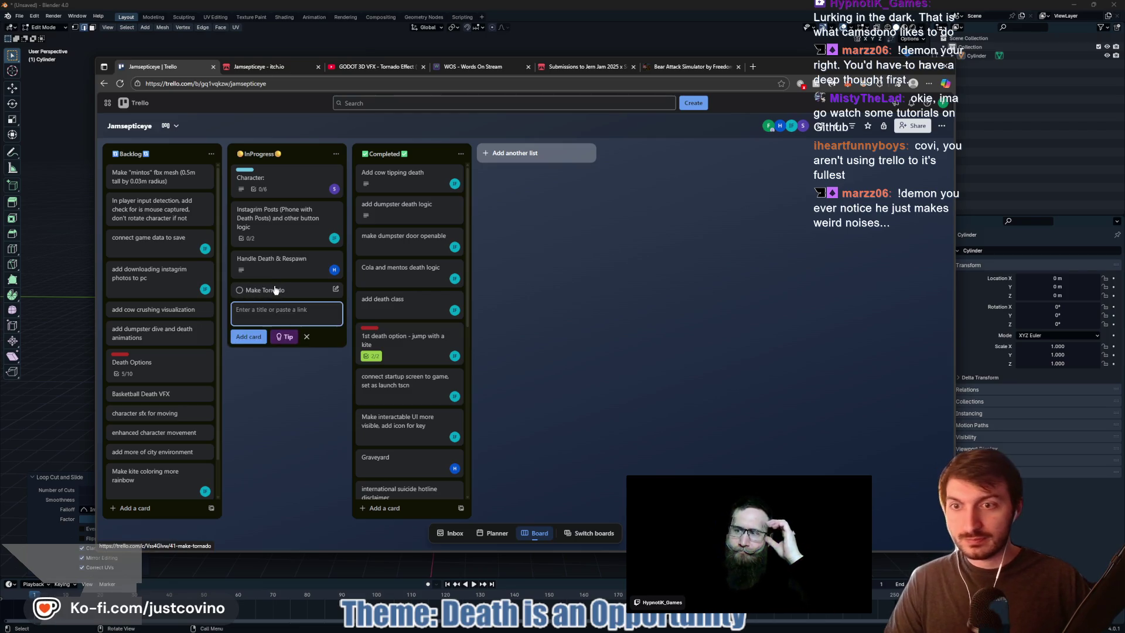
Assign a board member to the Make Tornado card and close it
click(315, 292)
click(326, 181)
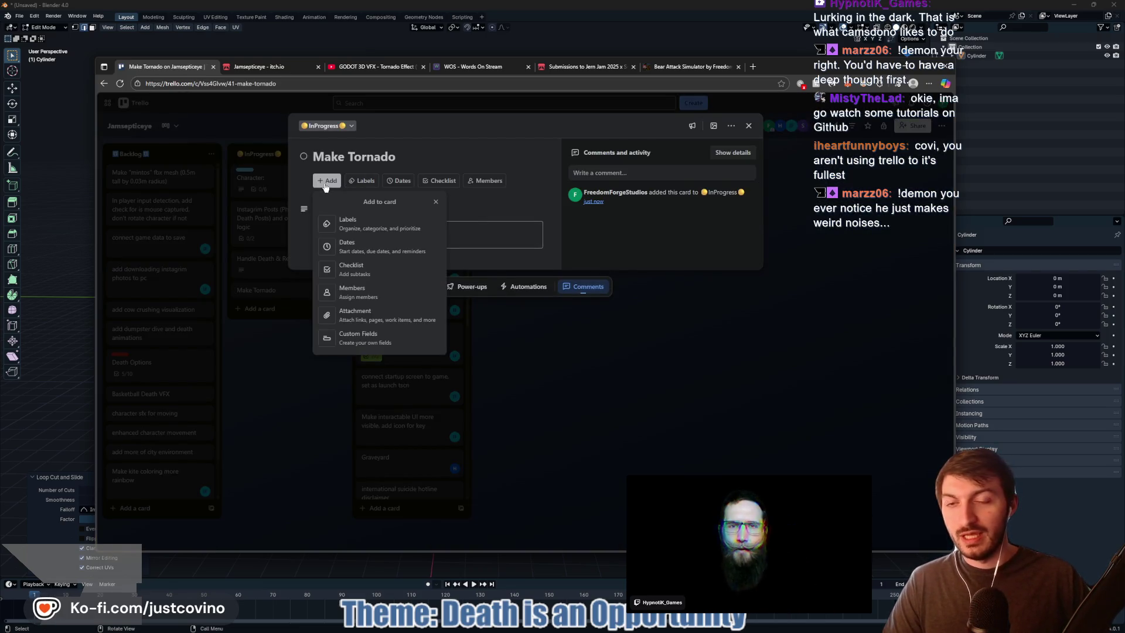
click(483, 180)
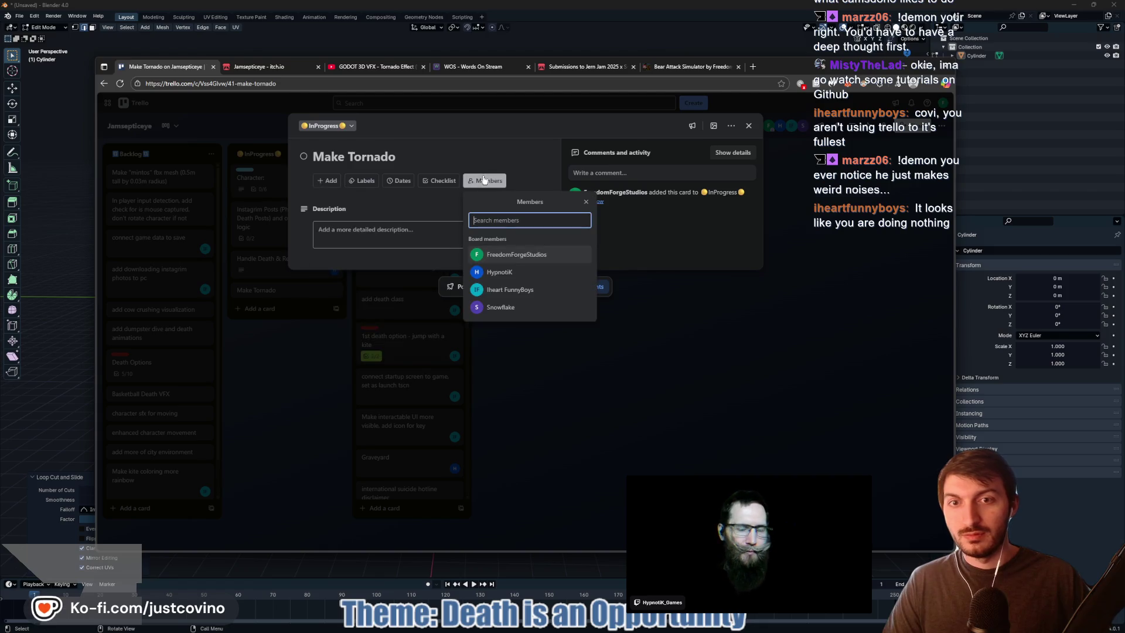
click(505, 254)
click(301, 410)
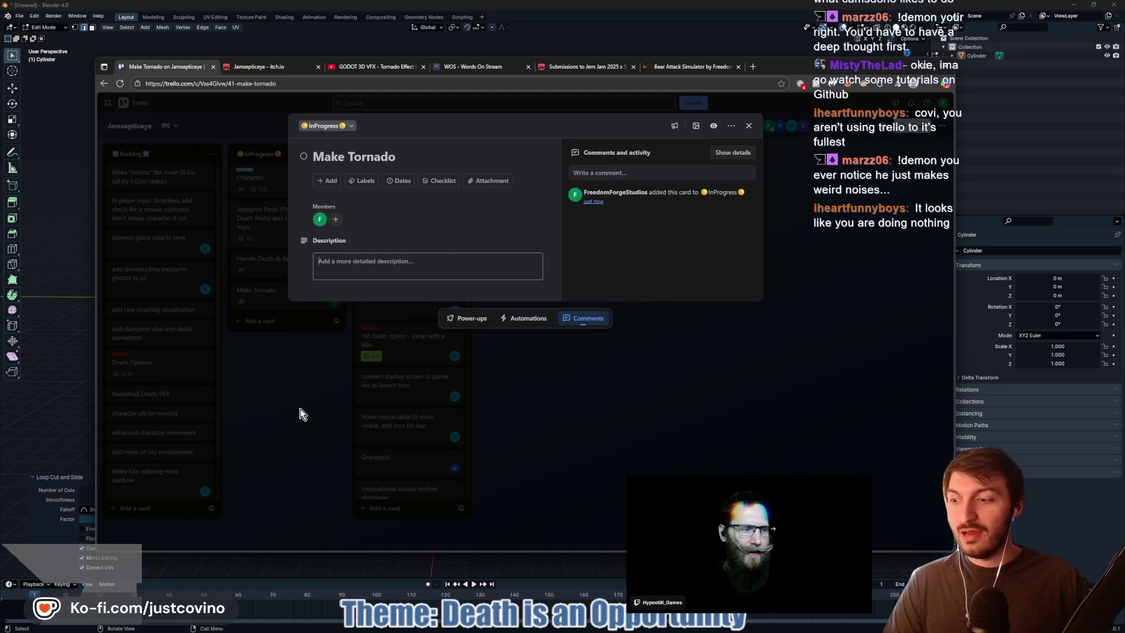
click(303, 413)
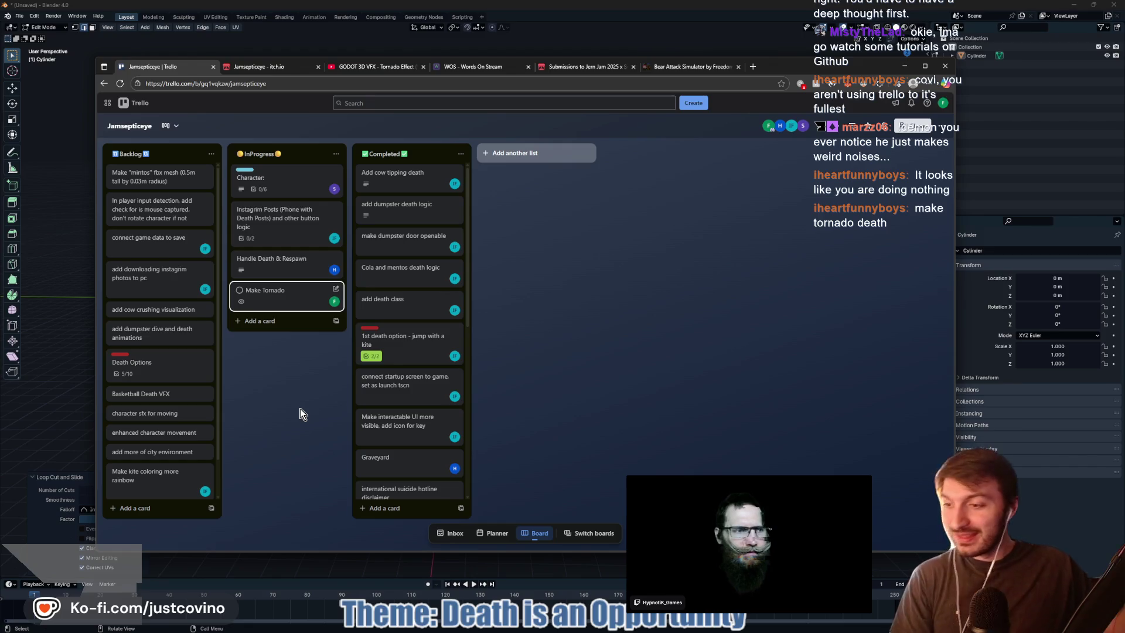
Open the Make Tornado description, draft a couple of lines, then clear them all
click(296, 297)
click(362, 261)
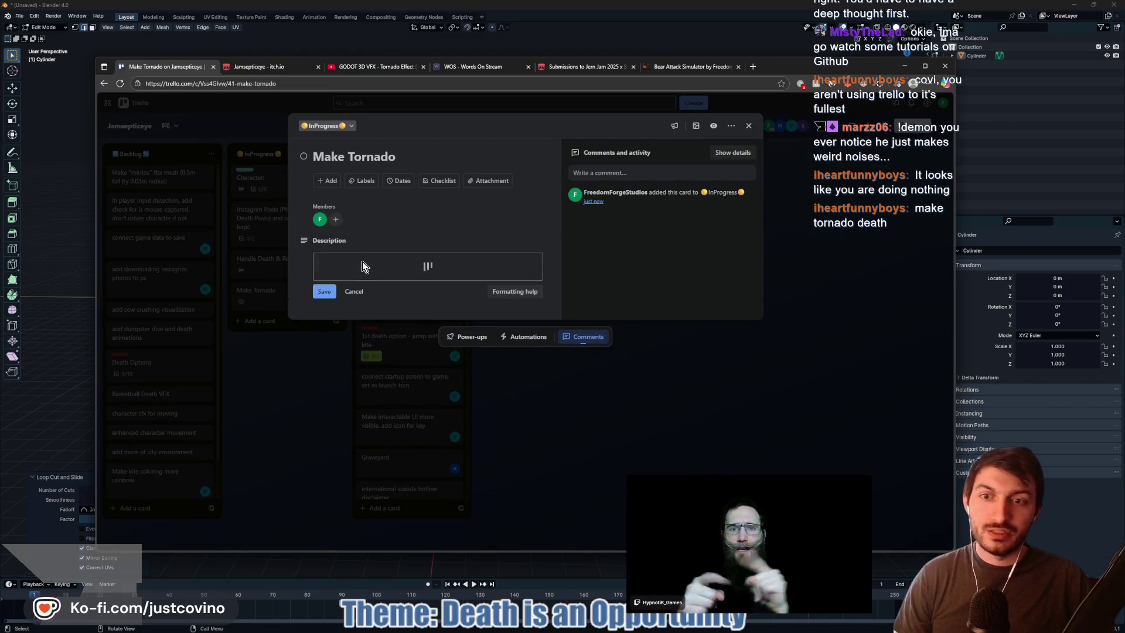
text(T)
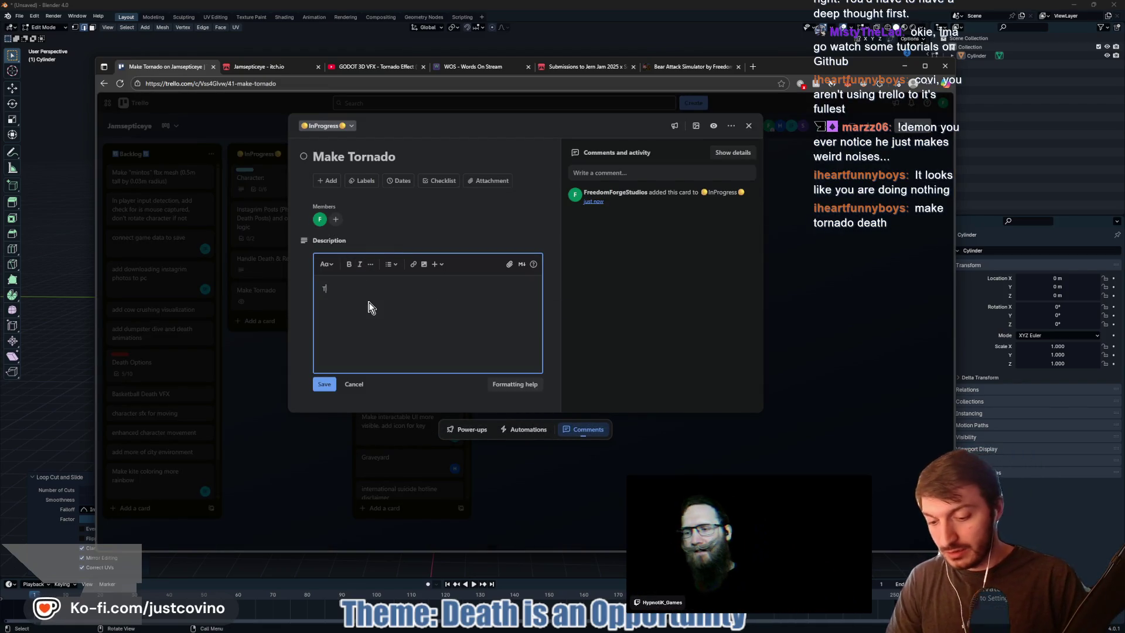
text(l)
key(Return)
text(Tornado)
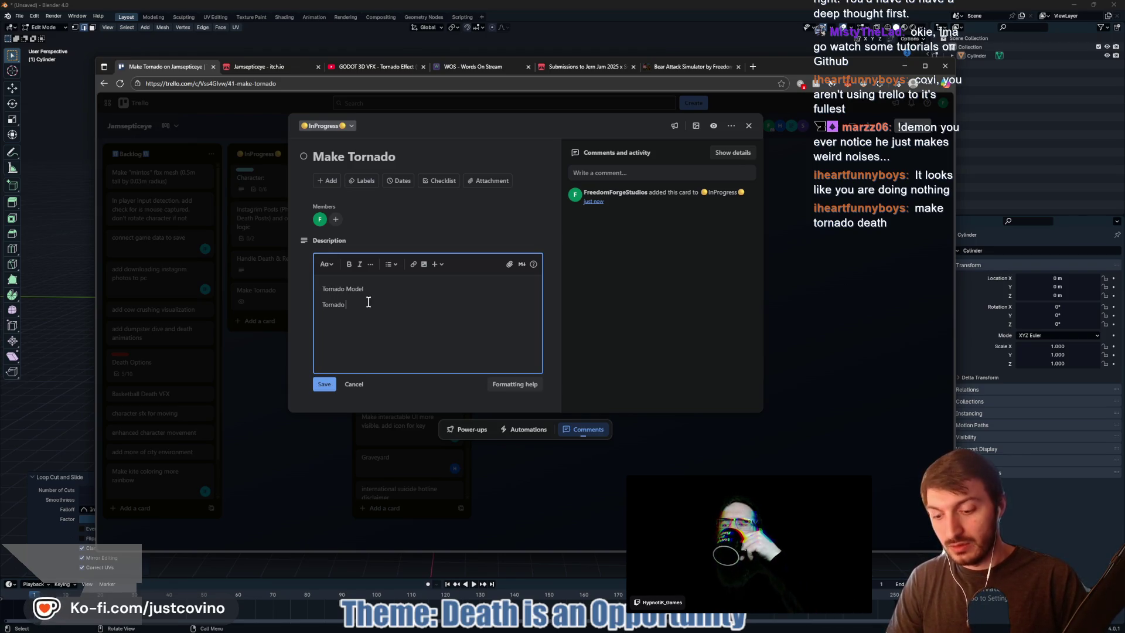
text(VFX)
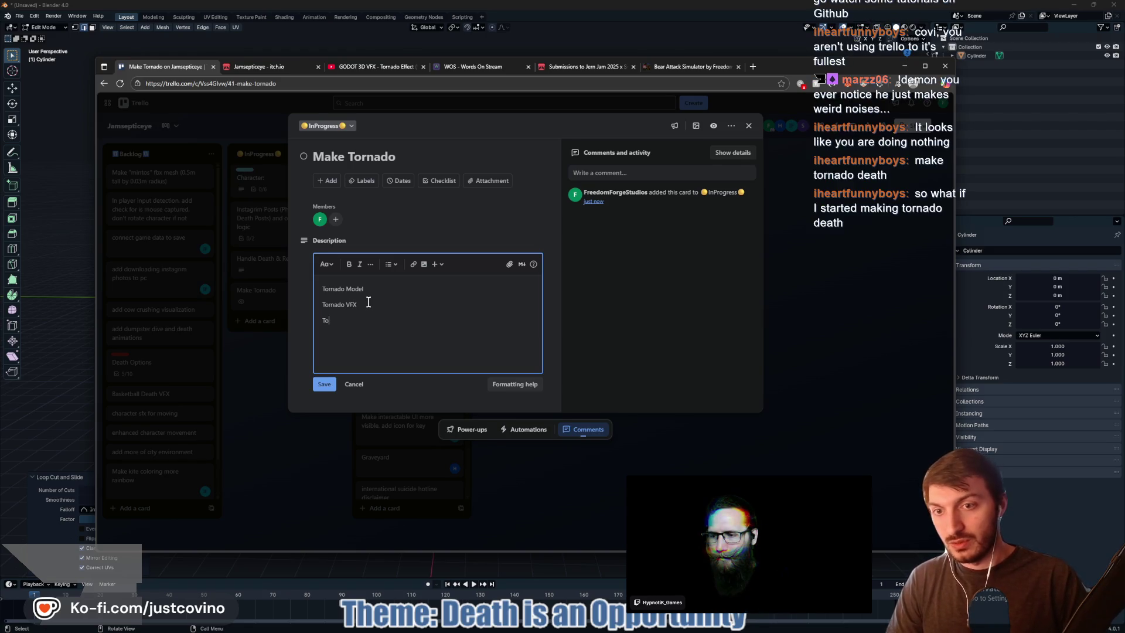
text(d)
key(ctrl+a)
key(BackSpace)
click(391, 263)
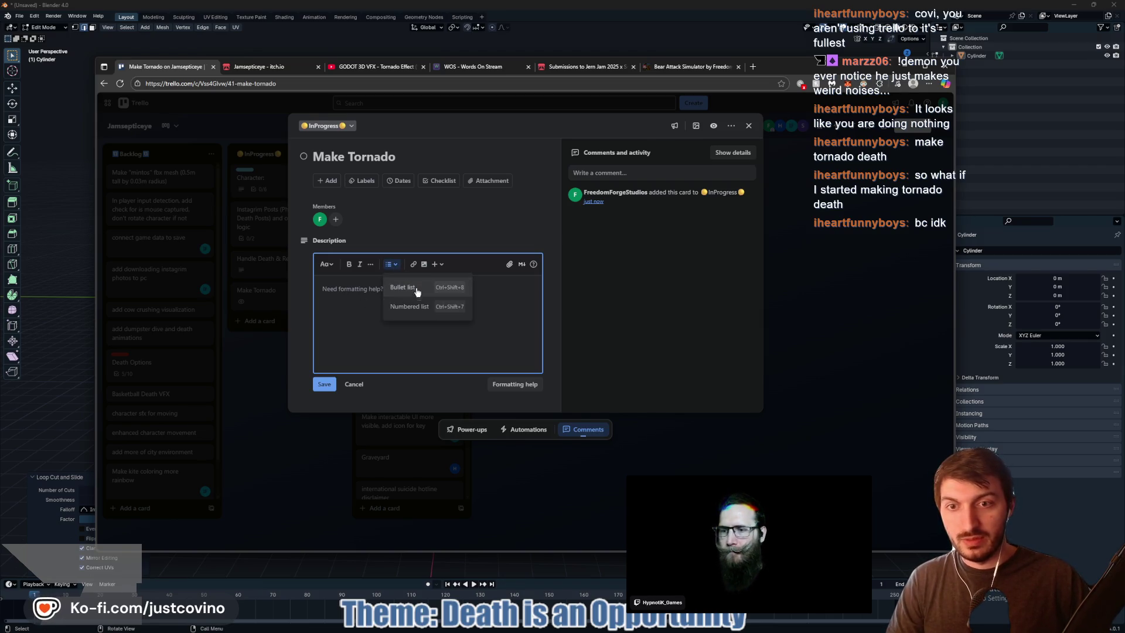
click(316, 289)
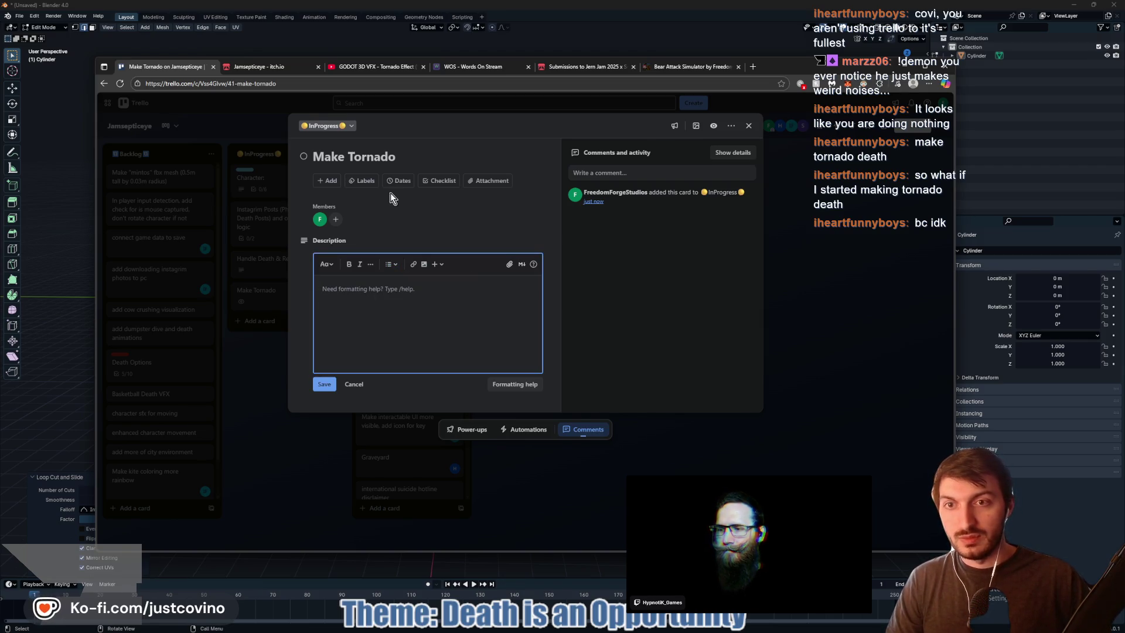
Add a TODO checklist to the card with items Tornado Model and Tornado VFX
click(326, 183)
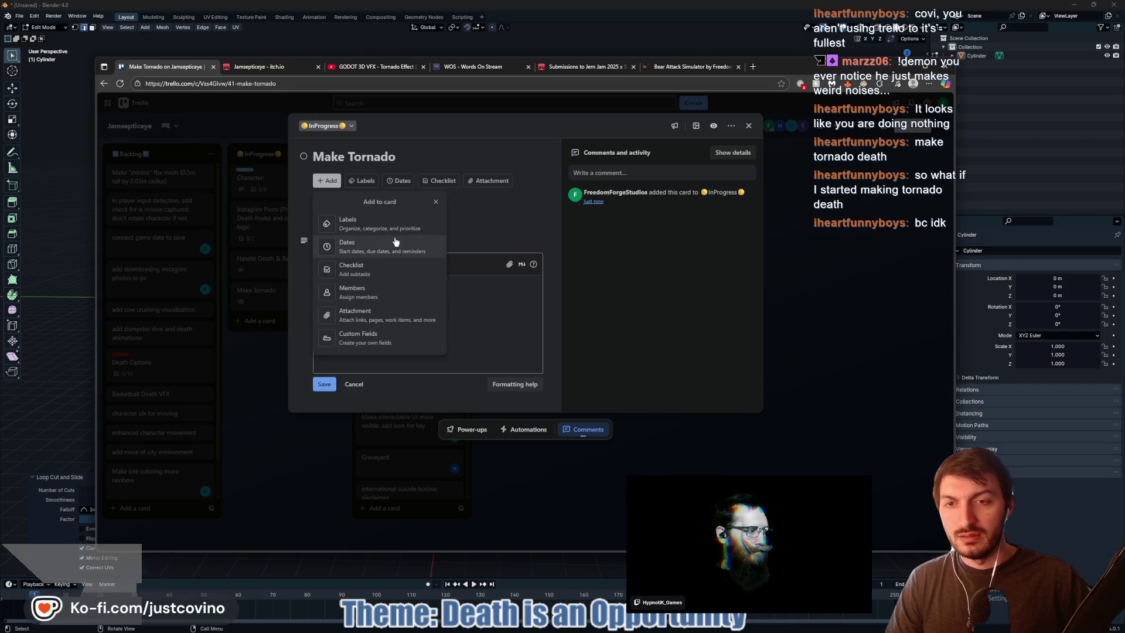
click(384, 269)
text(TODO)
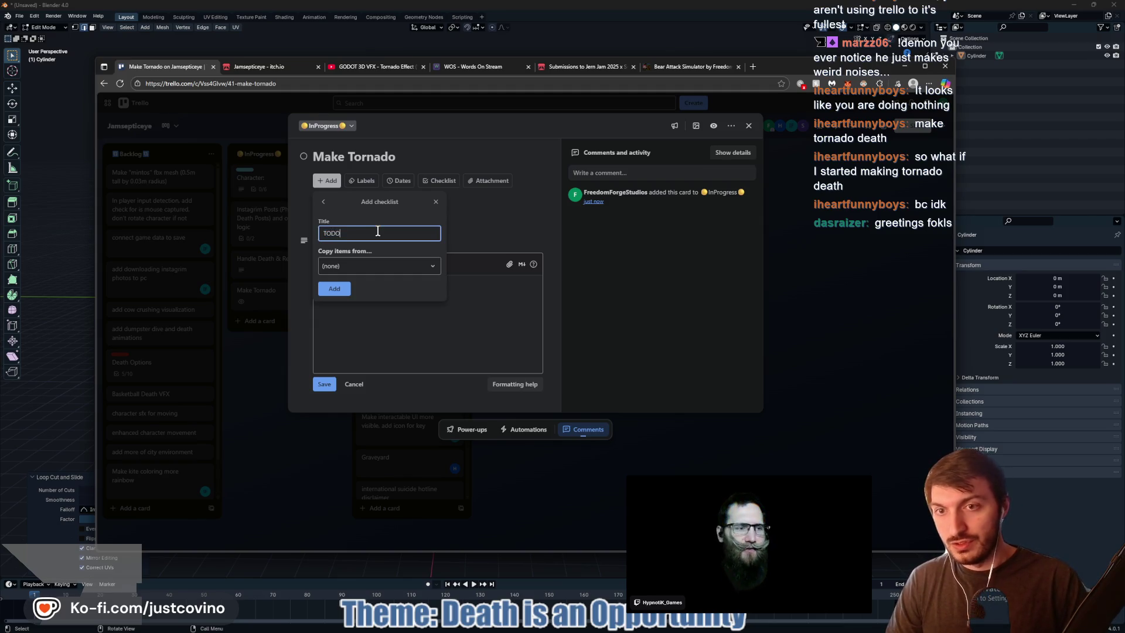
click(333, 289)
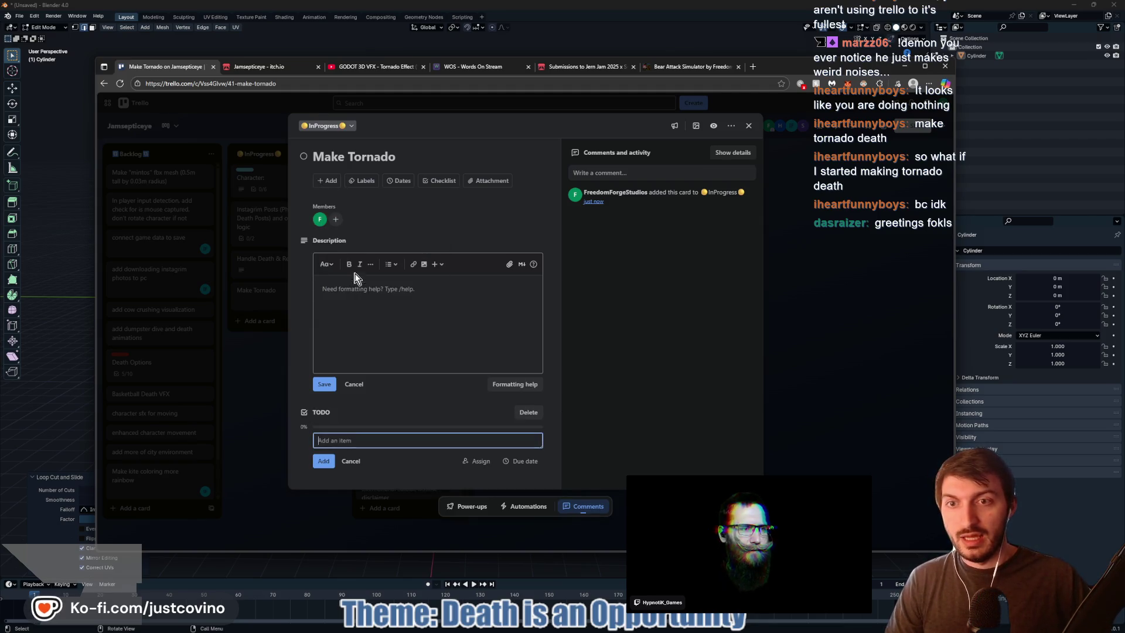
text(t)
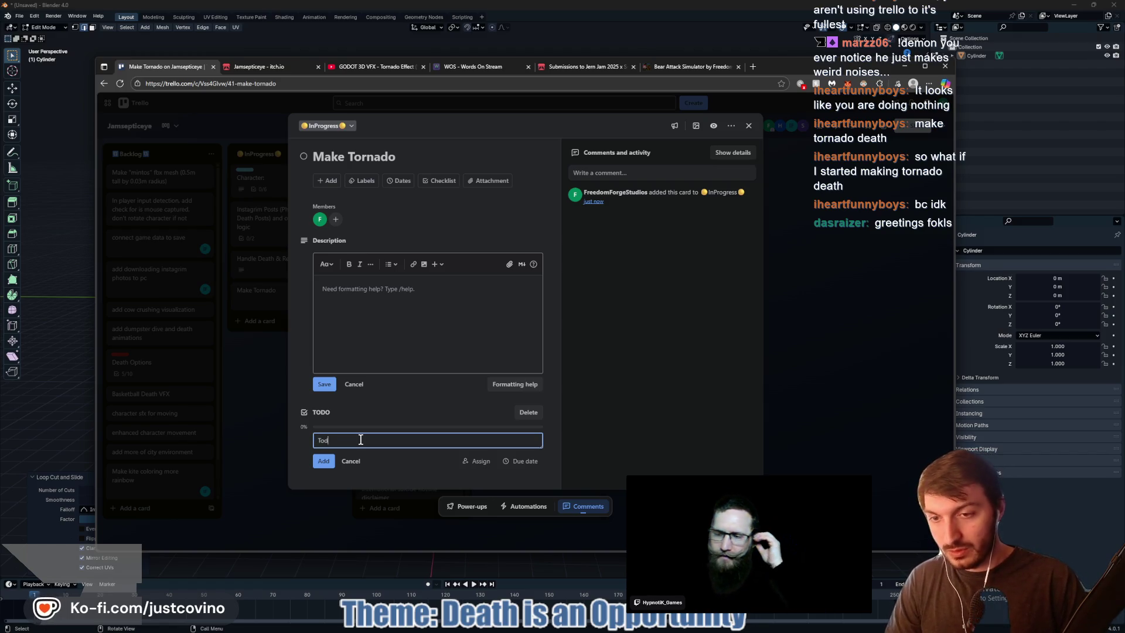
text(ado Model)
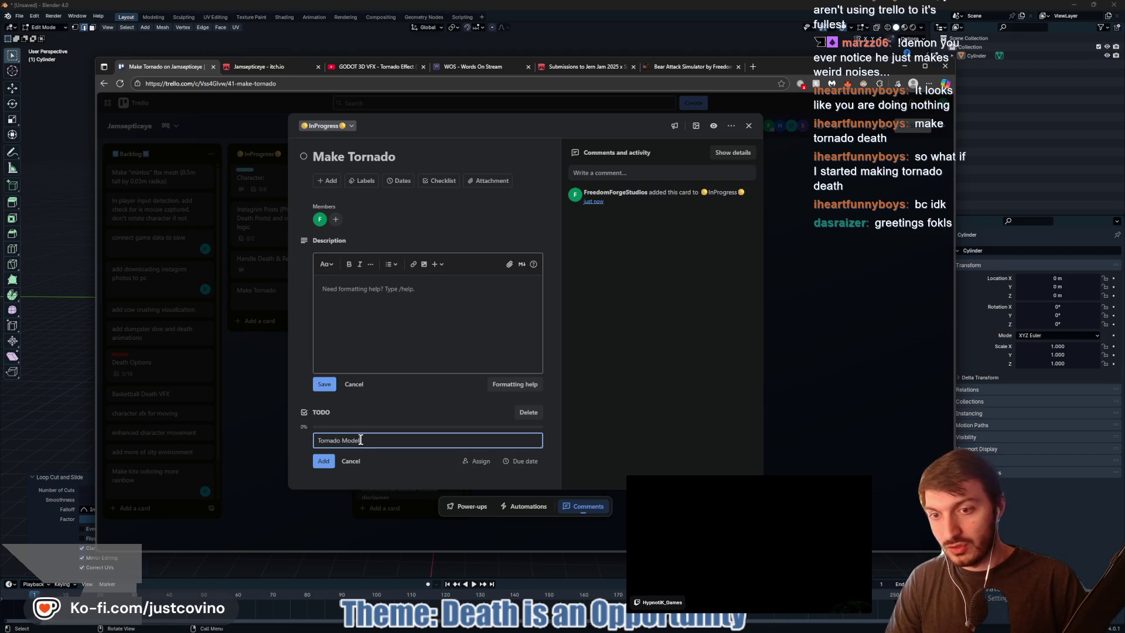
key(Return)
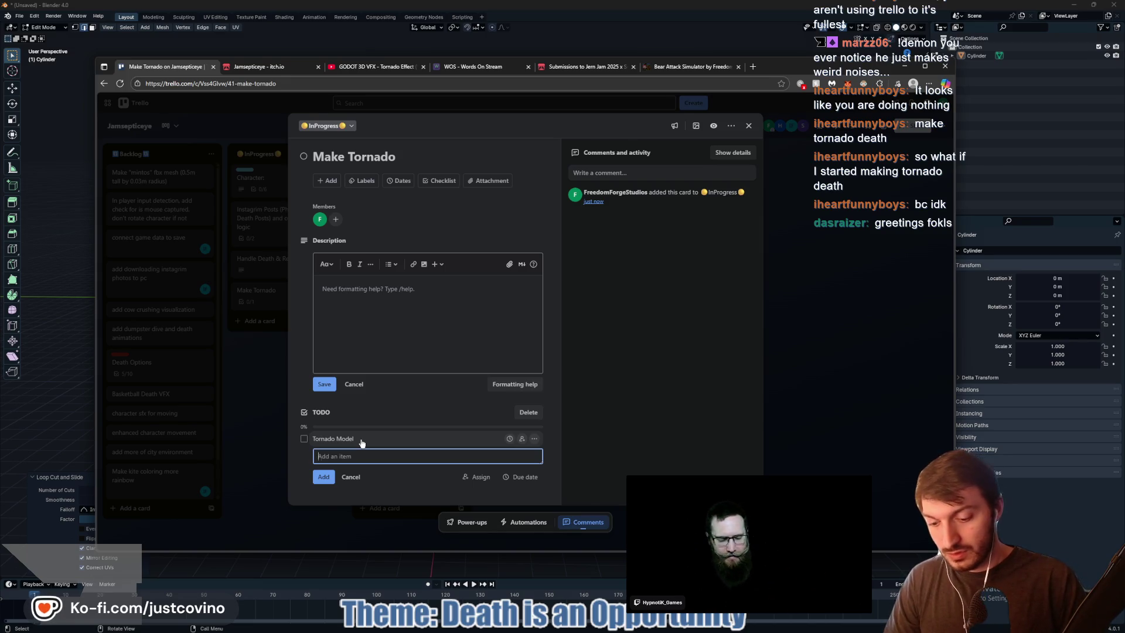
text(Tornado VFX)
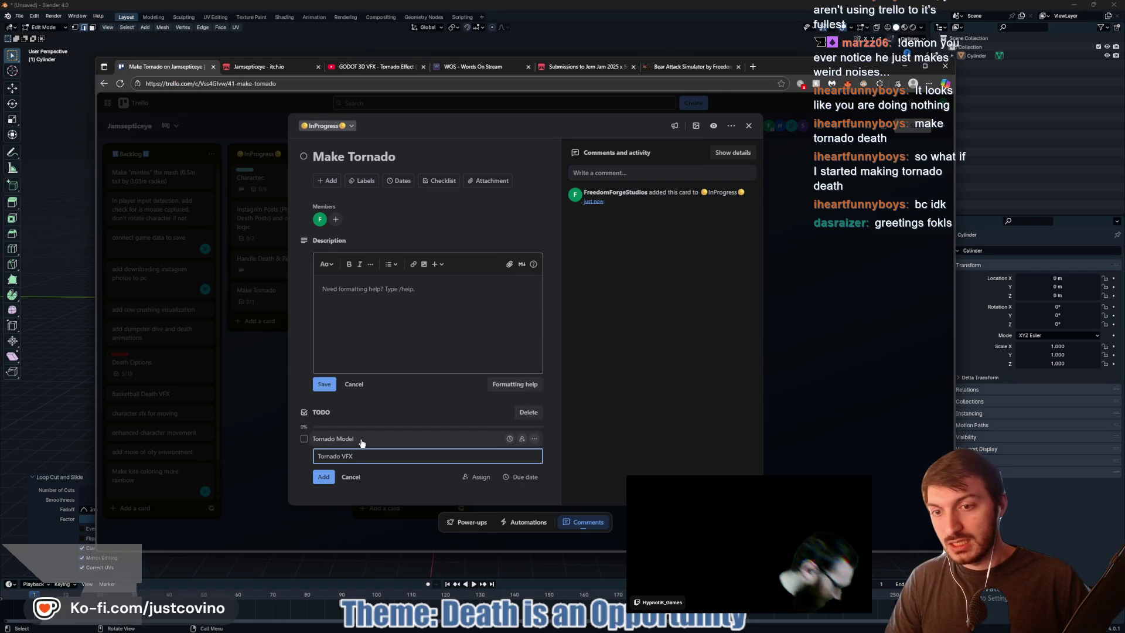
key(Return)
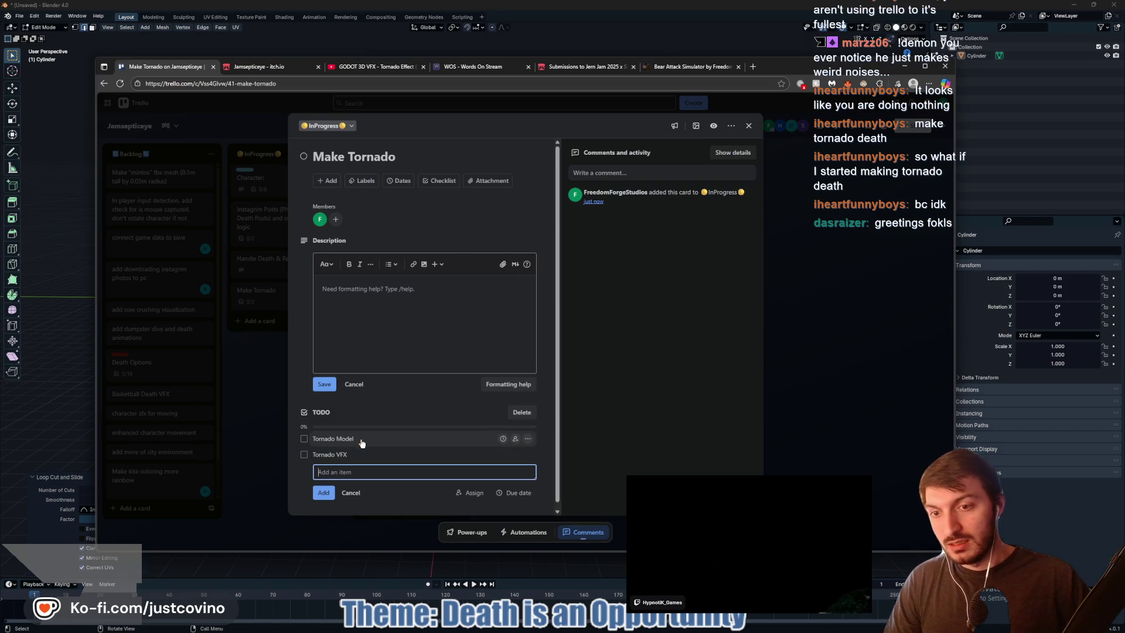
Add Tornado Escape Mechanics and Tornado Death checklist items, then close the card
text(Tornado )
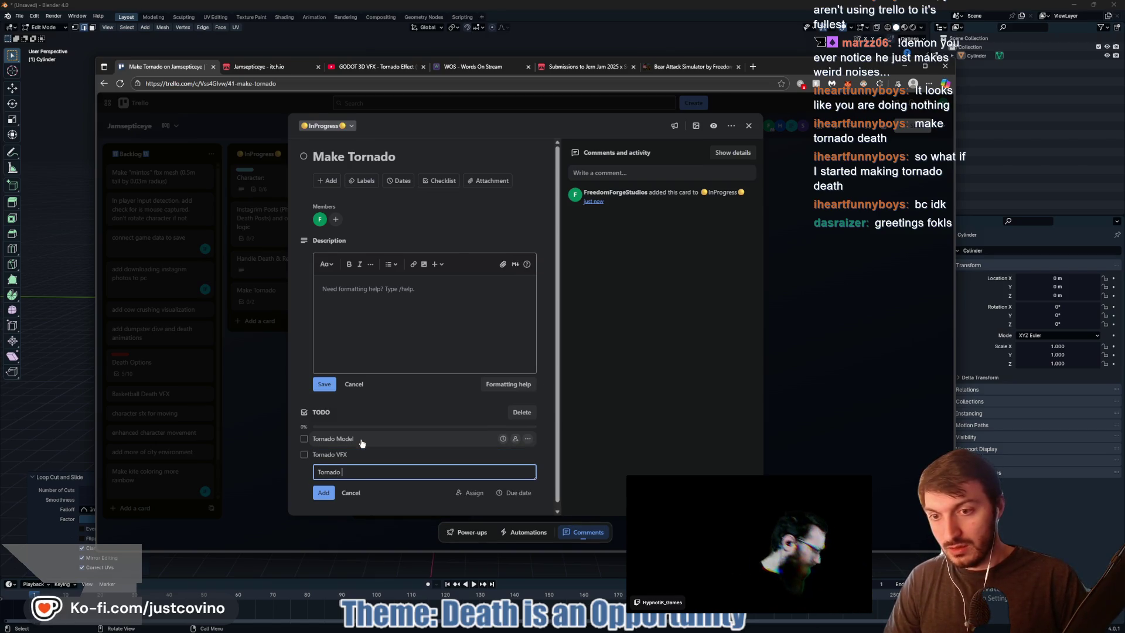
text(Death)
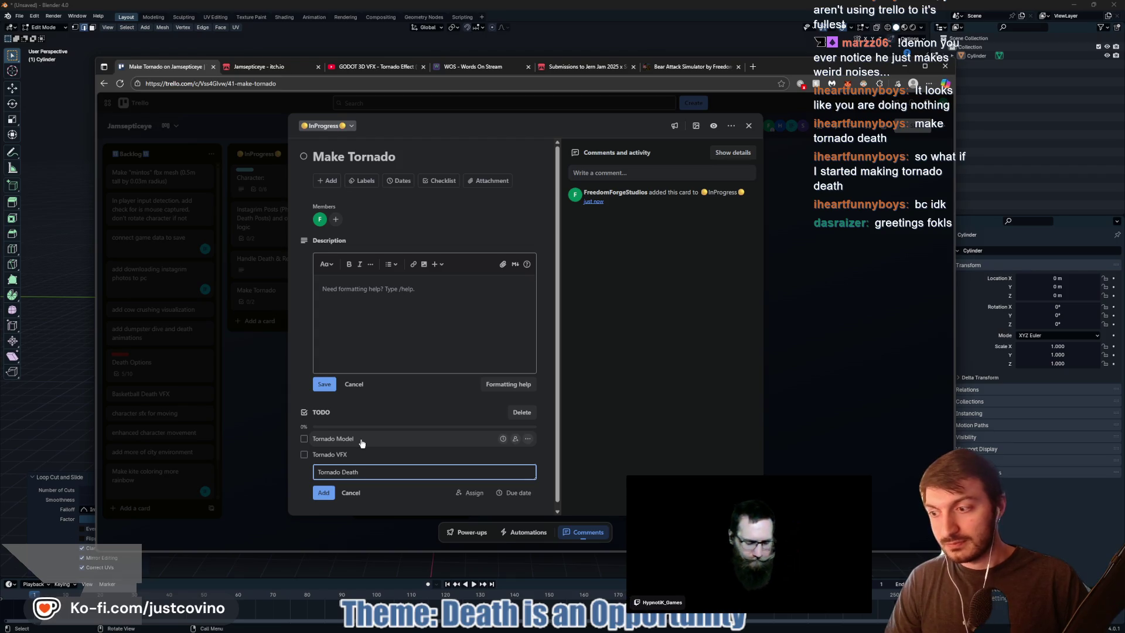
key(BackSpace)
key(BackSpace)
text(Escae)
key(BackSpace)
text(pe Mec)
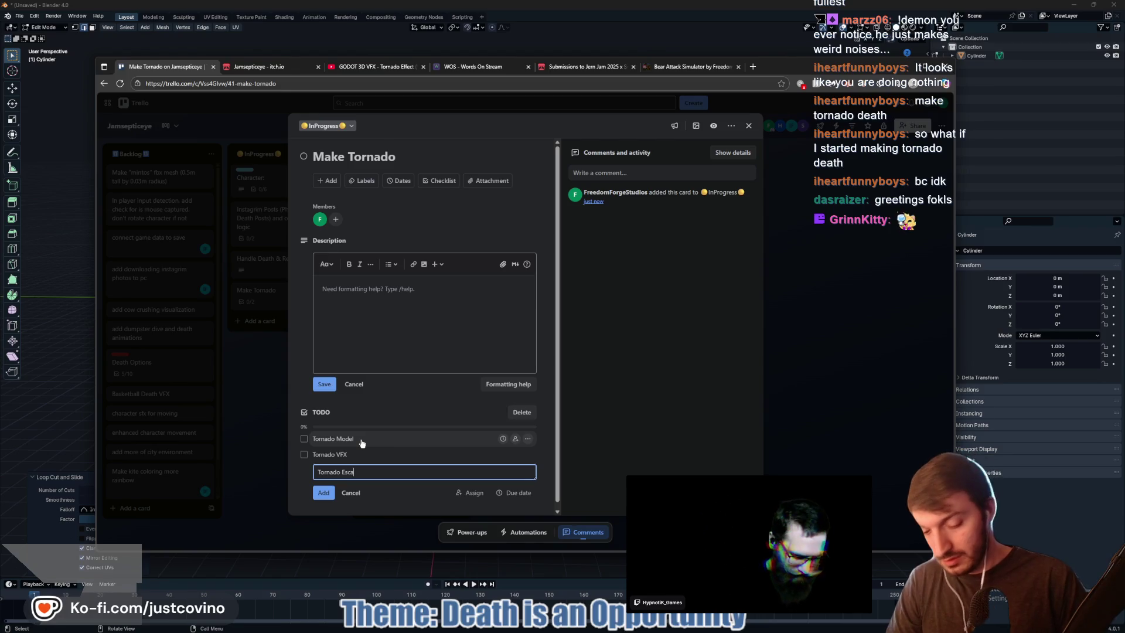
text(hanics)
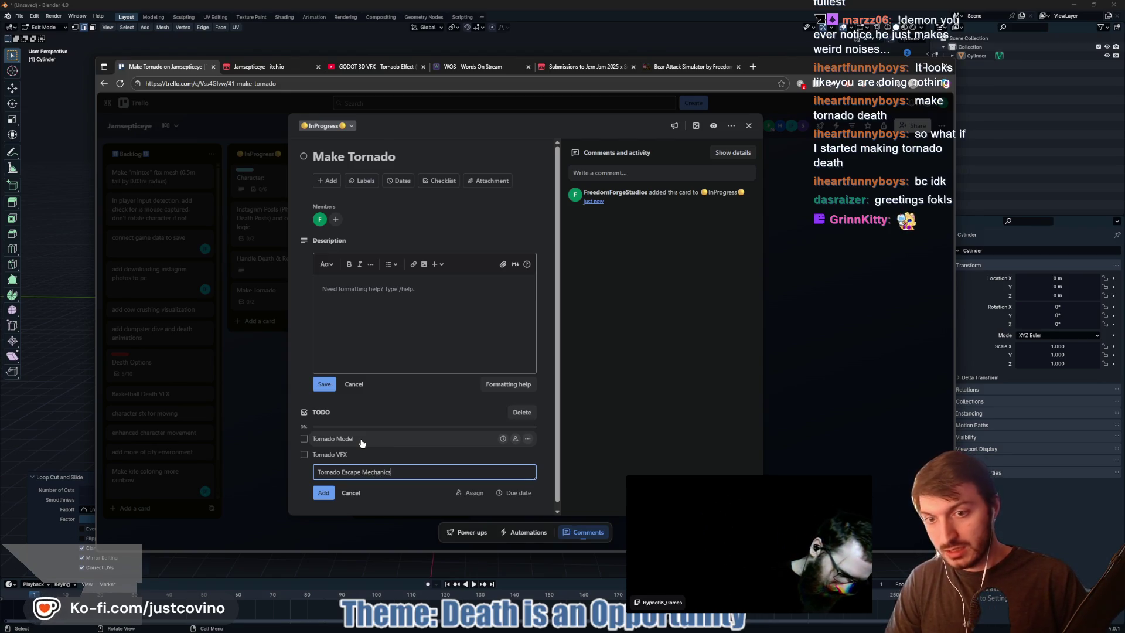
key(Return)
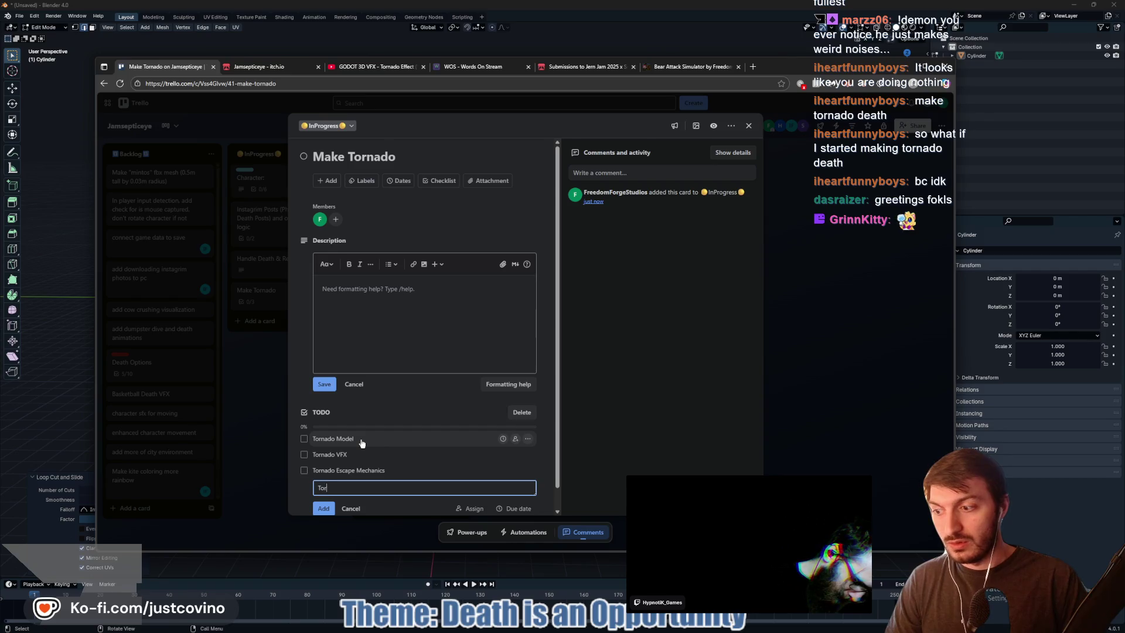
text(Tornado Death)
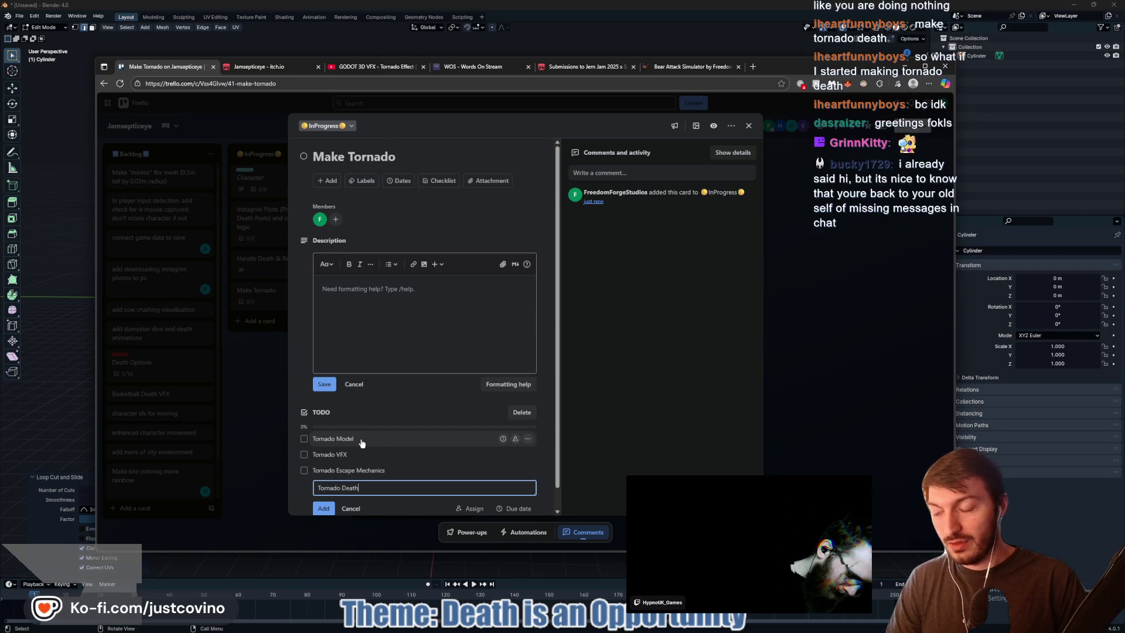
key(Return)
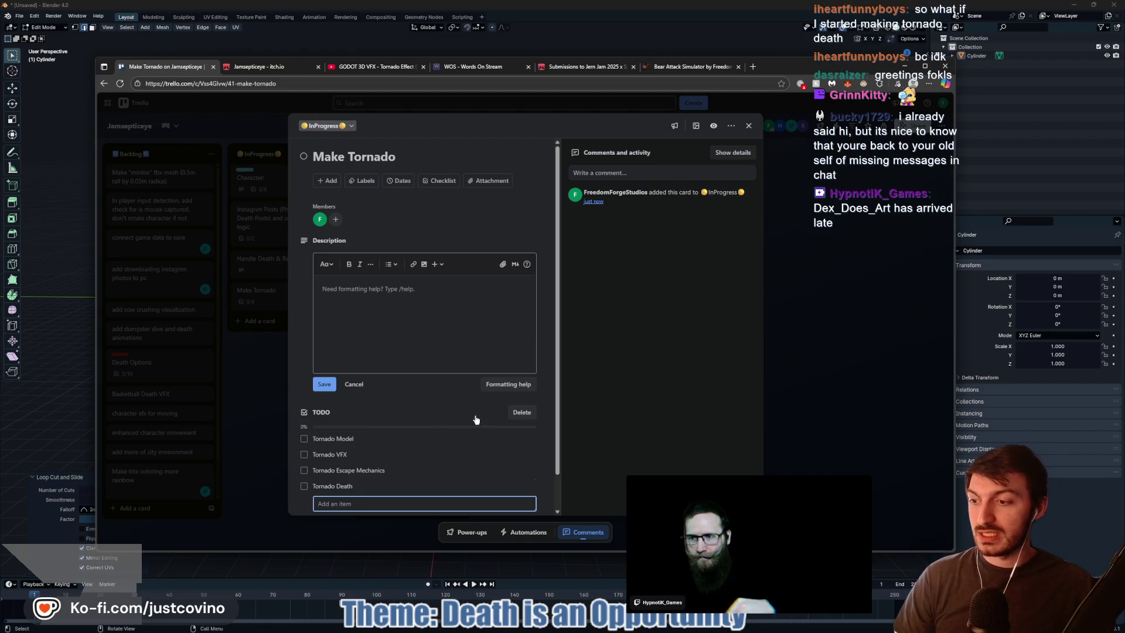
scroll(479, 426, down, 2)
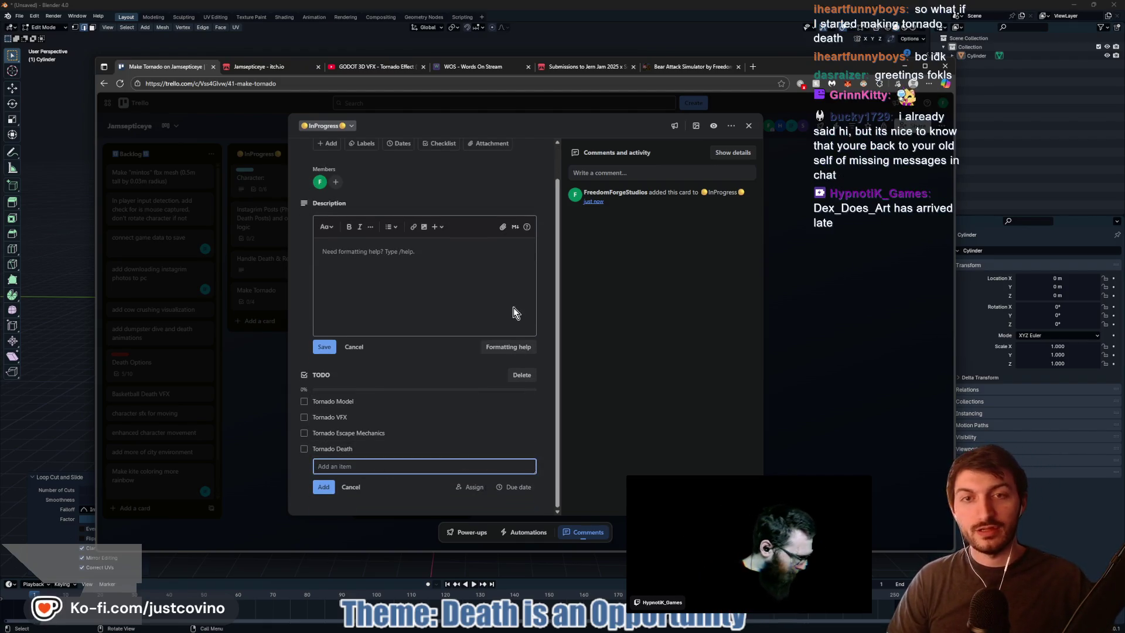
scroll(404, 360, up, 2)
click(258, 429)
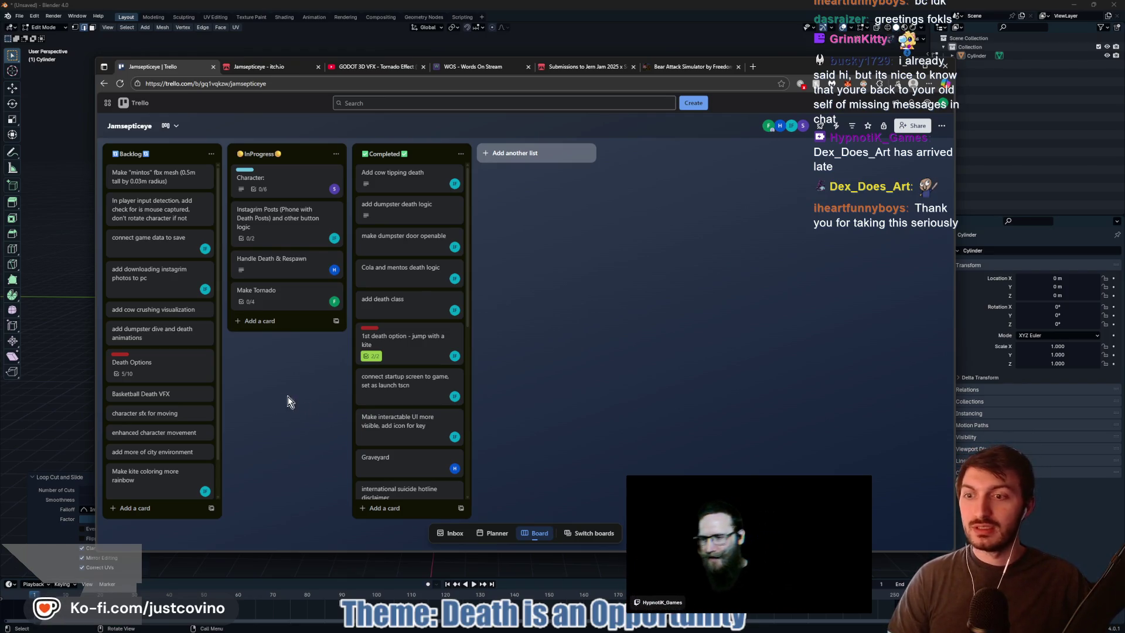
Switch from the Trello board to the 'GODOT 3D VFX - Tornado Effect' tutorial and pause it at 1:33
key(alt+Tab)
scroll(488, 301, up, 8)
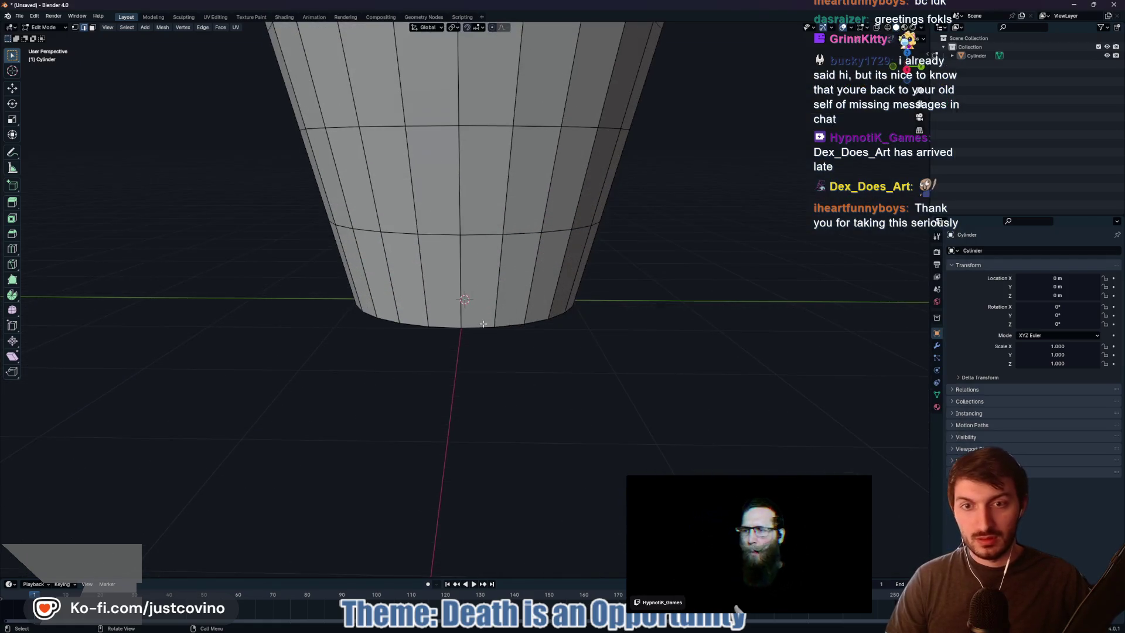
scroll(478, 274, down, 4)
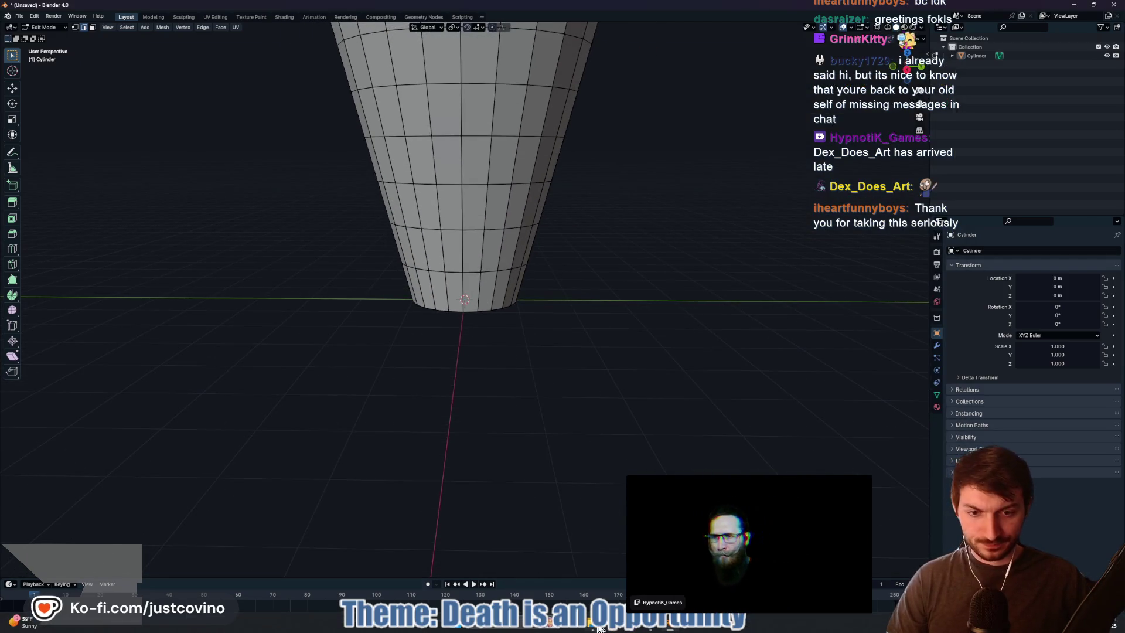
click(610, 628)
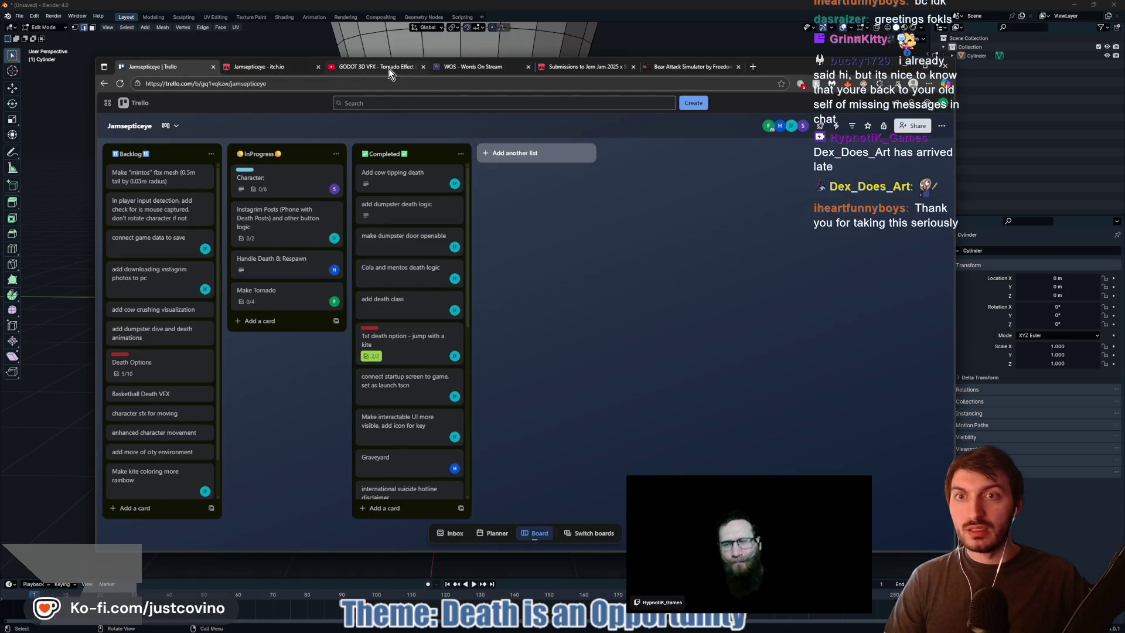
click(389, 69)
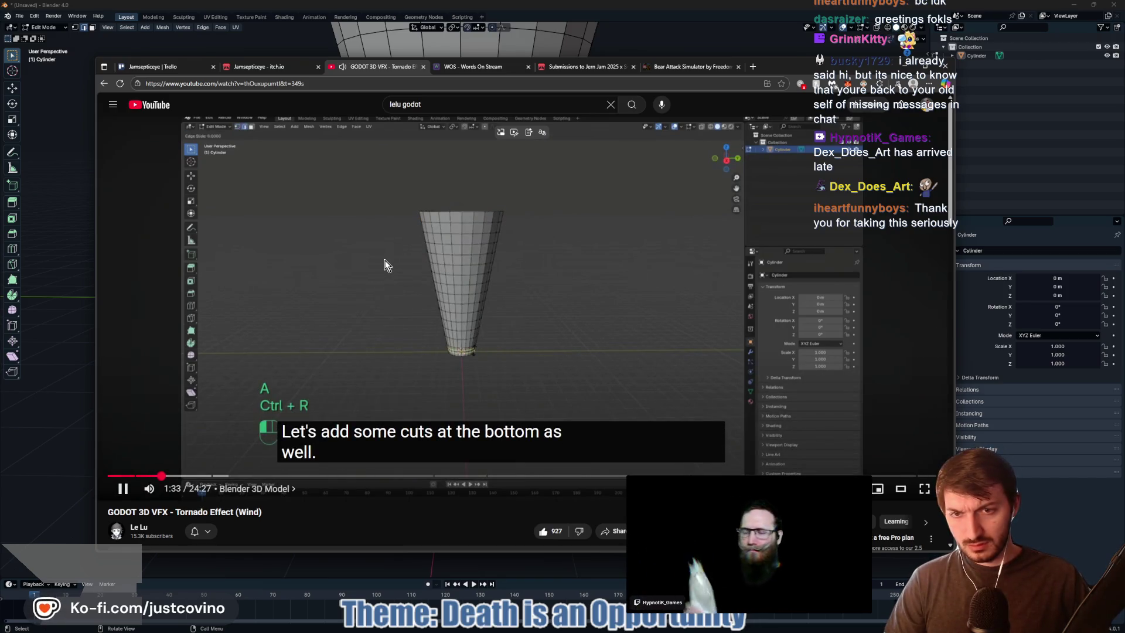
click(387, 264)
Add 3 loop cuts near the cone's narrow base at their default positions
key(alt+Tab)
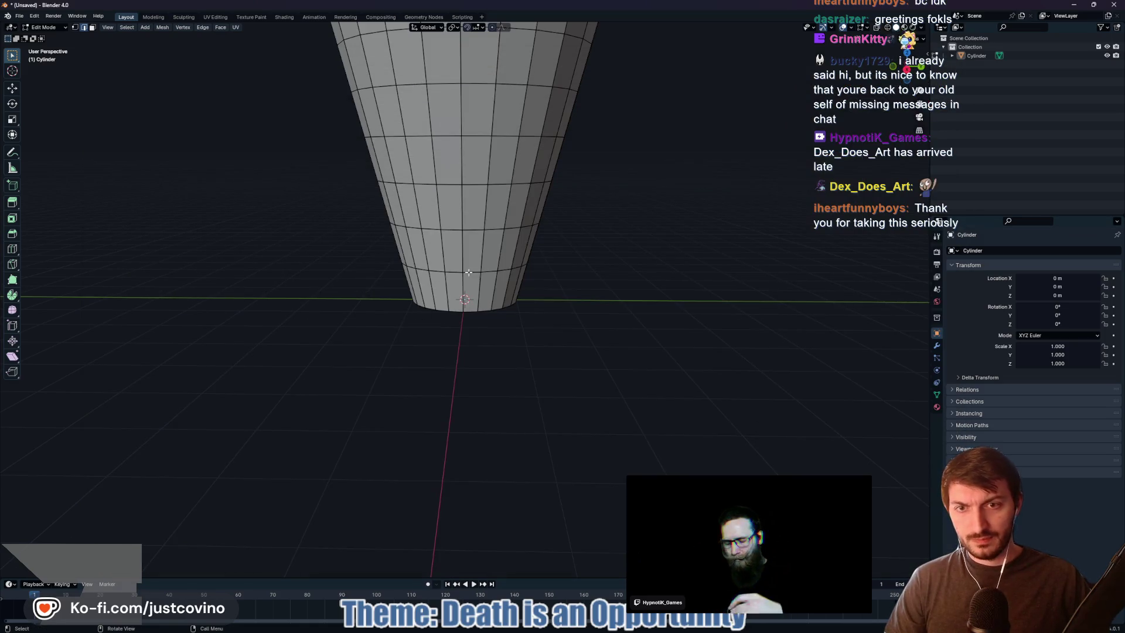
key(ctrl+r)
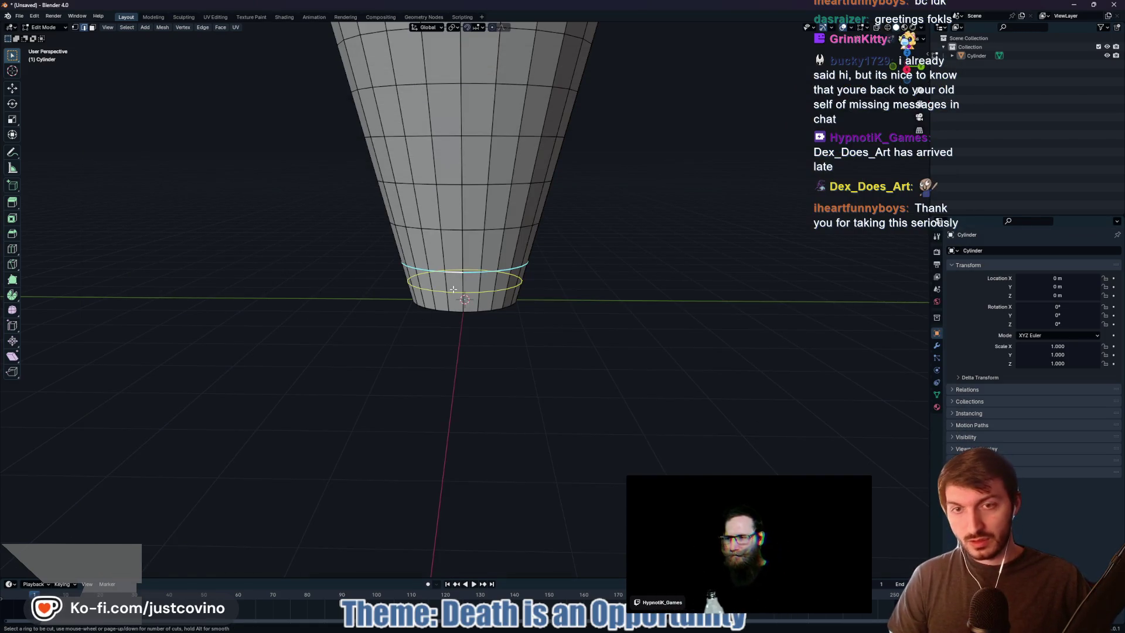
scroll(452, 288, up, 1)
scroll(450, 297, up, 1)
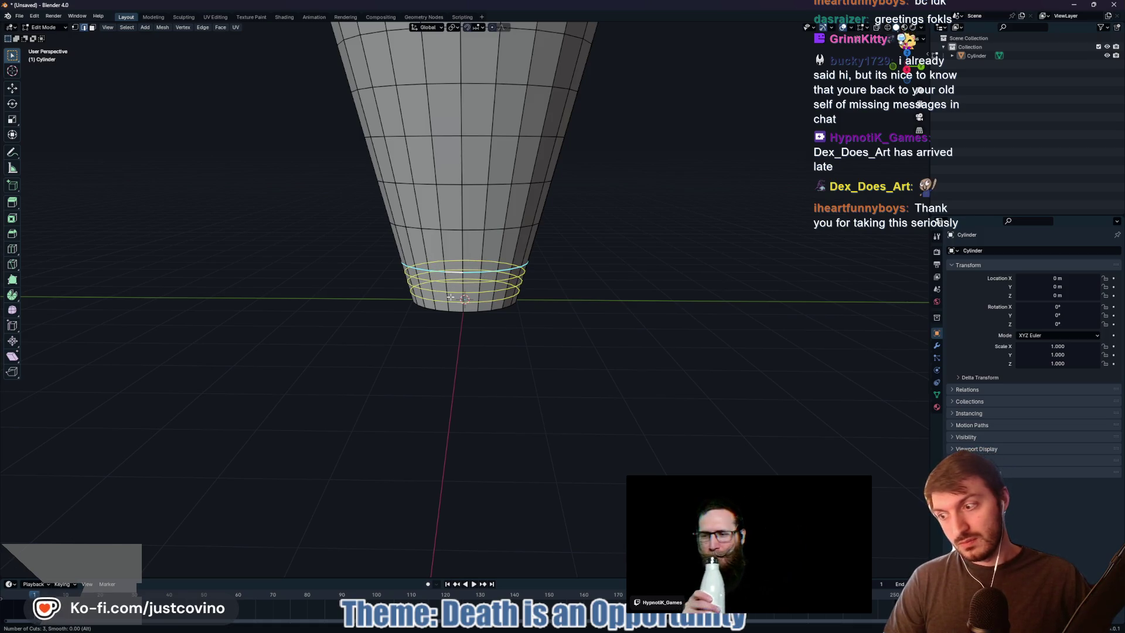
click(450, 297)
right_click(450, 297)
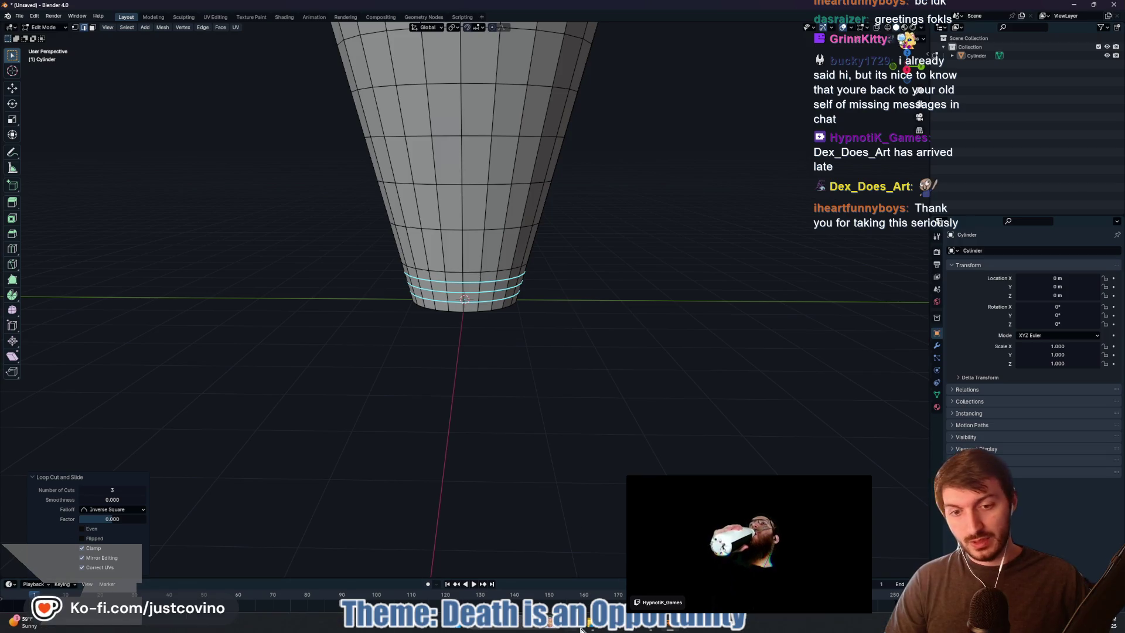
After checking the tutorial, turn on Proportional Editing and bring up its falloff choices
key(alt+Tab)
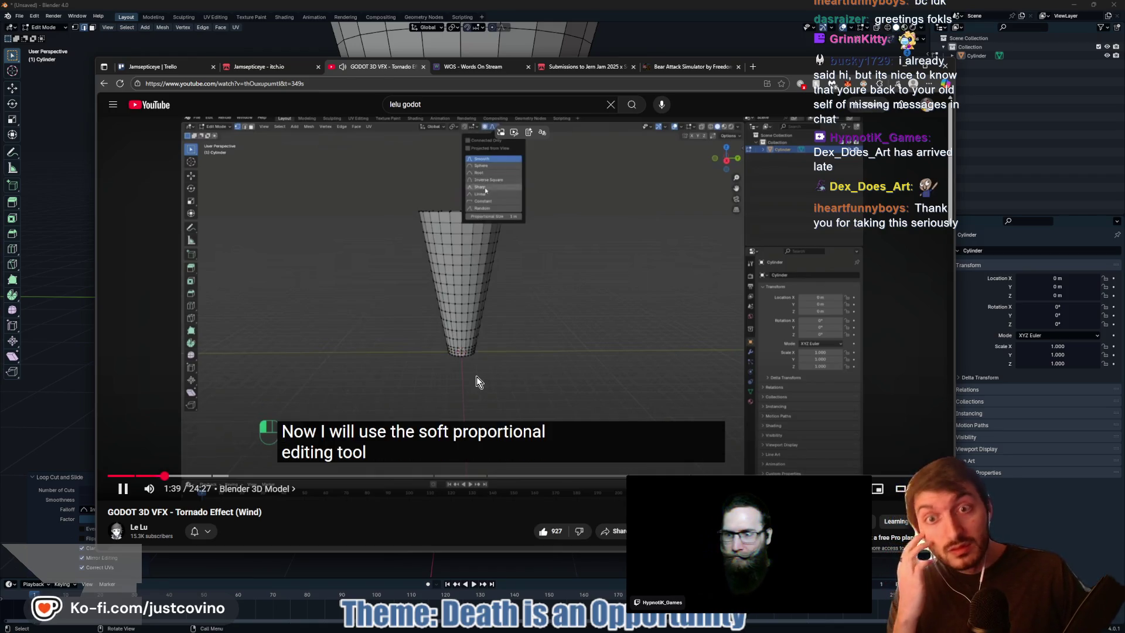
click(424, 332)
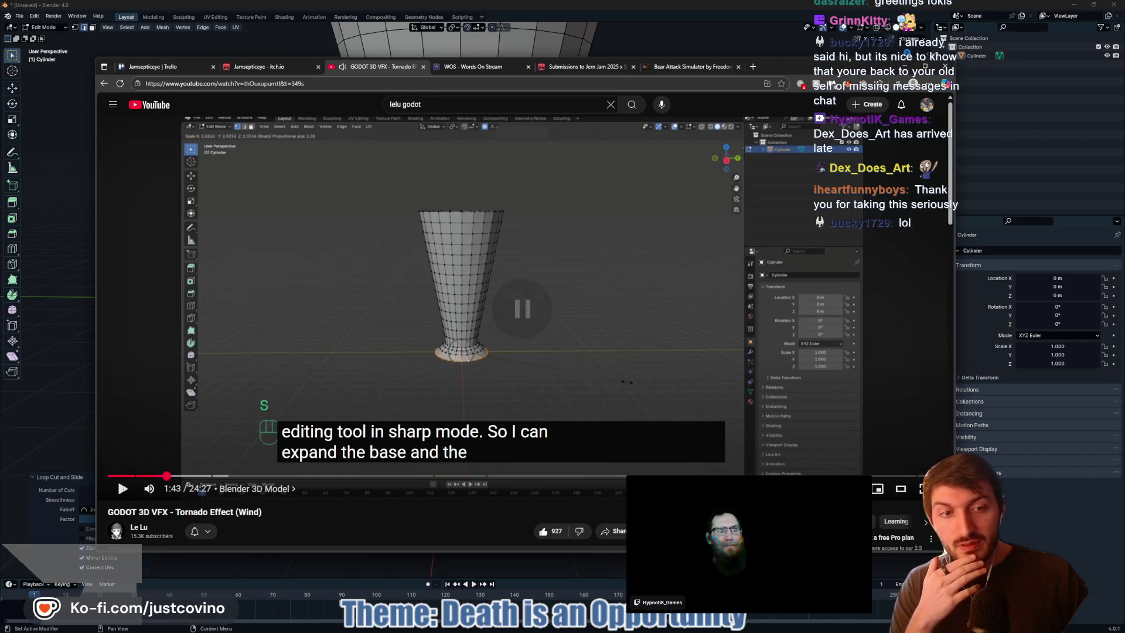
key(alt+Tab)
click(492, 27)
click(506, 29)
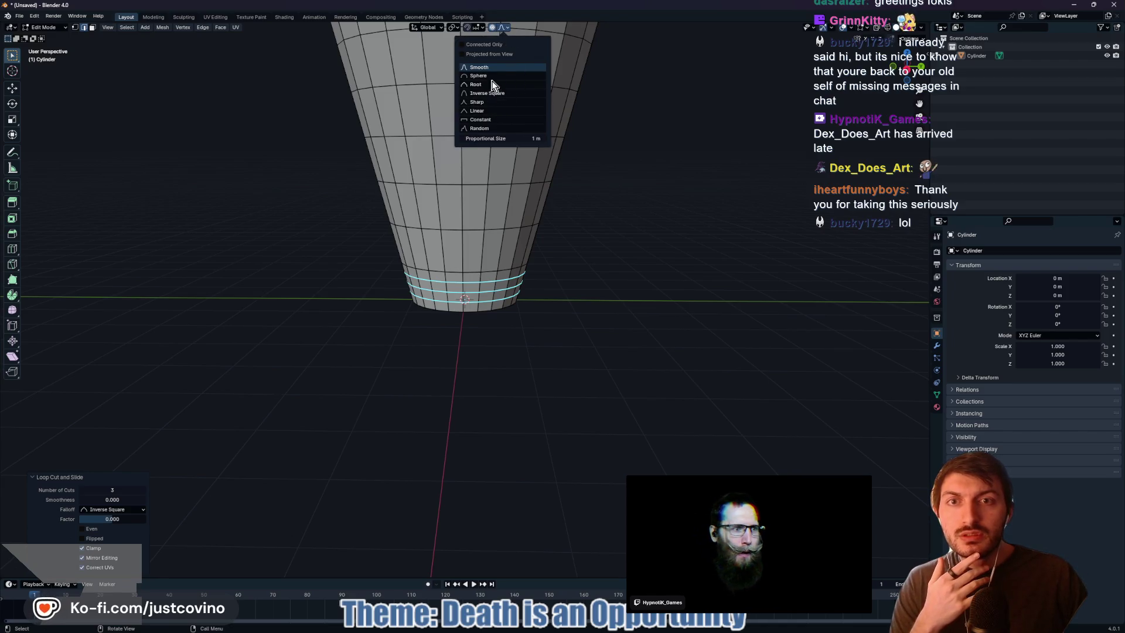
Set the falloff to Sharp and flare the bottom loop outward horizontally to 1.918
click(490, 102)
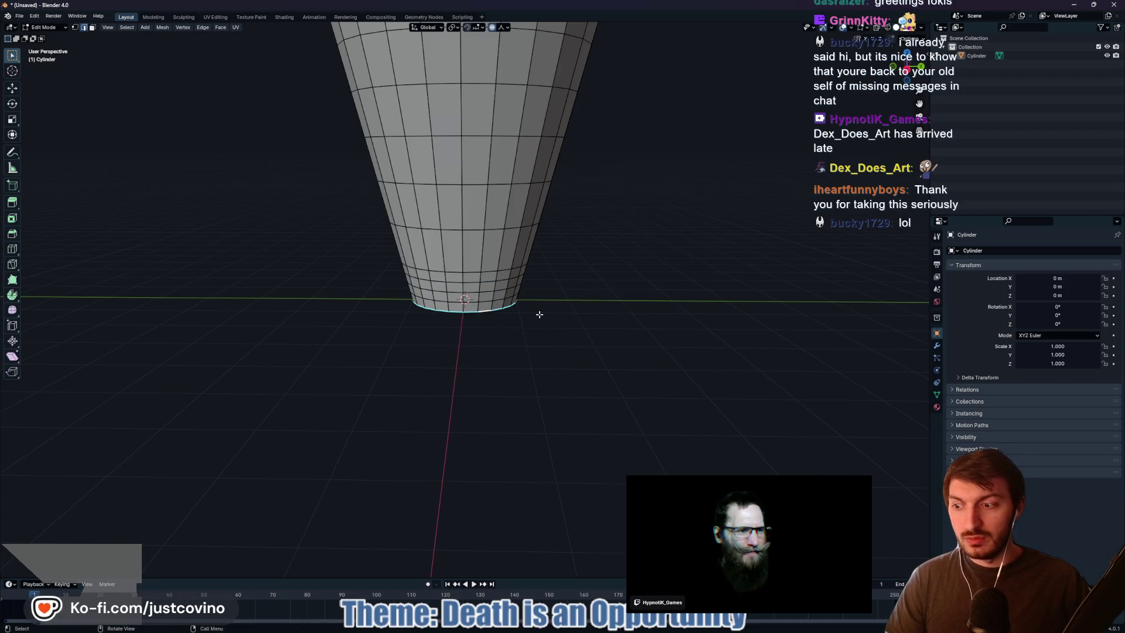
key(s)
key(shift+z)
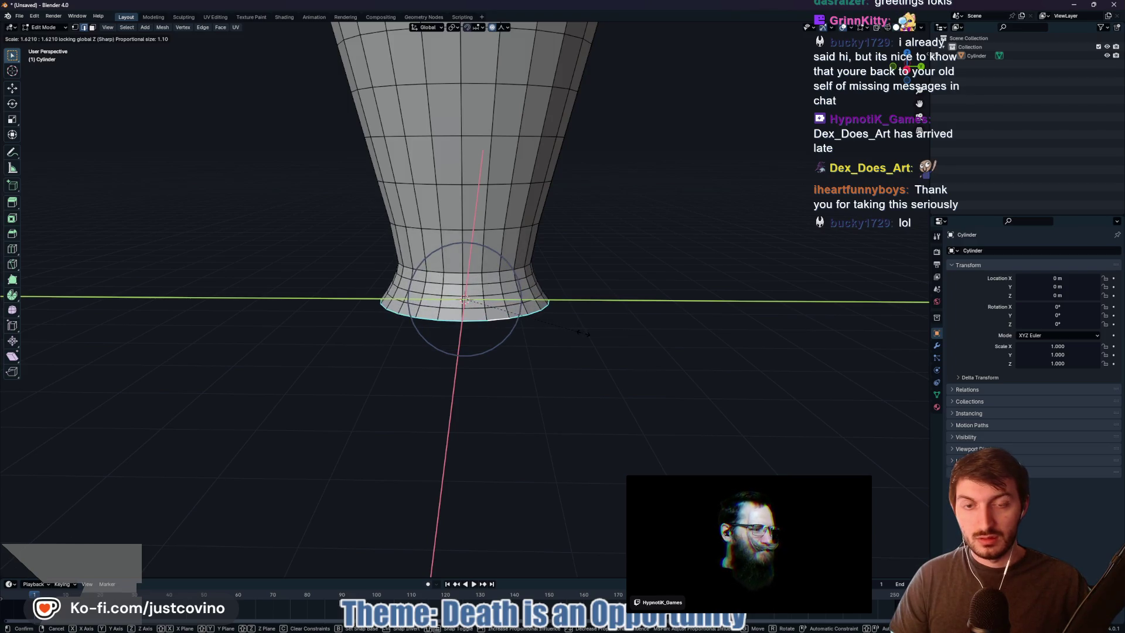
scroll(583, 332, up, 1)
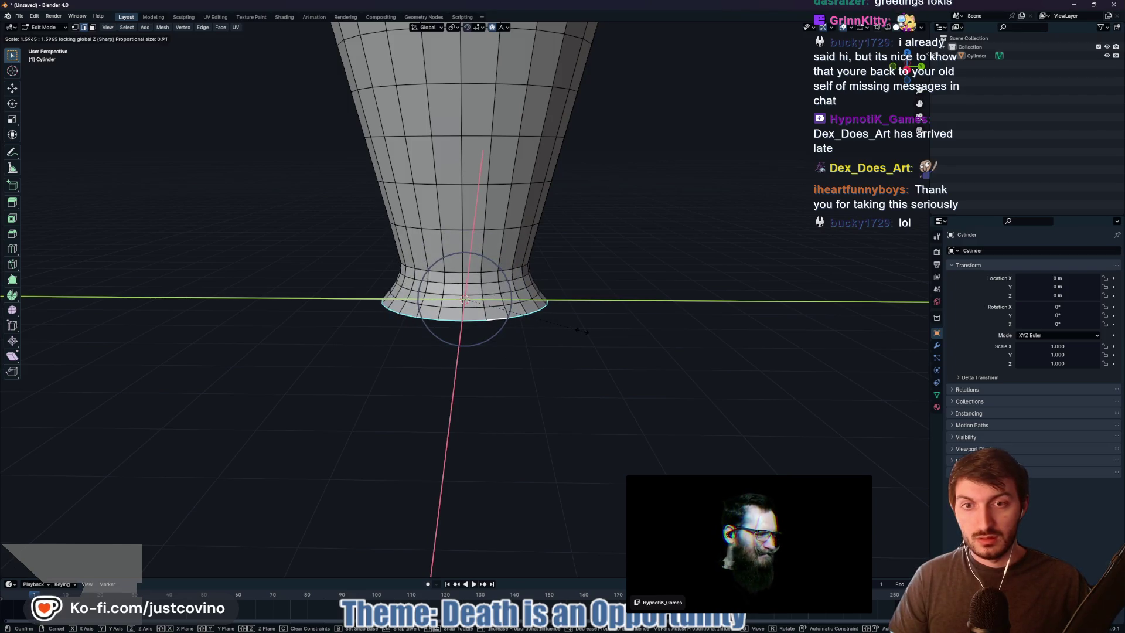
right_click(583, 332)
scroll(572, 326, down, 5)
drag(538, 340, 491, 314)
key(s)
key(z)
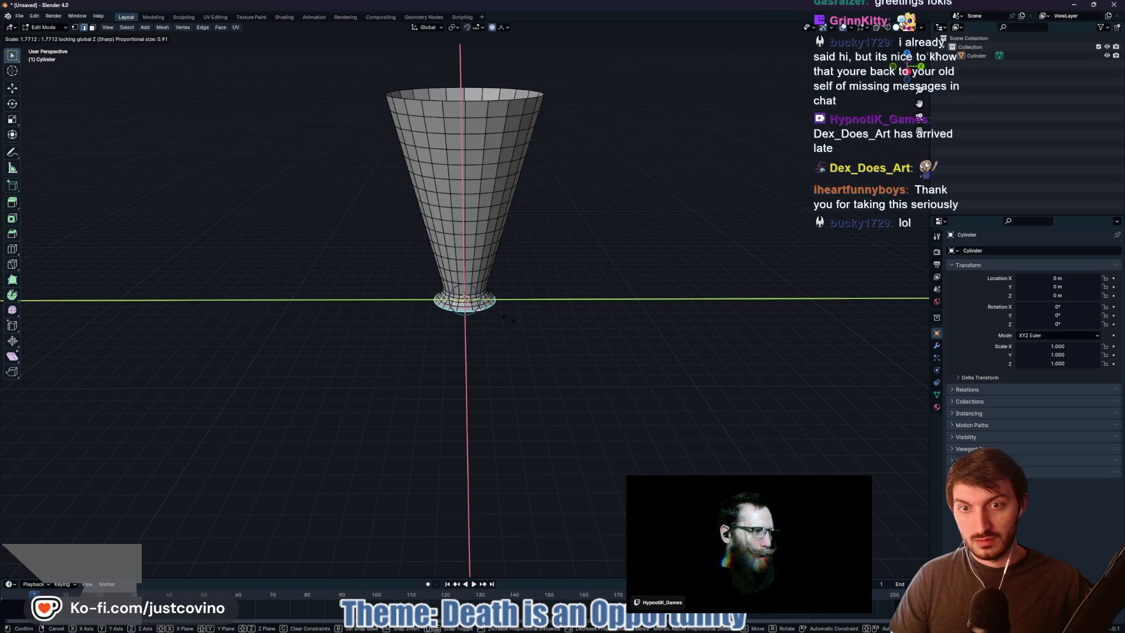
click(520, 322)
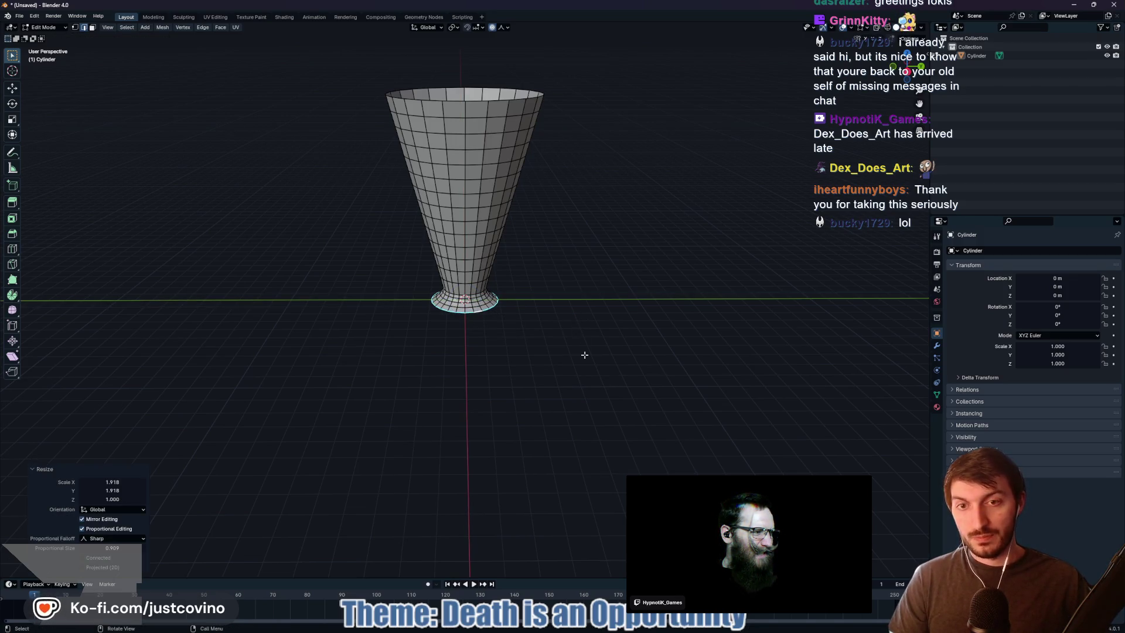
Widen the top rim loop horizontally to 1.824 with a larger proportional size, then resume the tutorial
click(514, 624)
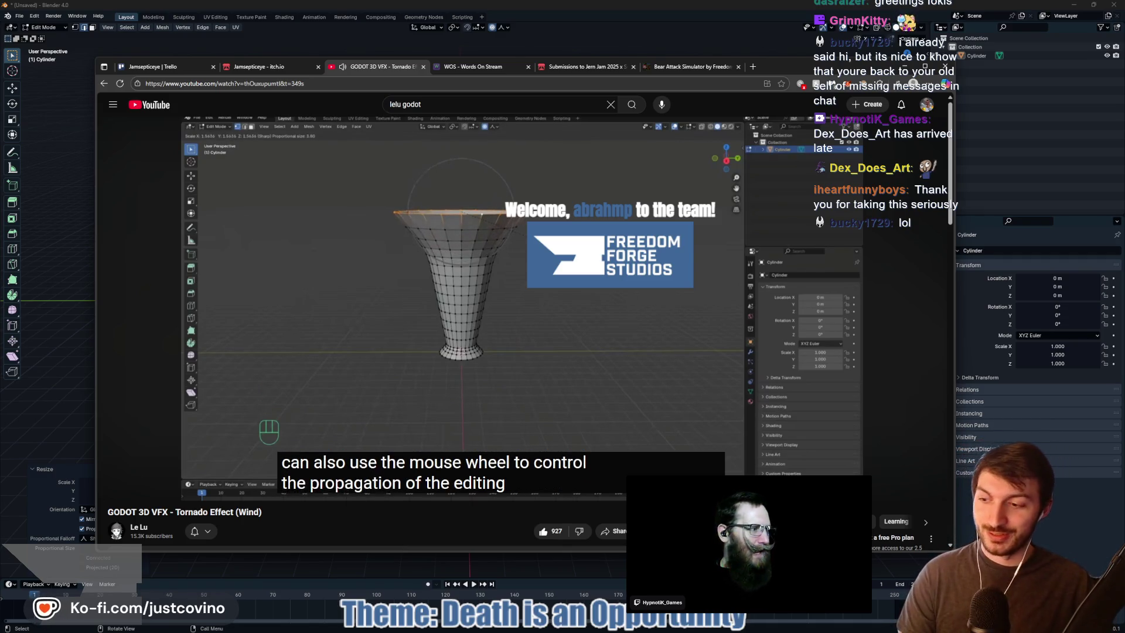
click(1037, 480)
alt+click(478, 99)
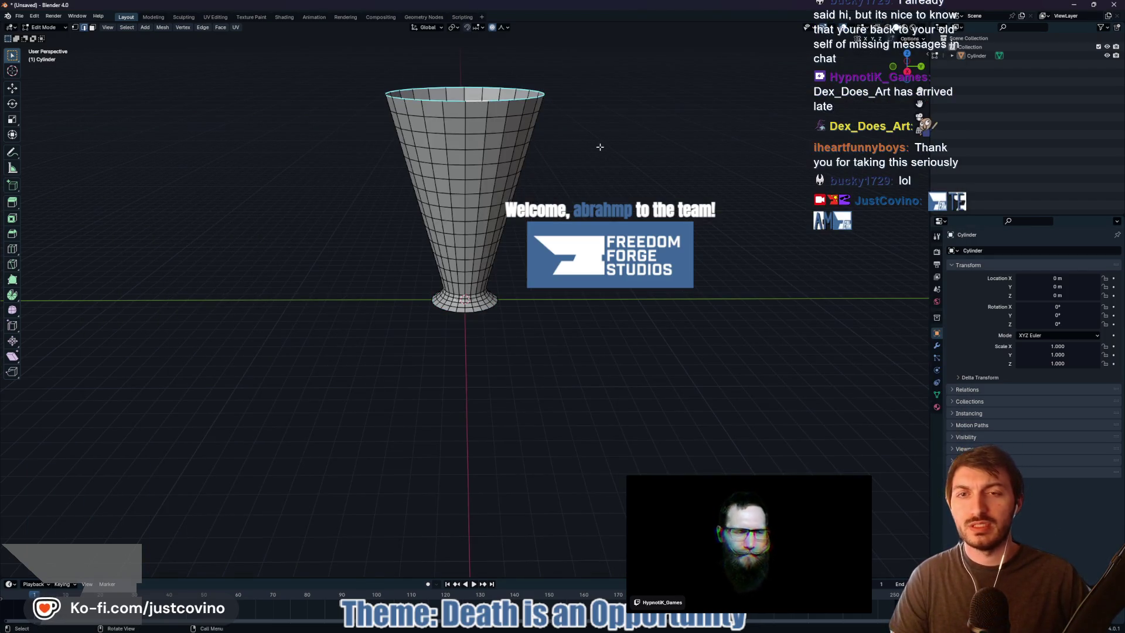
scroll(598, 148, down, 2)
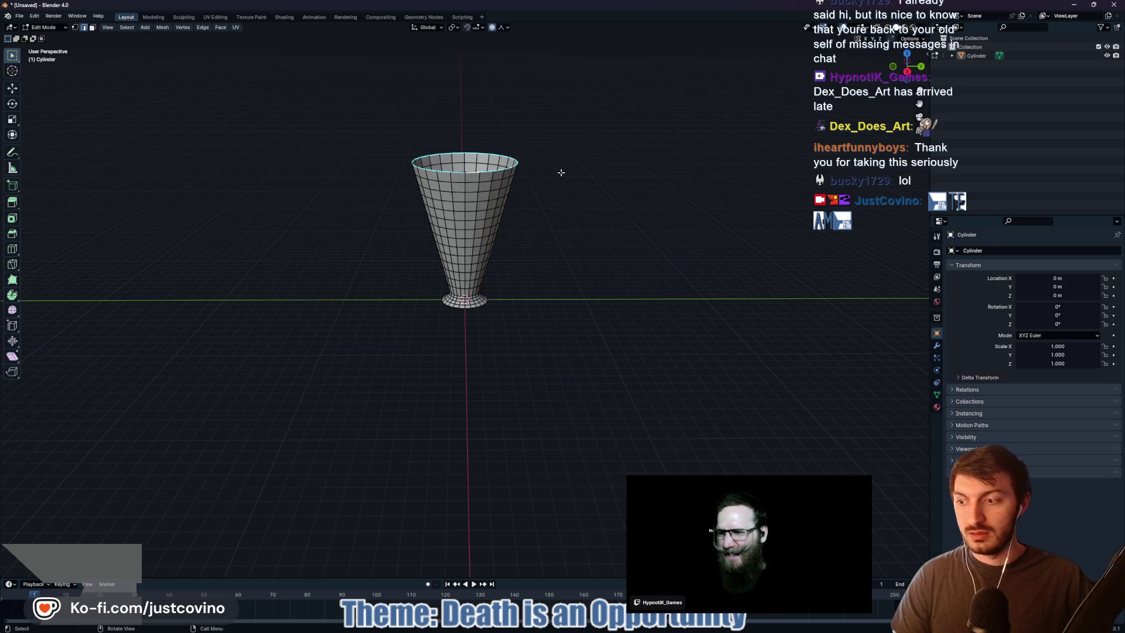
key(s)
key(shift+z)
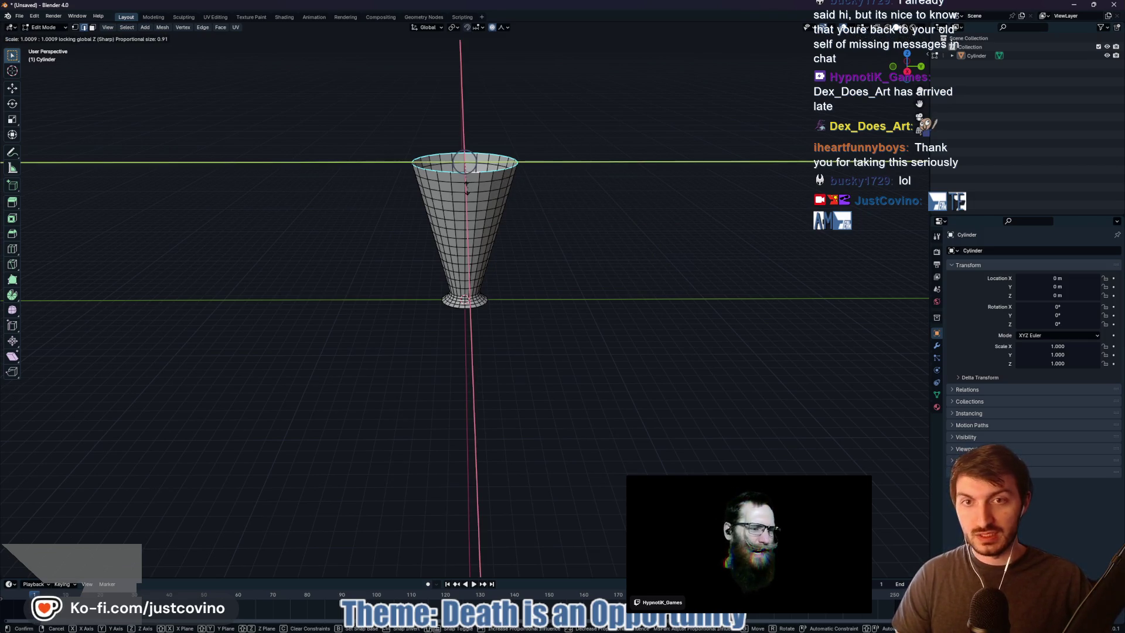
scroll(469, 188, down, 18)
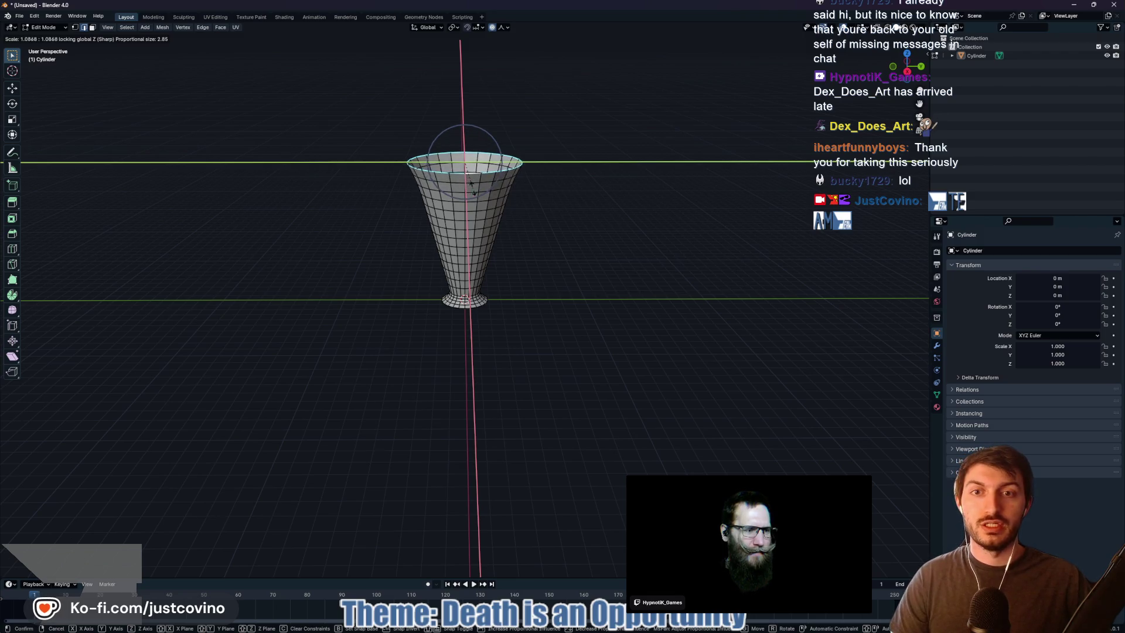
scroll(478, 188, down, 3)
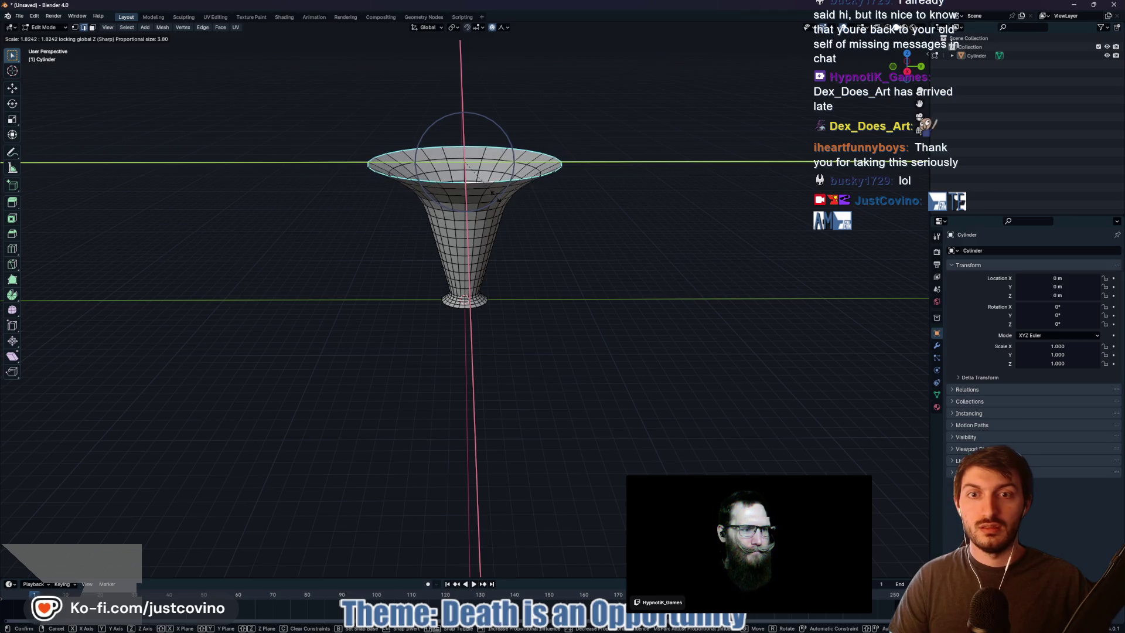
click(496, 197)
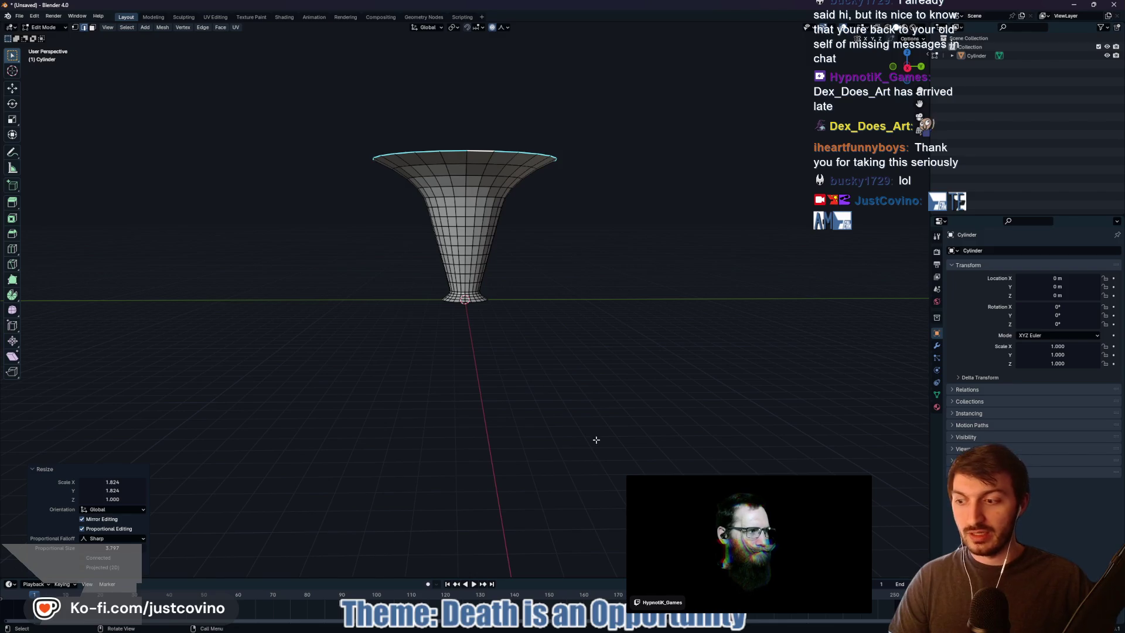
click(615, 628)
click(476, 357)
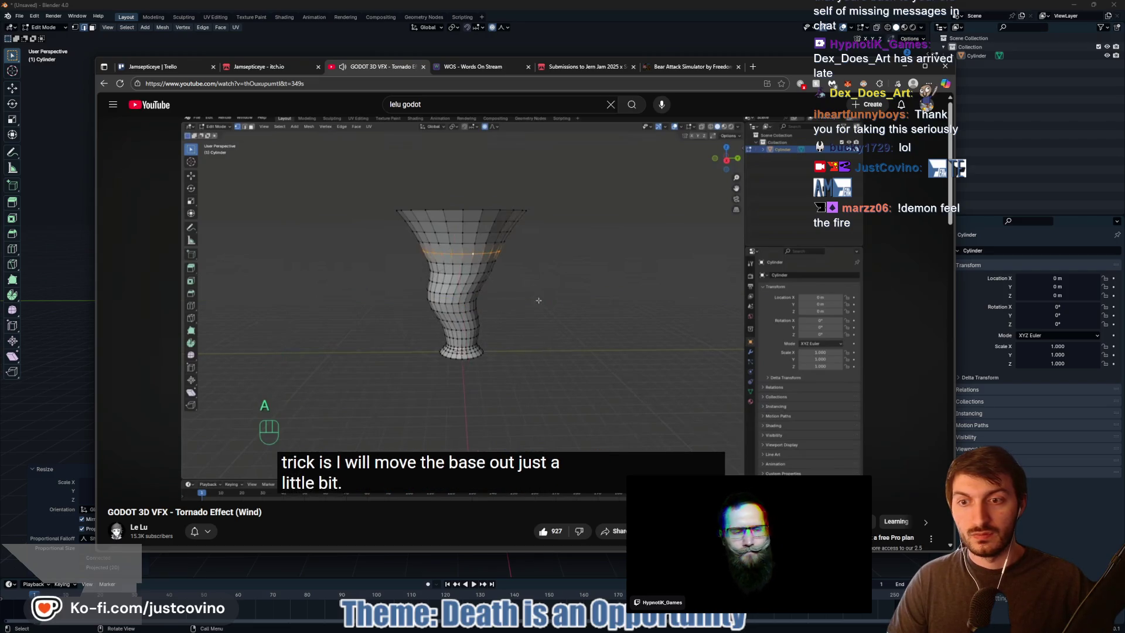
Pause the tutorial, switch the proportional falloff from Sharp to Smooth, and deselect the top ring
click(510, 360)
key(alt+Tab)
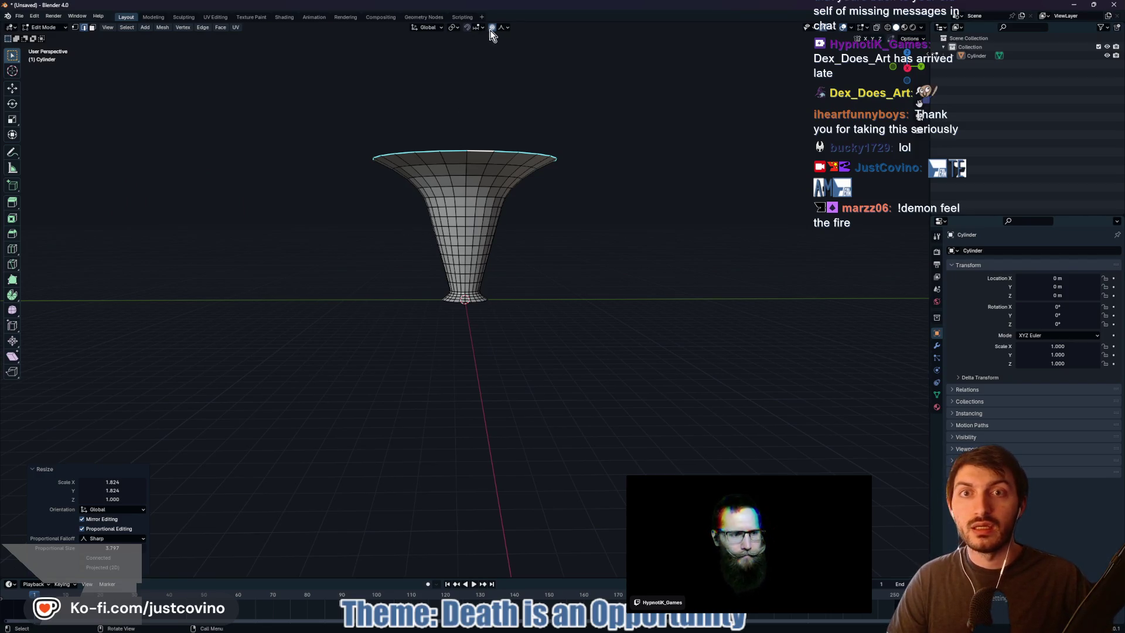
click(504, 27)
click(501, 71)
click(615, 218)
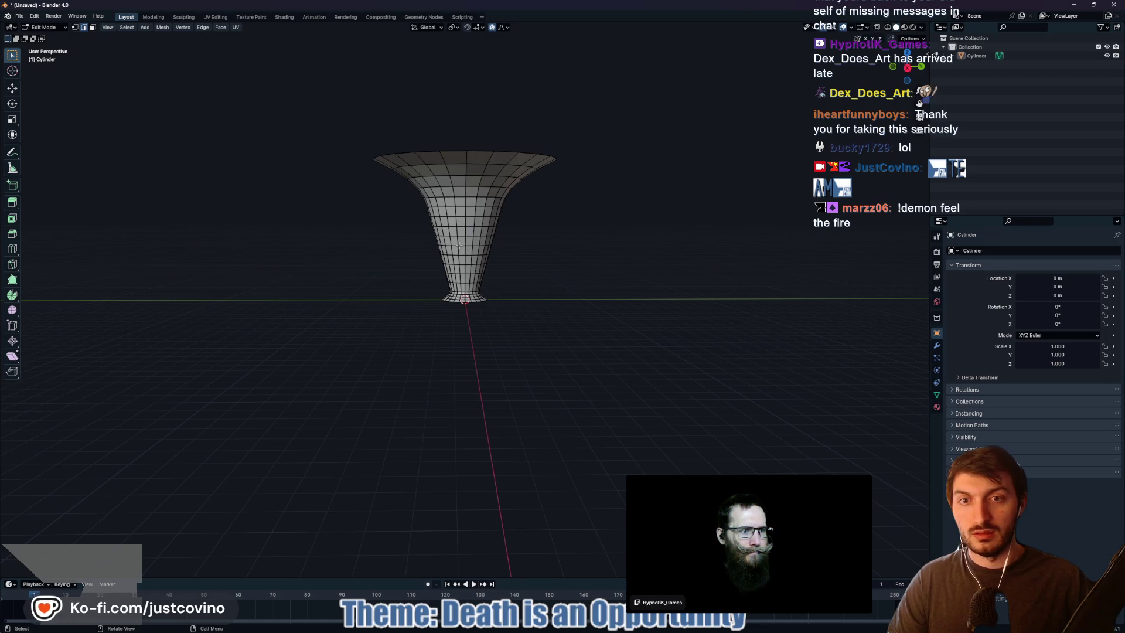
key(alt)
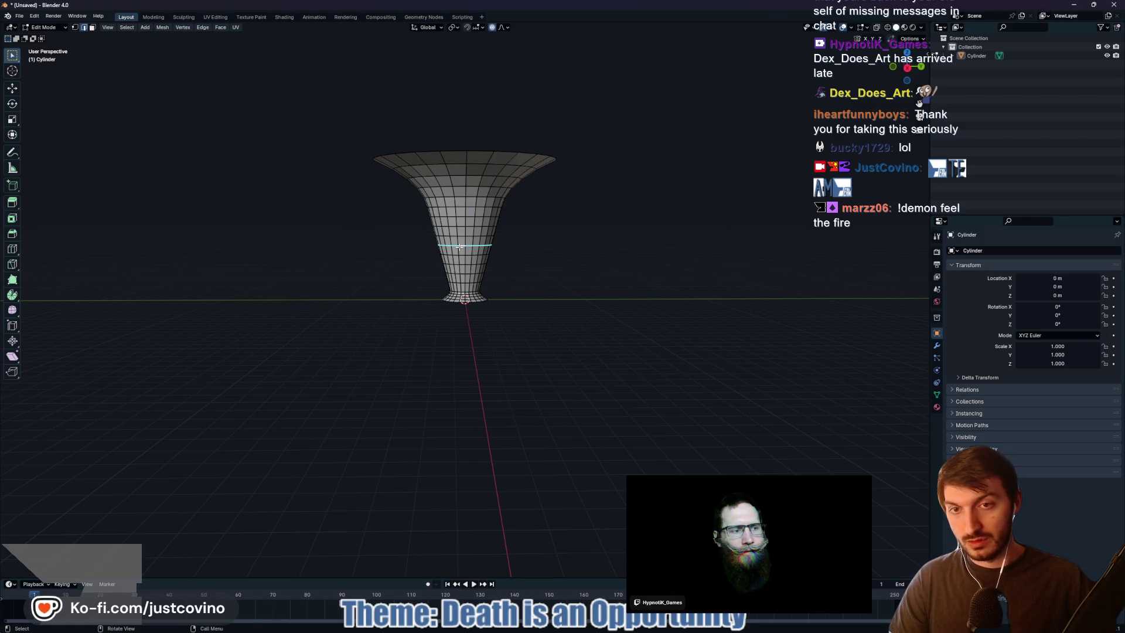
Shift the middle and upper loops sideways horizontally with smooth proportional falloff
key(g)
key(shift+z)
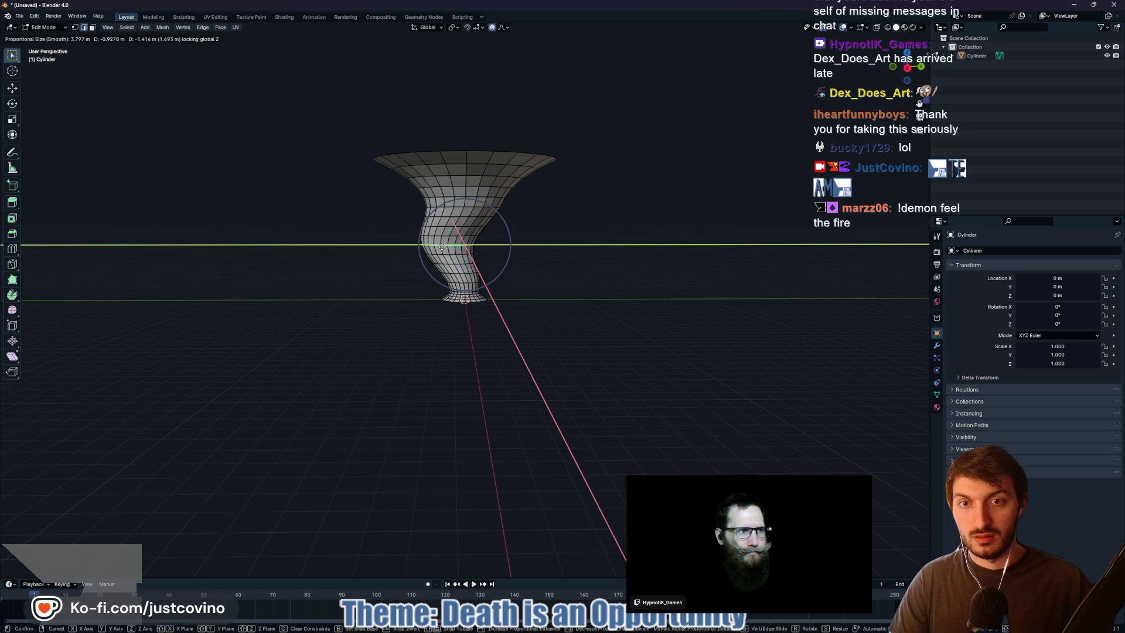
click(443, 246)
alt+click(483, 207)
alt+click(479, 206)
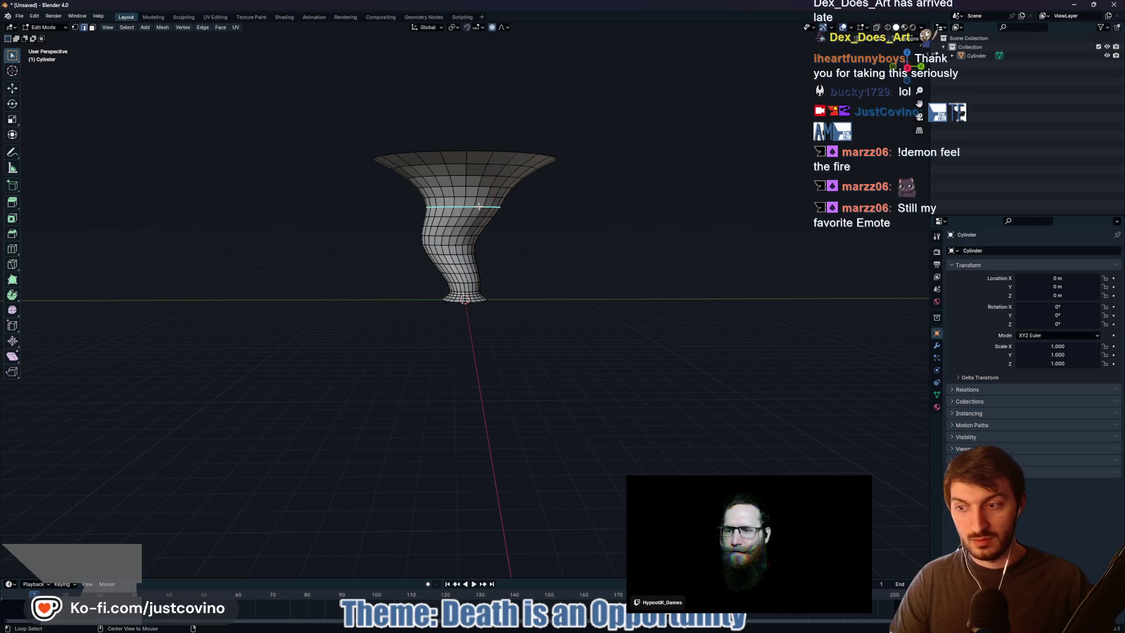
key(g)
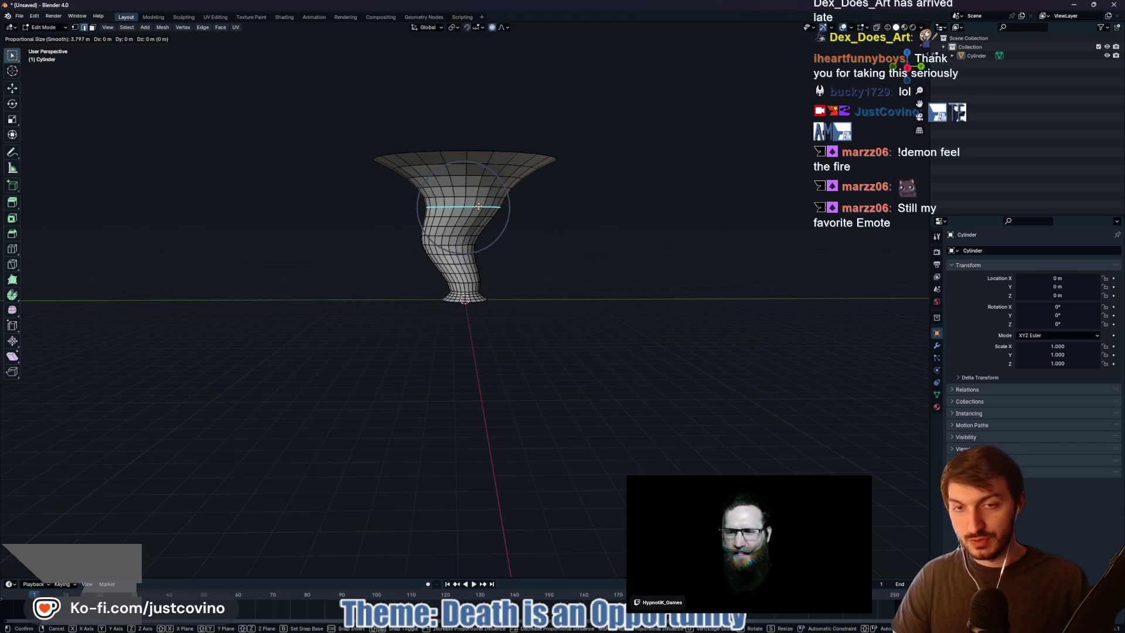
key(shift+z)
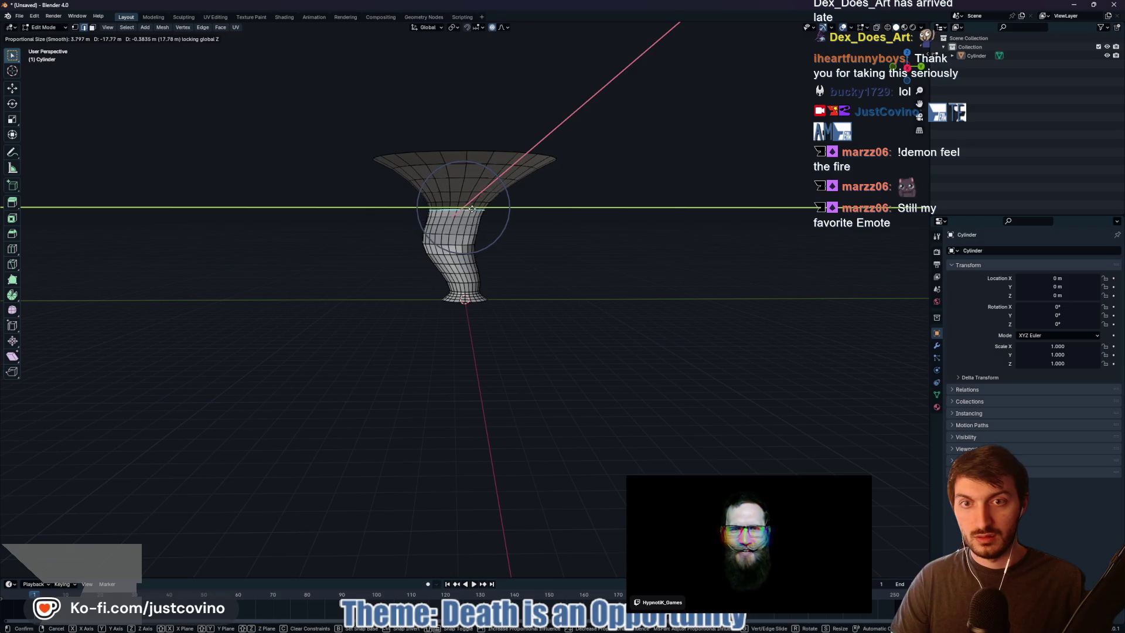
click(471, 208)
mouse_move(471, 209)
mouse_down()
mouse_move(577, 219)
mouse_move(530, 243)
mouse_move(568, 222)
mouse_up()
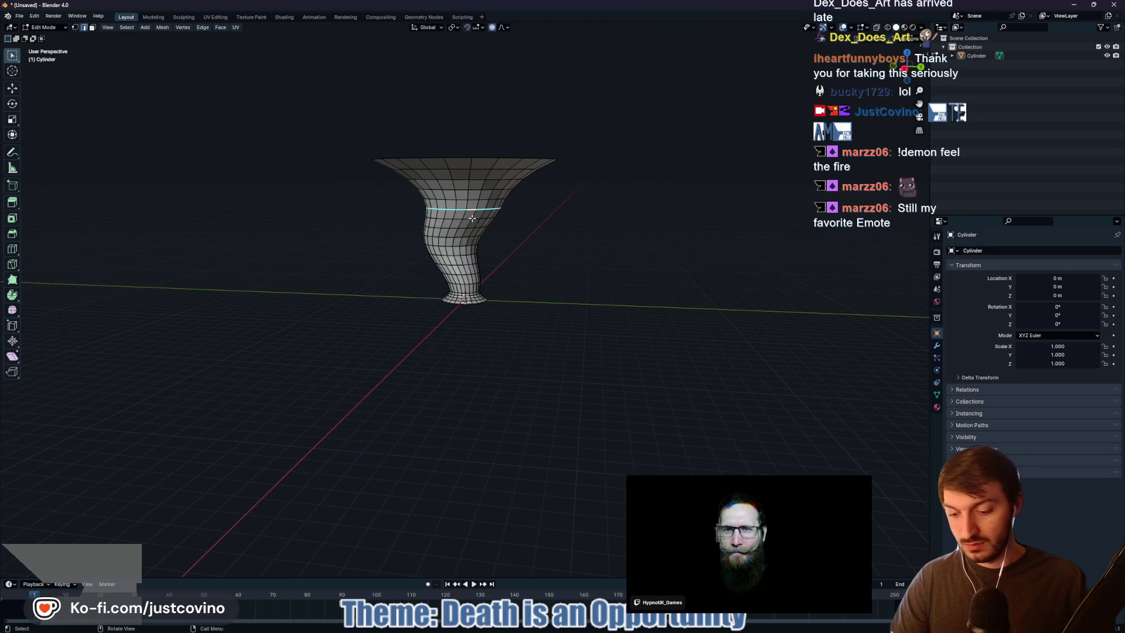
In Right view, move the waist loop 0.841 m sideways so the funnel bends
click(903, 68)
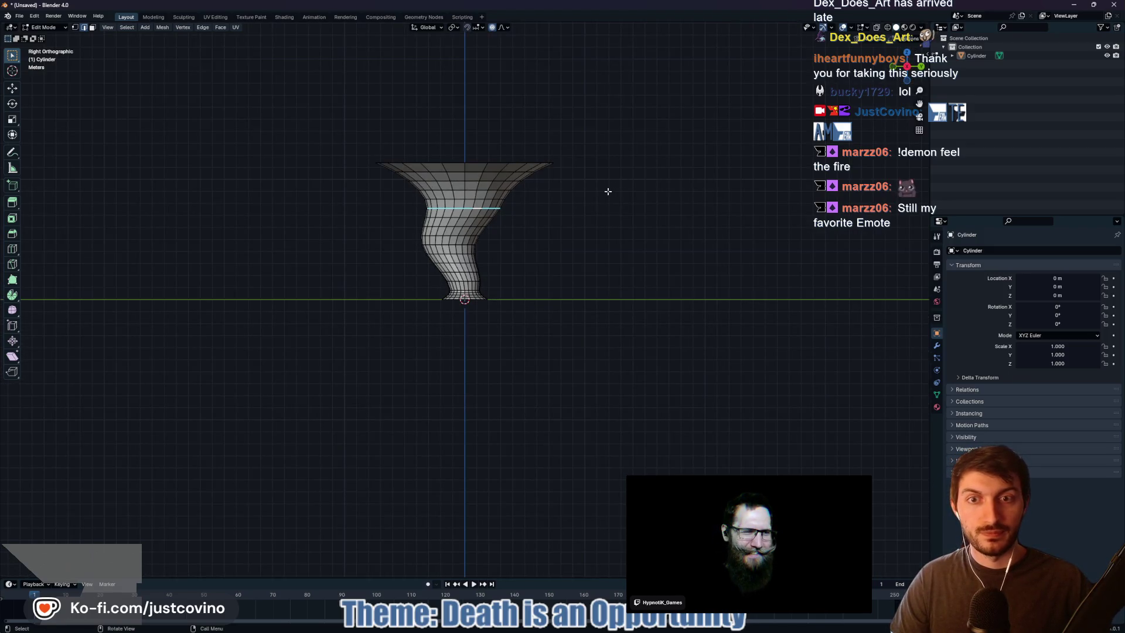
key(g)
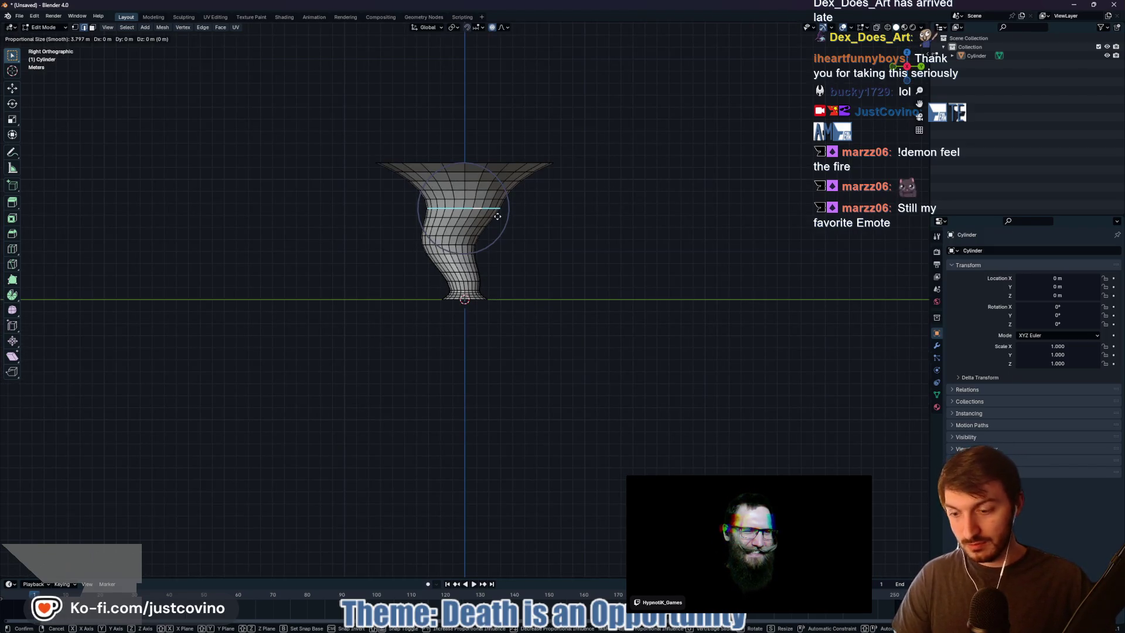
key(shift+z)
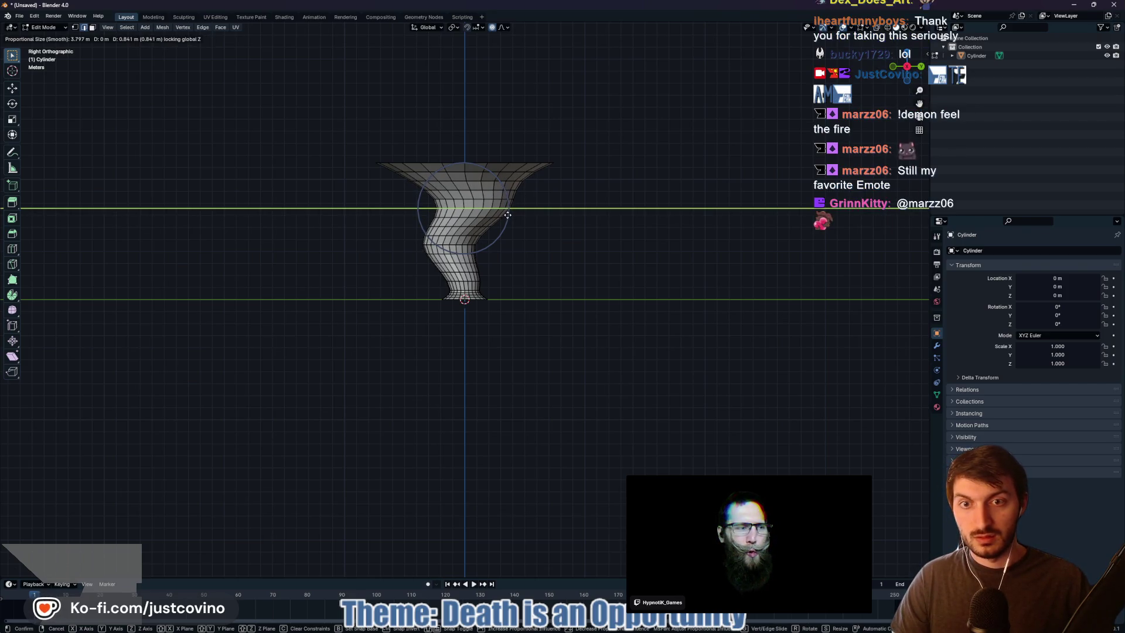
click(508, 215)
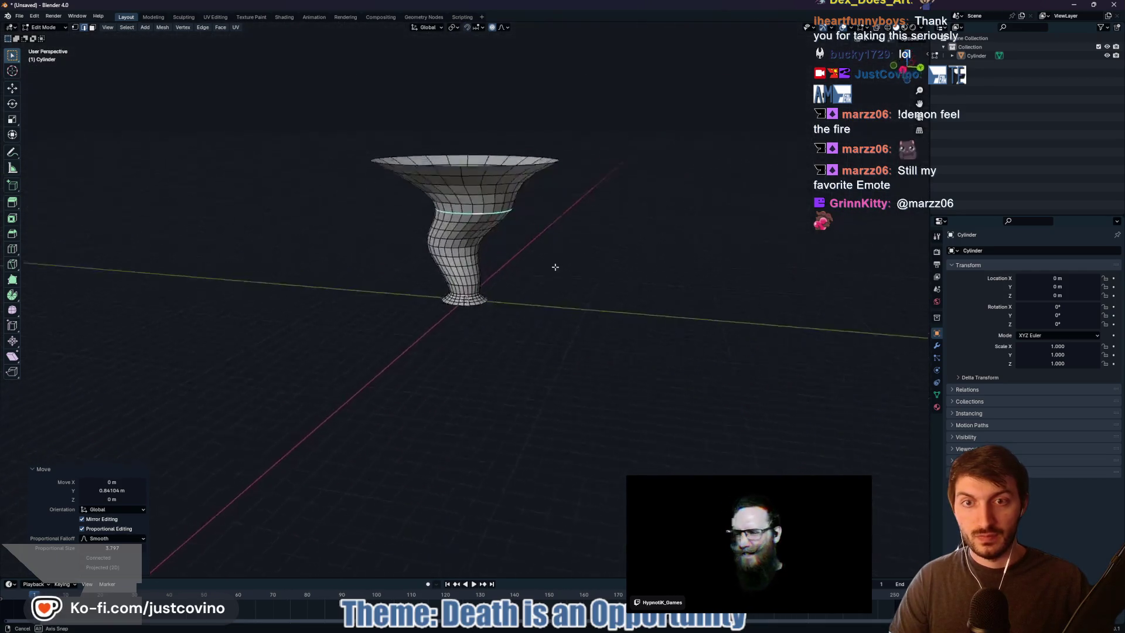
click(290, 616)
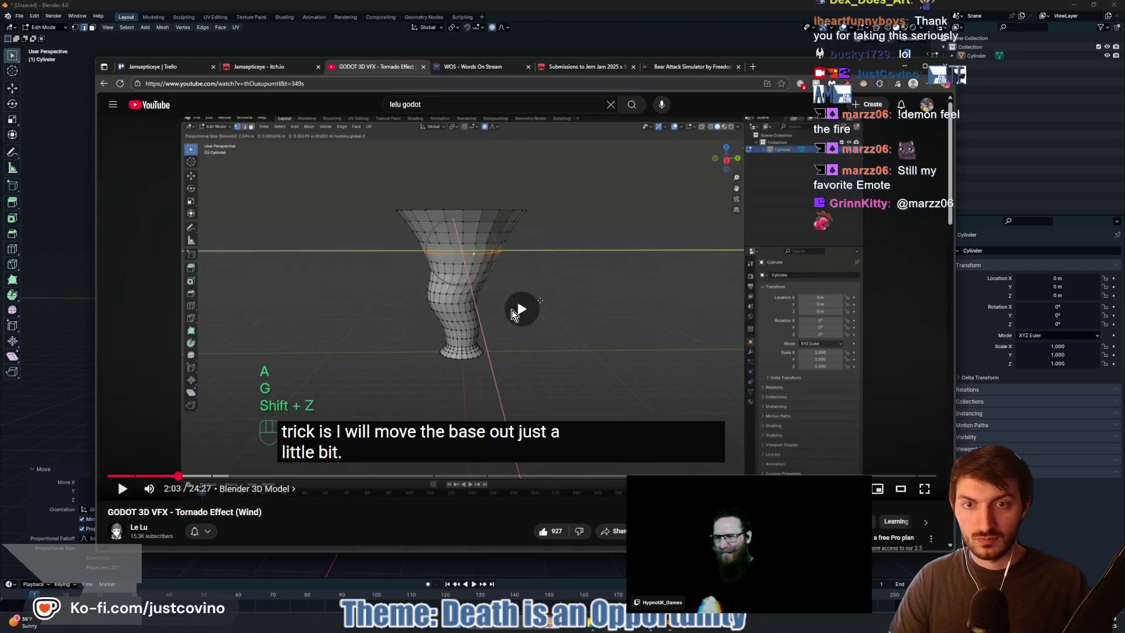
Play the tutorial on to its Shade Smooth step at 2:21, then return to Blender
click(511, 309)
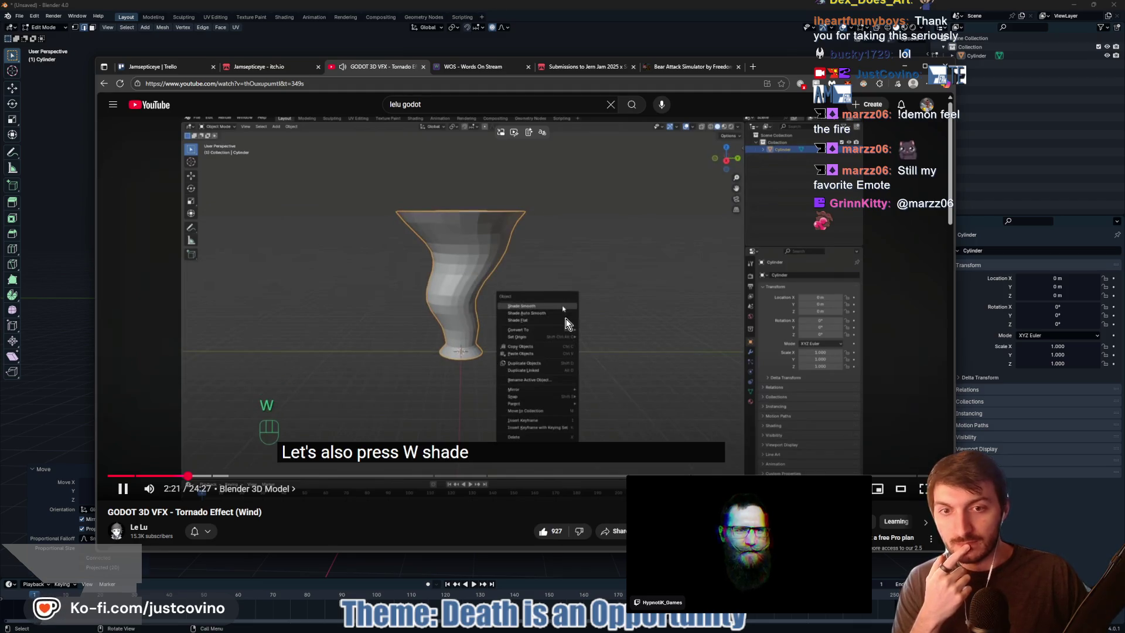
key(alt+Tab)
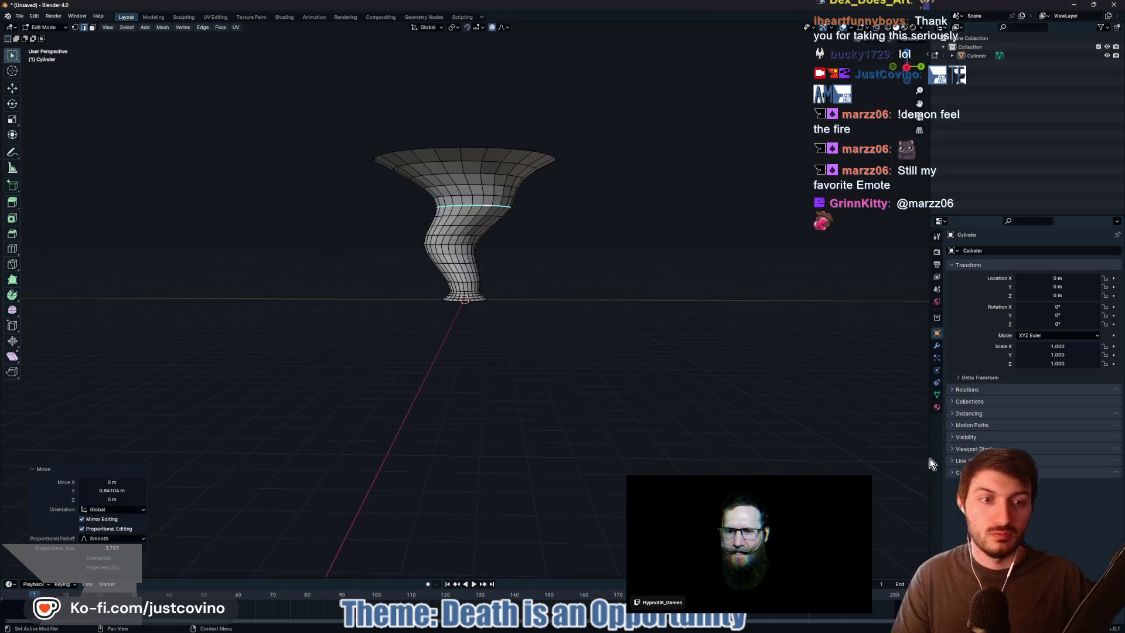
In Object Mode, apply Shade Smooth to the tornado with a 30° auto-smooth angle
key(Tab)
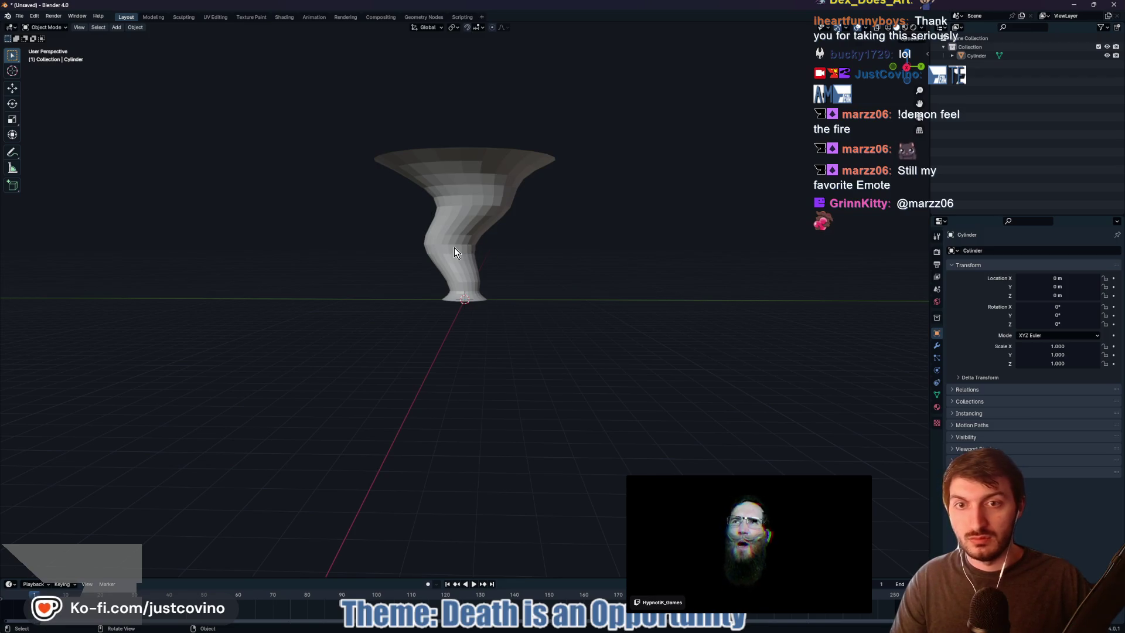
click(455, 253)
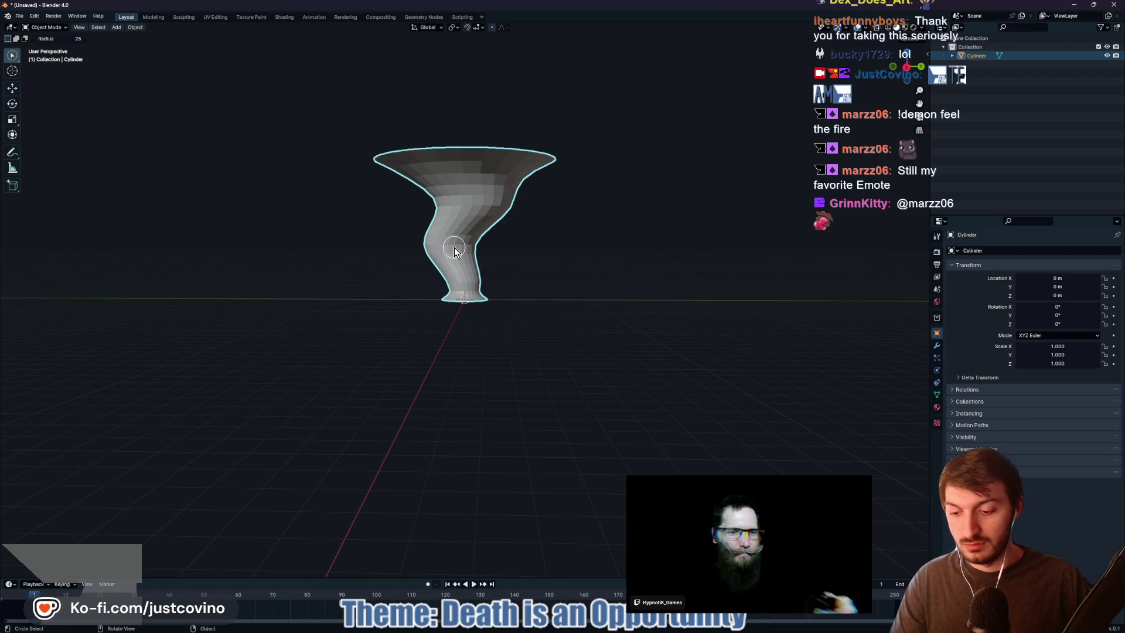
right_click(455, 248)
click(455, 249)
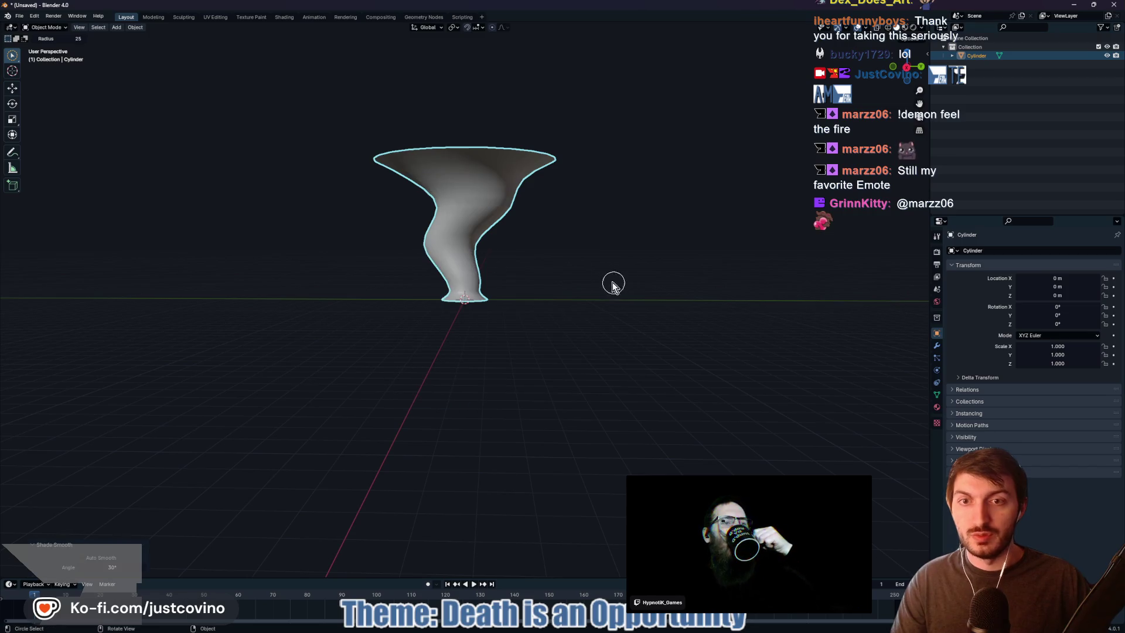
mouse_move(586, 273)
mouse_down()
mouse_move(592, 349)
mouse_move(587, 278)
mouse_move(612, 278)
mouse_move(409, 276)
mouse_move(610, 279)
mouse_move(595, 278)
mouse_up()
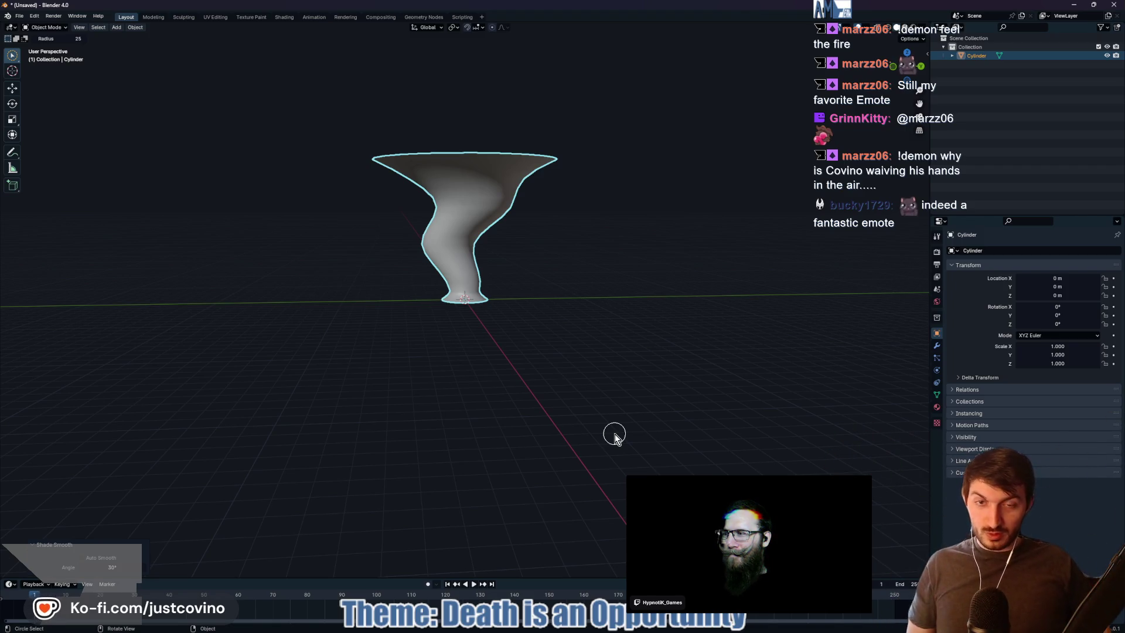
key(alt+Tab)
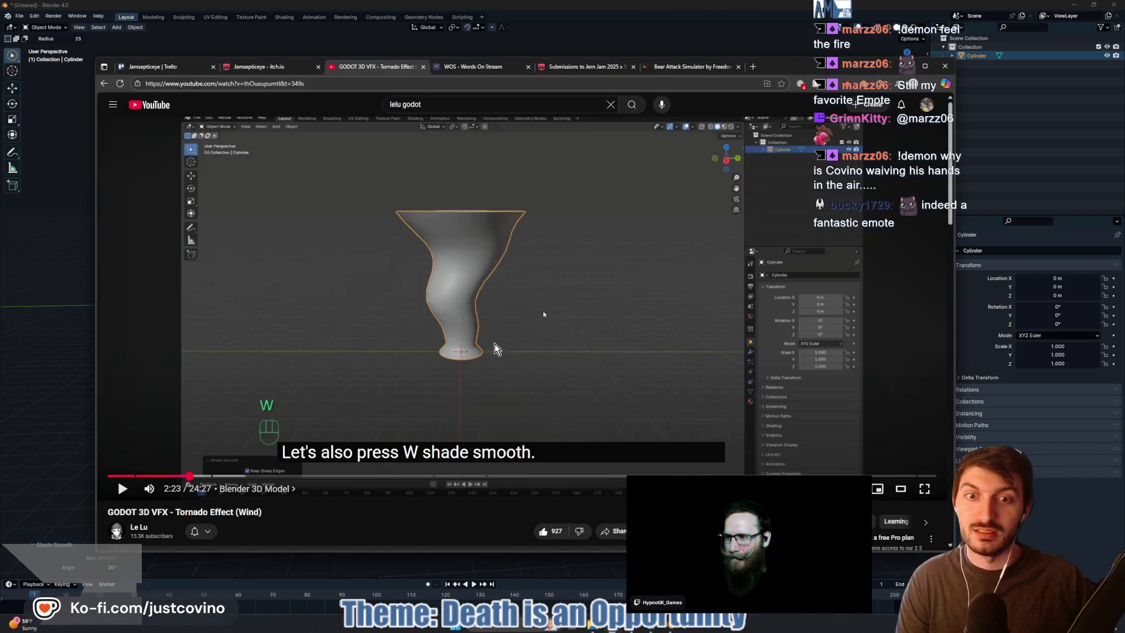
Play the tutorial to 2:30 on twisting the upper part, pause, and return to Blender
click(499, 334)
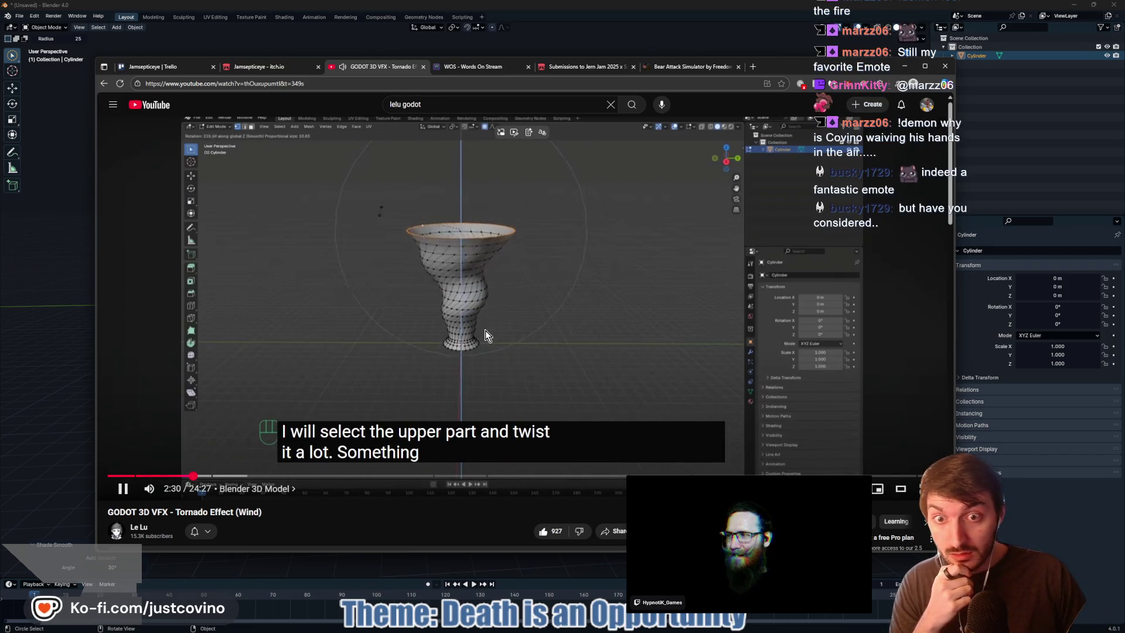
click(572, 263)
key(alt+Tab)
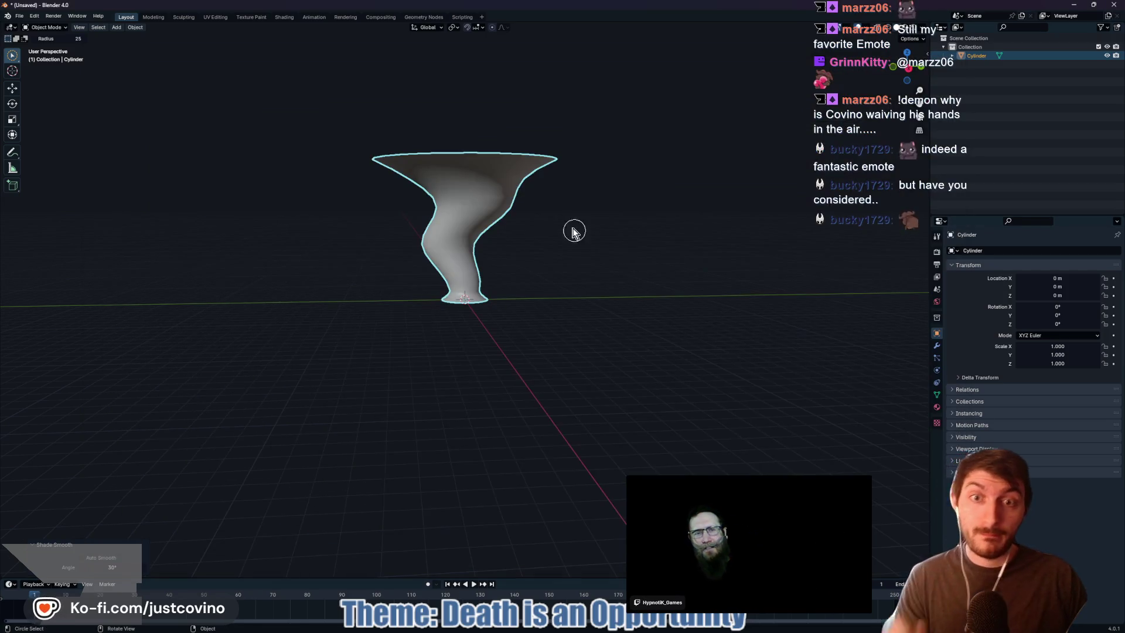
In Edit Mode, select the funnel's outer top rim loop
key(Tab)
drag(572, 196, 561, 223)
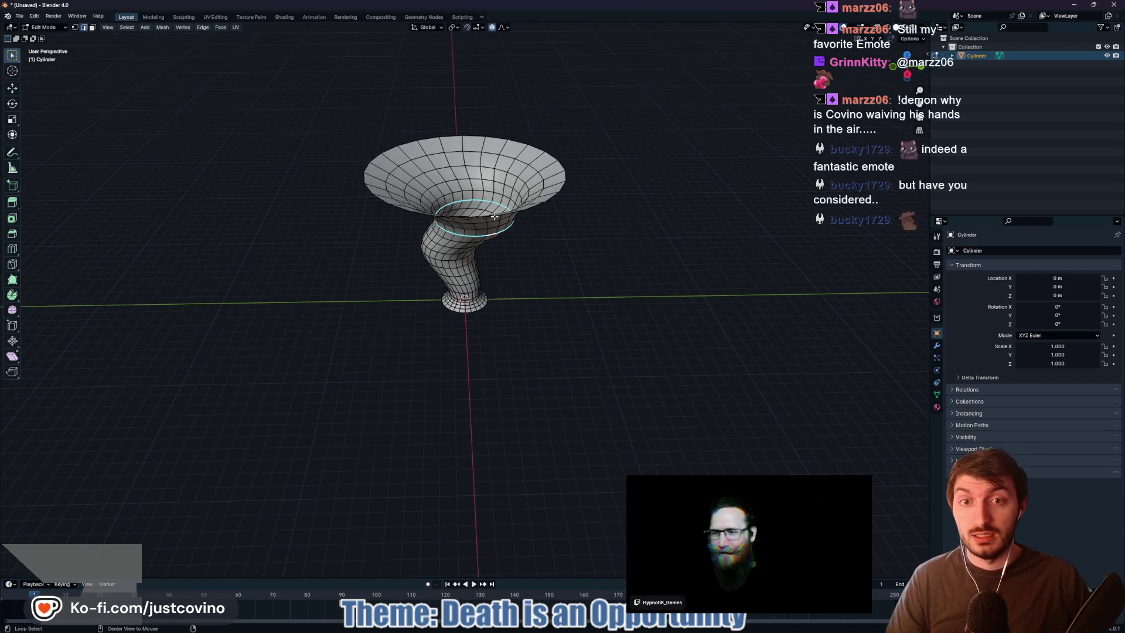
alt+click(527, 193)
alt+click(563, 186)
mouse_move(560, 231)
mouse_down()
mouse_move(557, 244)
mouse_move(546, 211)
mouse_up()
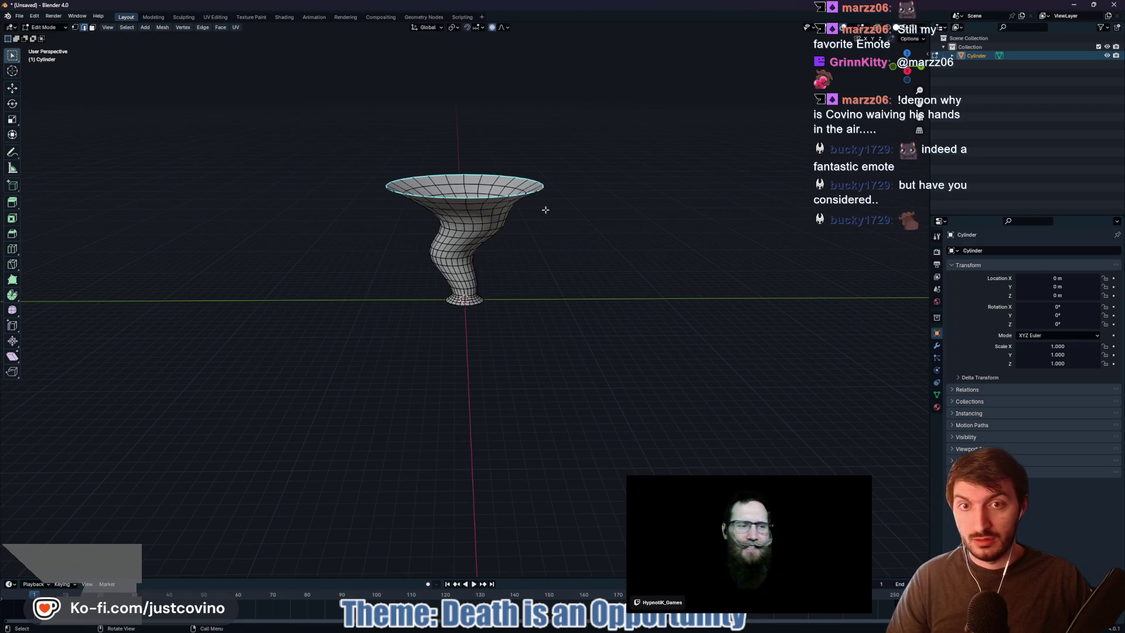
Twist the top rim 380° around Z with an enlarged proportional size
key(r)
key(shift+z)
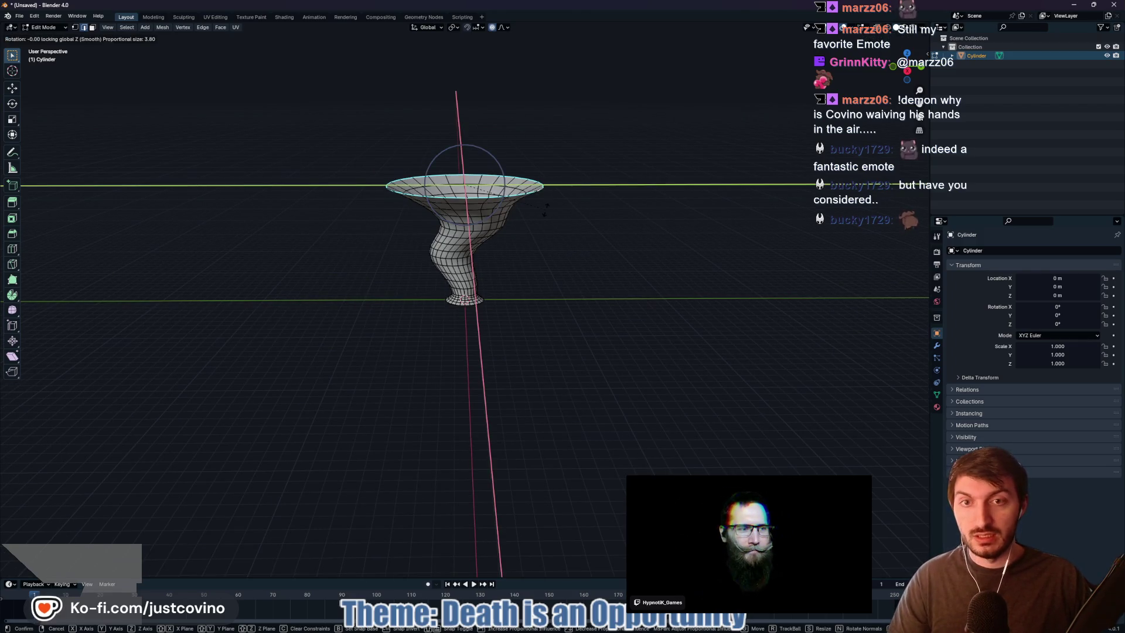
scroll(551, 187, down, 7)
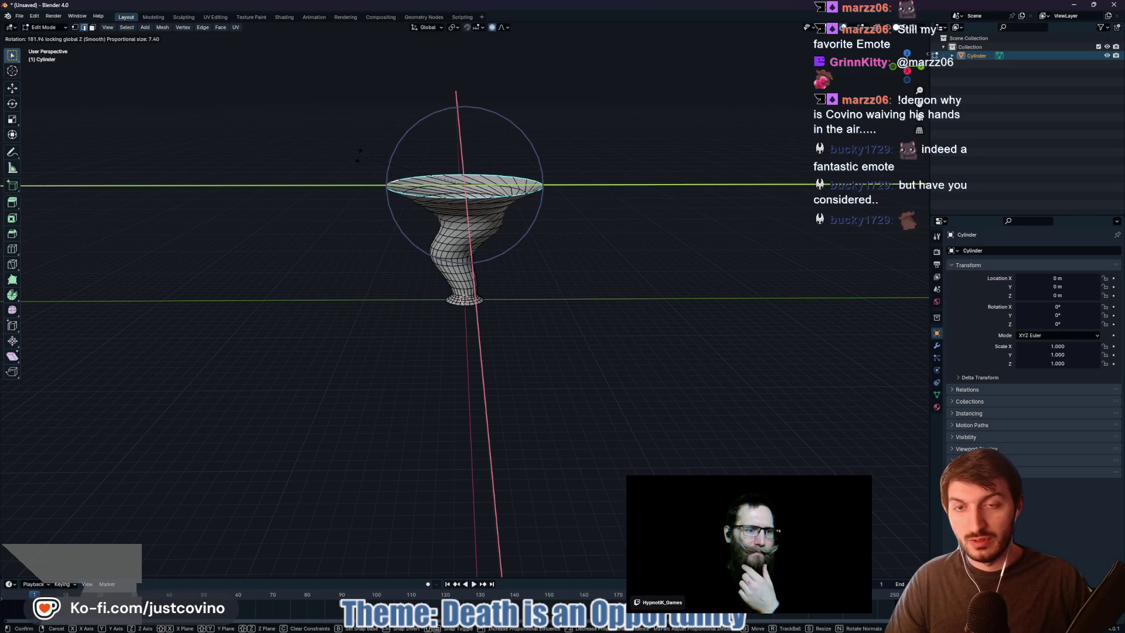
scroll(554, 131, down, 6)
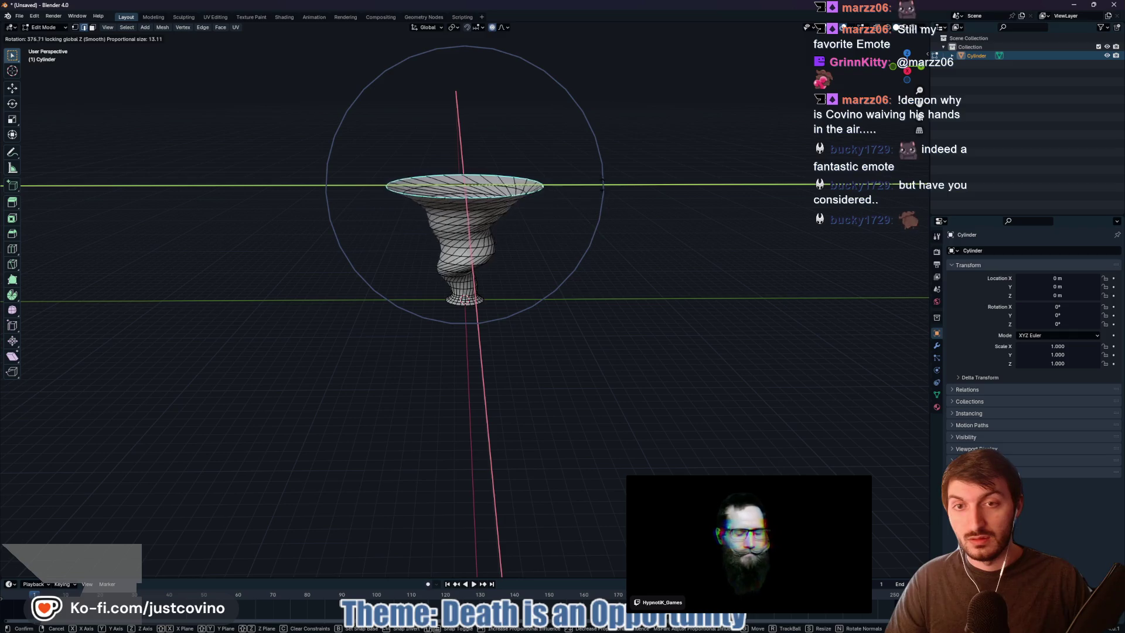
click(599, 173)
mouse_move(617, 244)
mouse_down()
mouse_move(610, 226)
mouse_move(669, 239)
mouse_move(660, 258)
mouse_move(630, 252)
mouse_up()
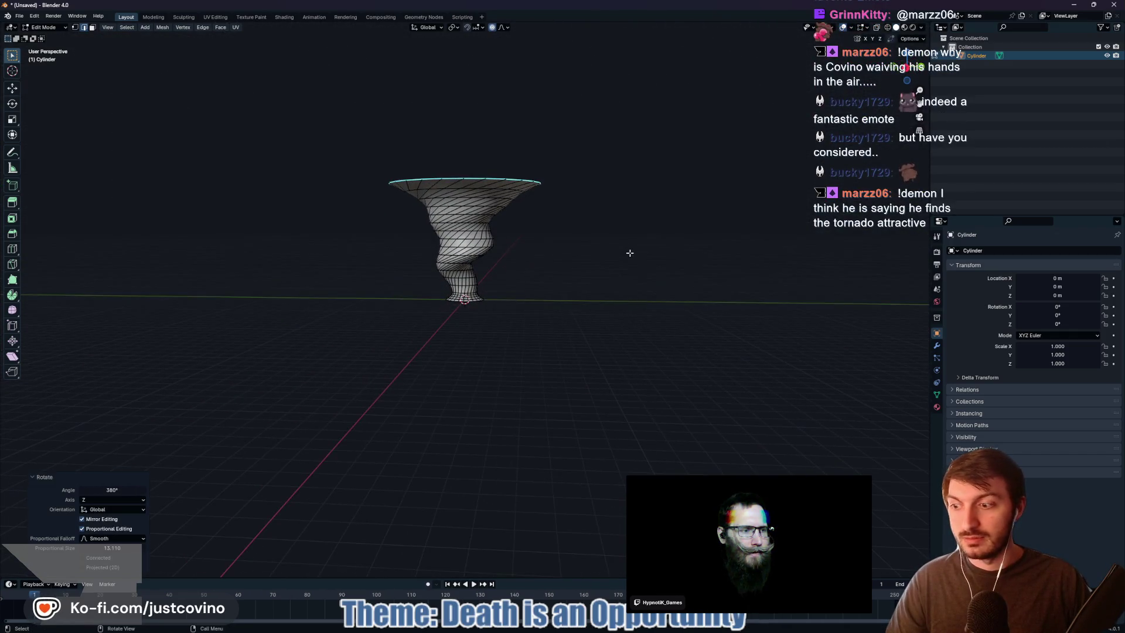
mouse_move(613, 629)
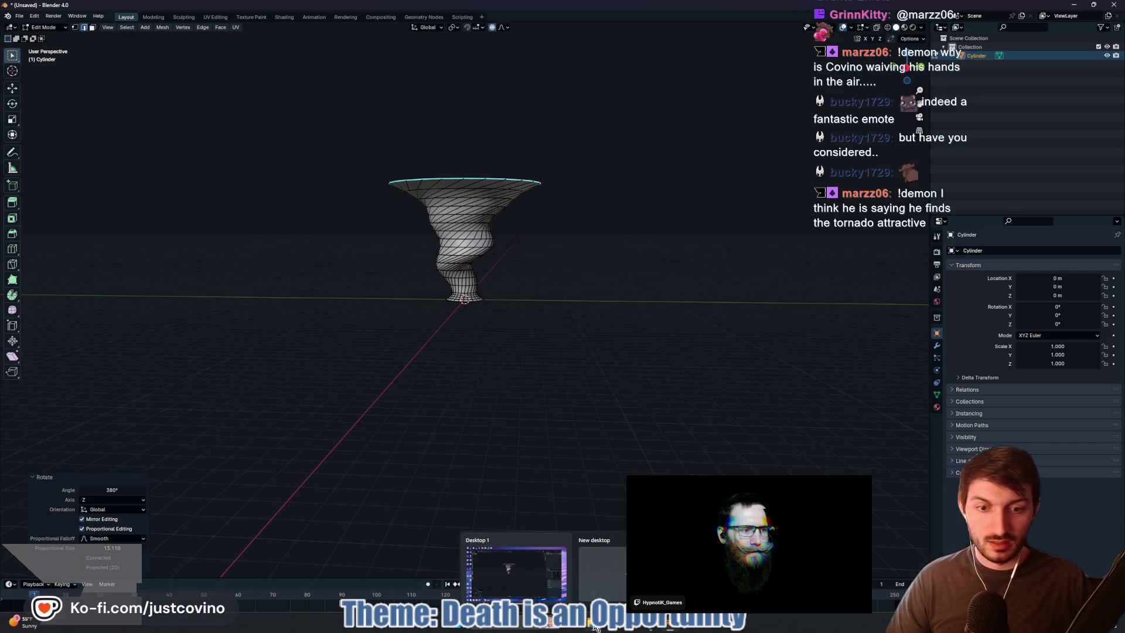
click(613, 628)
After viewing the tutorial, spin the whole tornado object around global Z in Object Mode
click(546, 325)
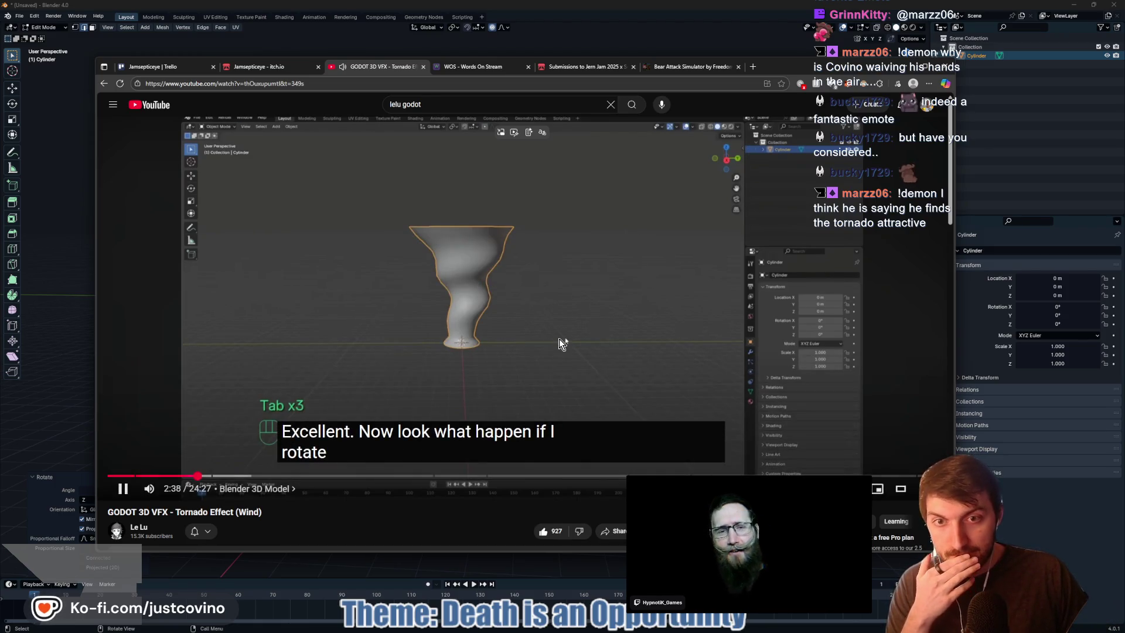
key(space)
key(alt+Tab)
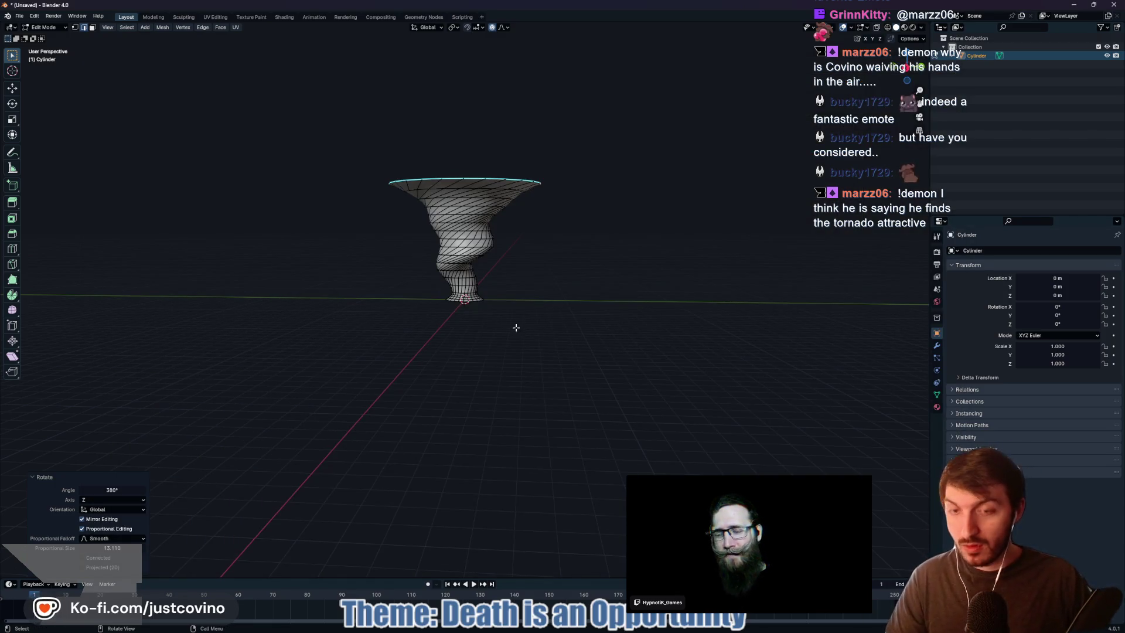
key(Tab)
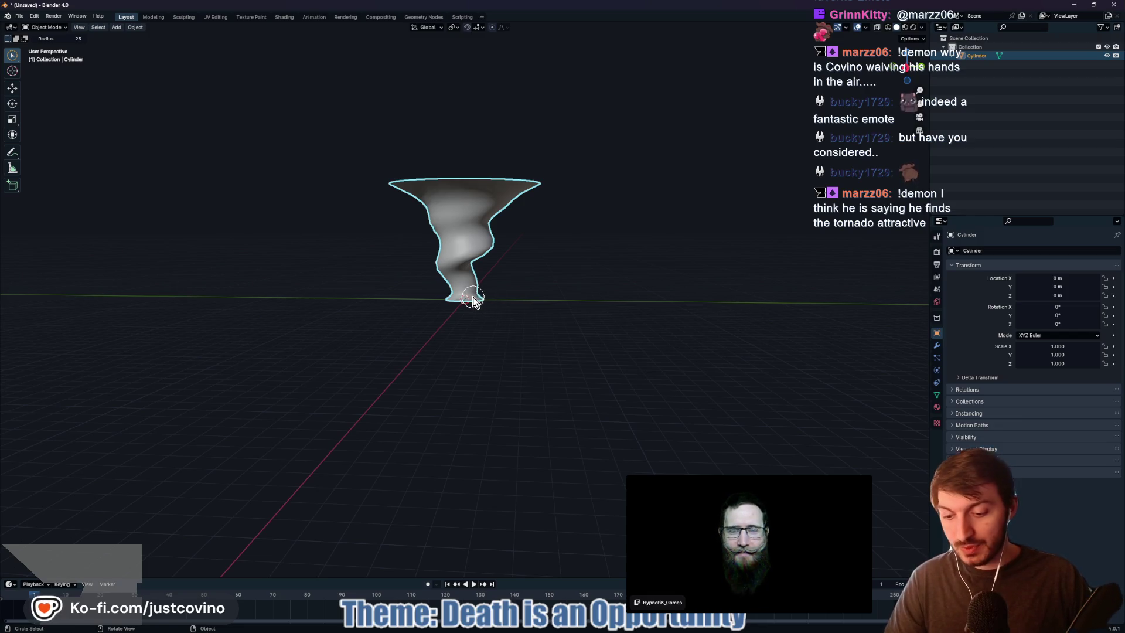
key(r)
key(z)
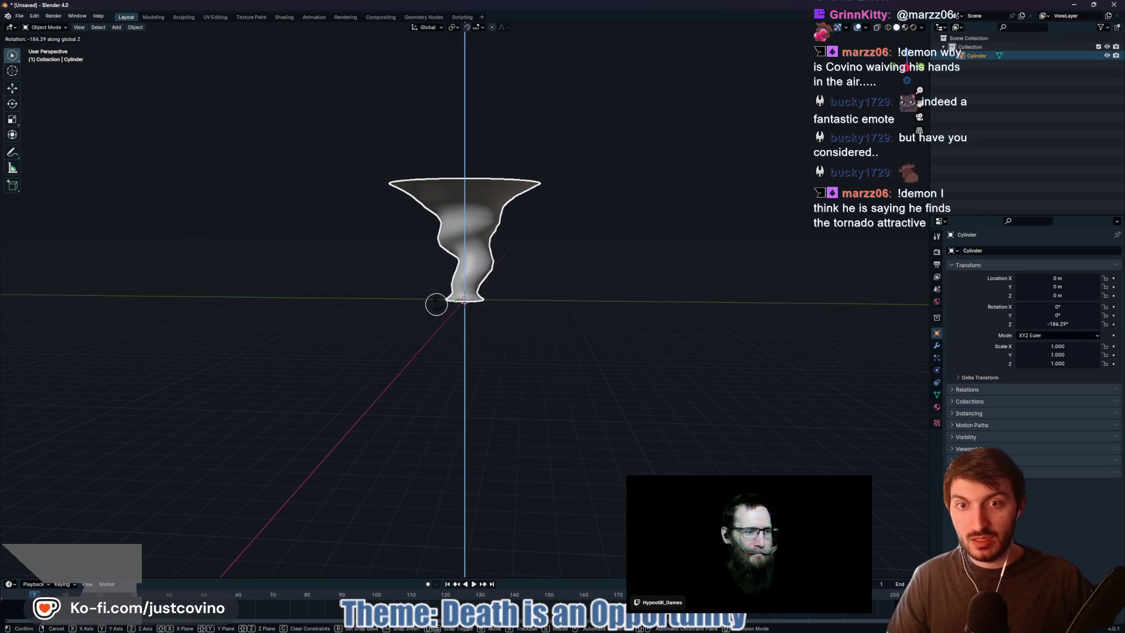